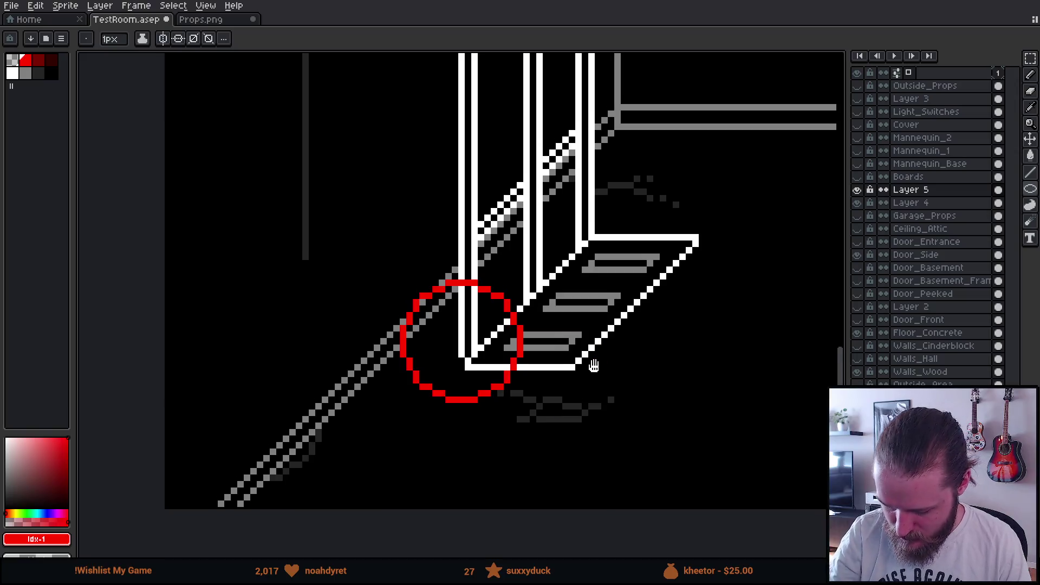
Box-select the red wheel circle and nudge it down and left
scroll(593, 389, "up", 1)
key("m")
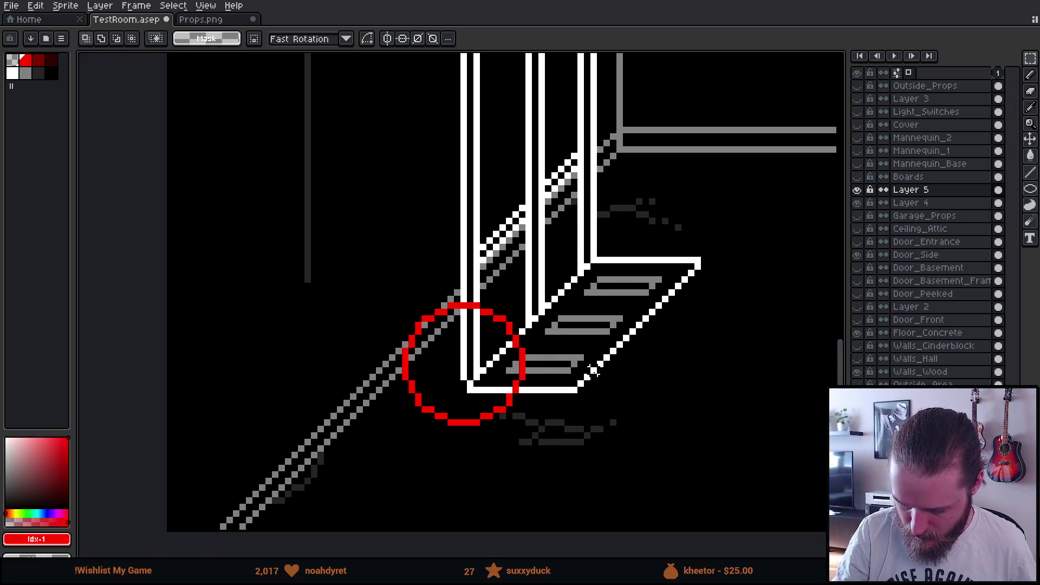
left_click_drag(347, 257, 611, 495)
key("Up")
key("Left")
key("Left")
key("Left")
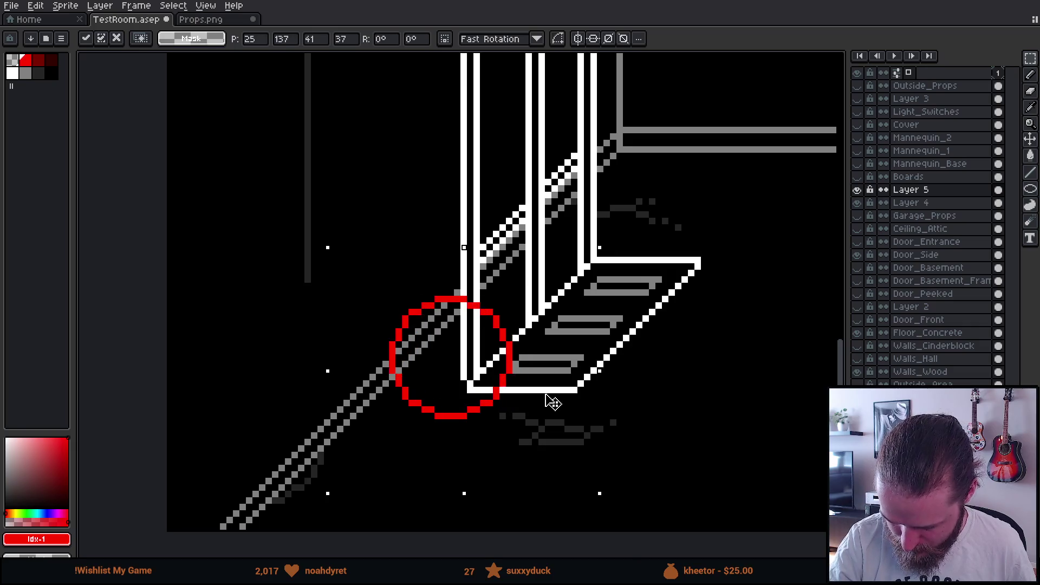
key("Down")
key("Left")
key("Down")
key("Left")
key("Right")
key("Right")
key("Right")
key("Down")
key("Down")
key("Down")
Fine-tune the circle one pixel at a time beneath the base corner, then deselect it
key("Right")
key("Right")
key("Right")
key("Up")
key("Up")
key("Left")
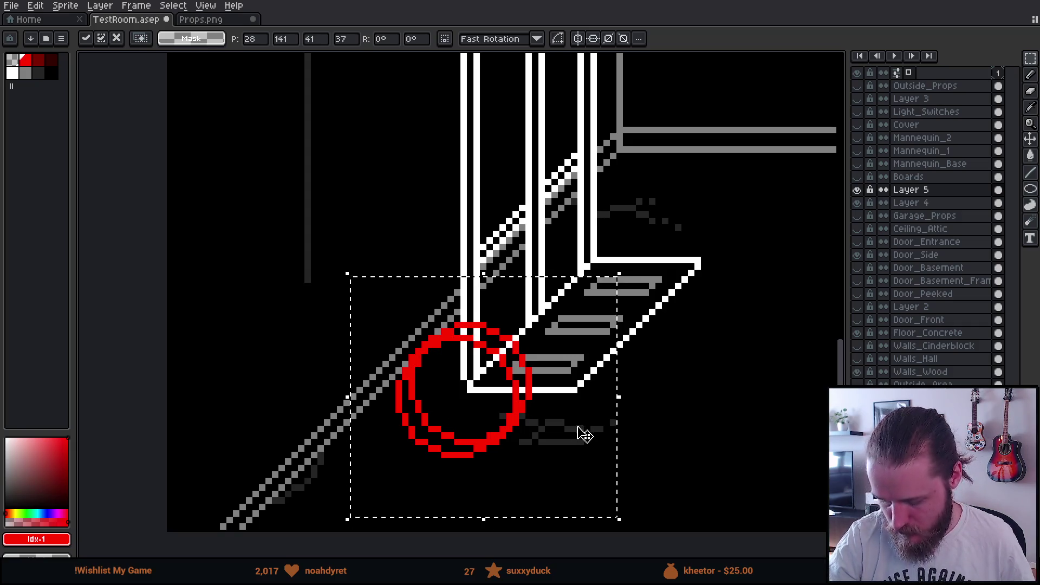
key("Right")
key("Down")
key("Down")
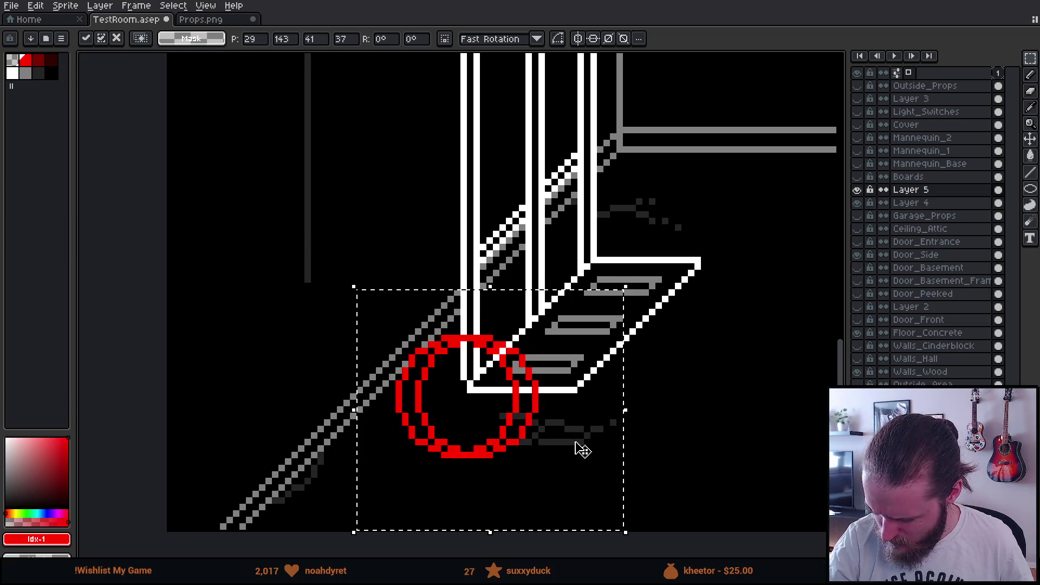
key("Escape")
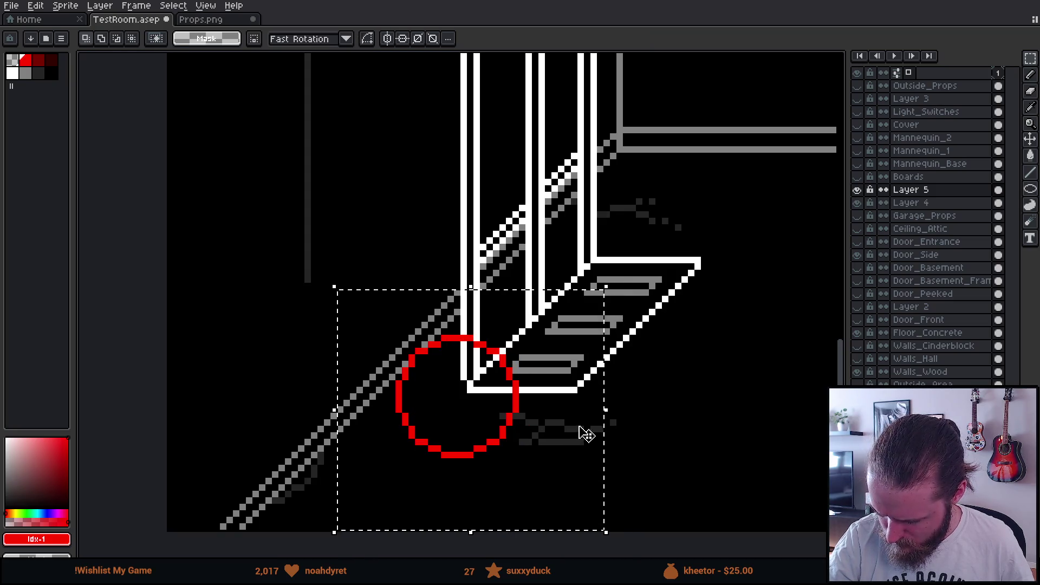
key("ctrl+d")
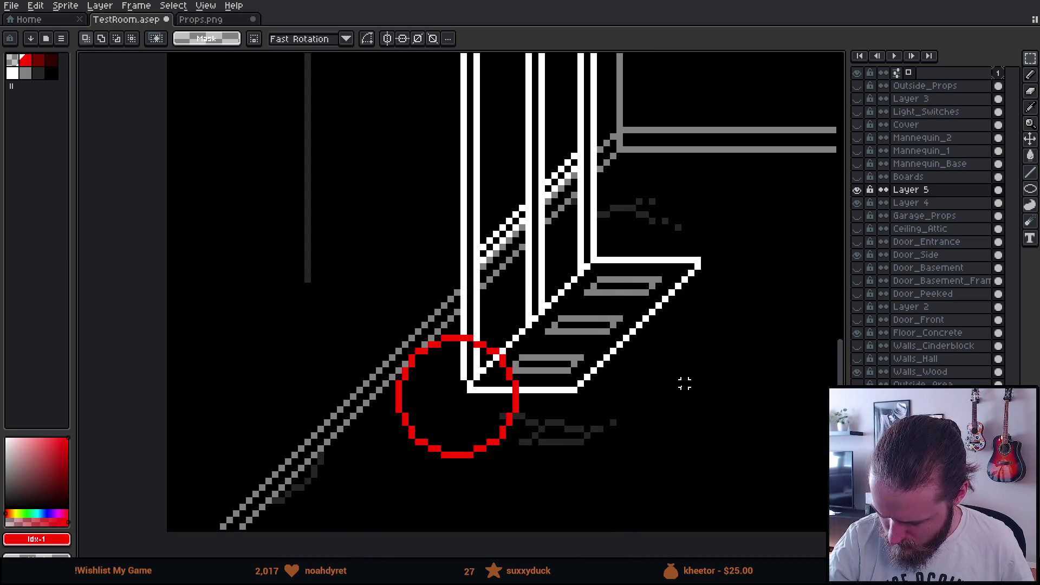
key("b")
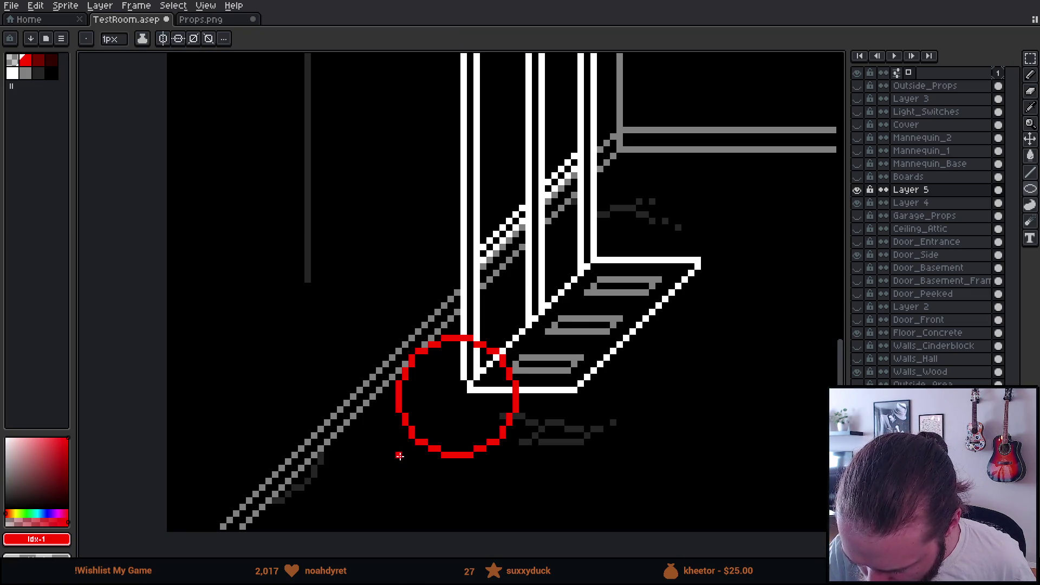
Sketch a second circle over the wheel, then undo it
mouse_move(398, 456)
left_mouse_down()
mouse_move(423, 417)
mouse_move(563, 311)
mouse_move(553, 324)
left_mouse_up()
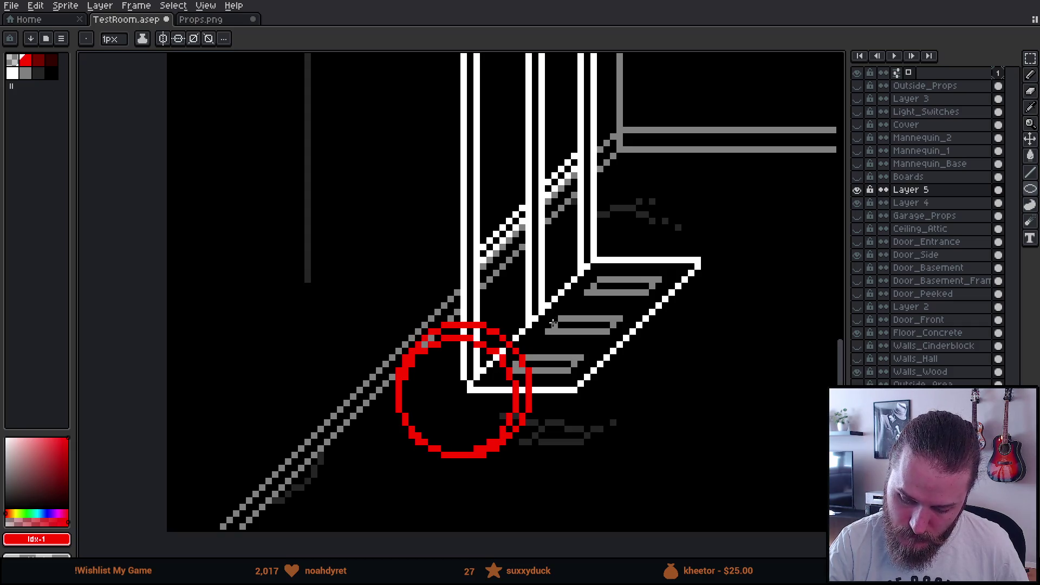
scroll(566, 285, "down", 1)
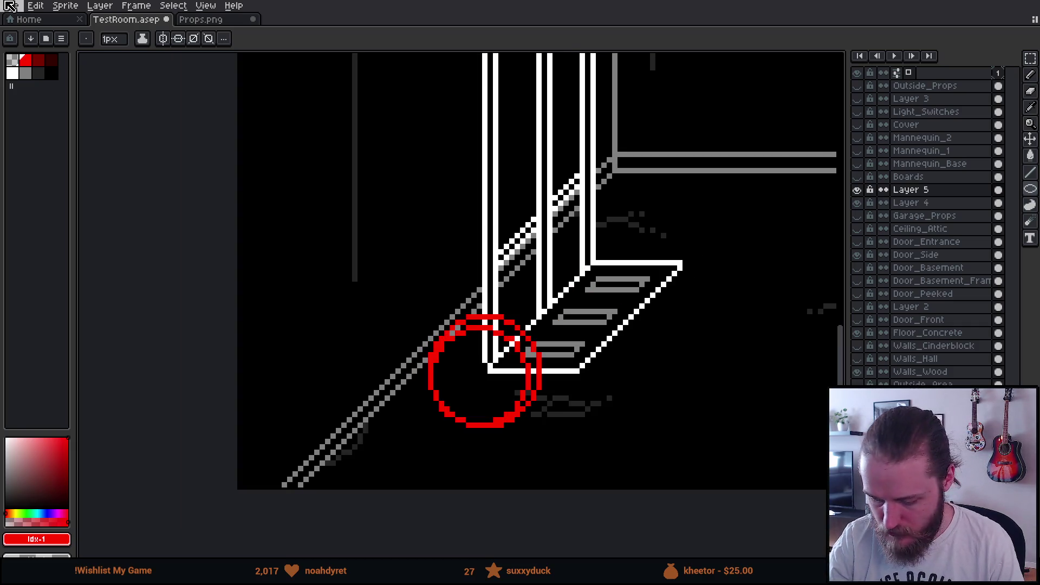
scroll(662, 395, "down", 4)
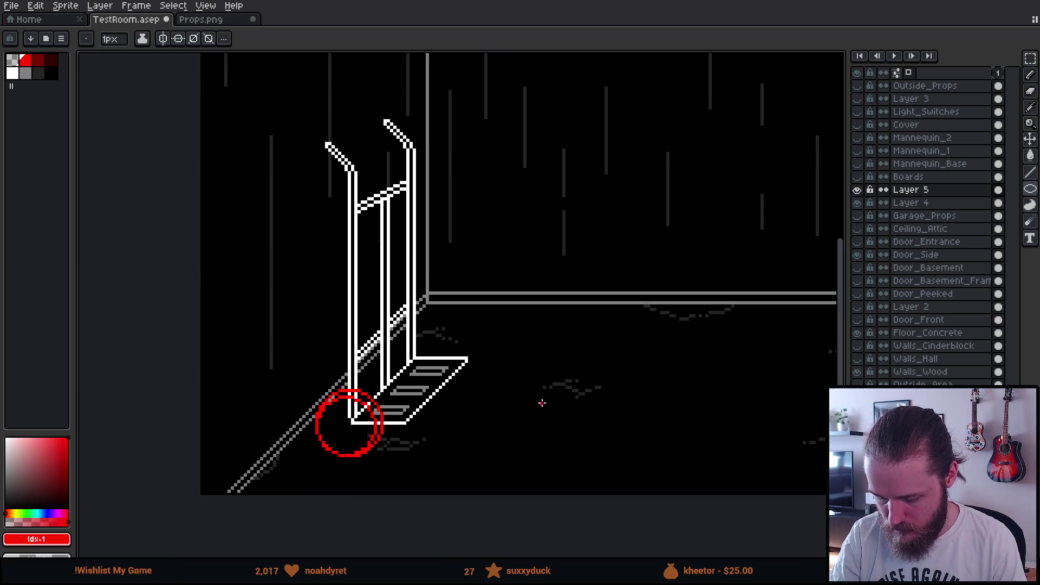
left_click_drag(583, 407, 562, 437)
scroll(411, 466, "up", 4)
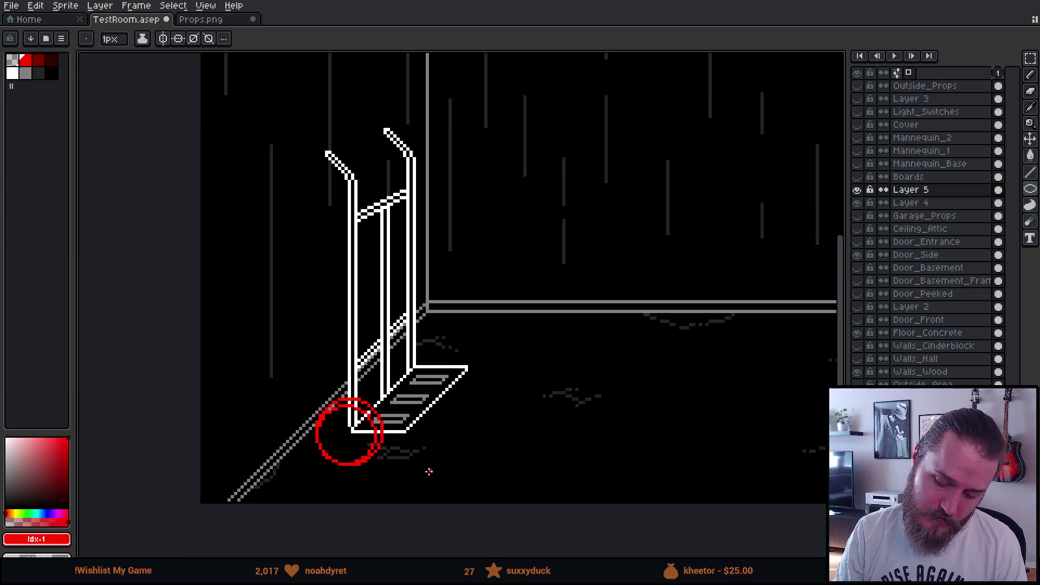
key("ctrl+z")
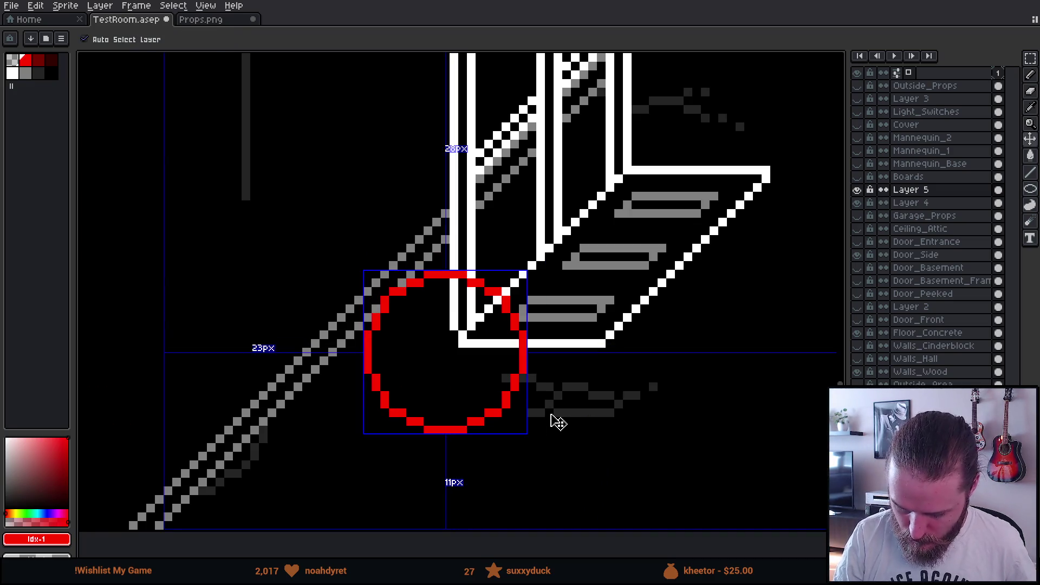
key("b")
Undo a trial red stroke and add a new Layer 6 above Layer 5
left_click_drag(383, 431, 520, 384)
key("ctrl+z")
key("u")
key("shift+n")
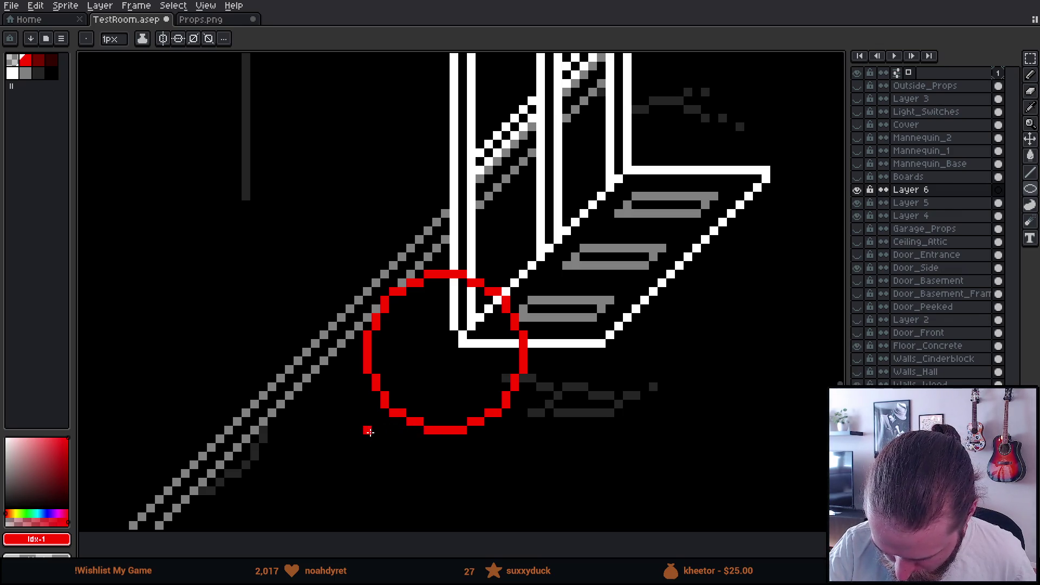
Draw a second red ellipse on Layer 6 overlapping the first circle
left_click_drag(368, 432, 509, 294)
key("b")
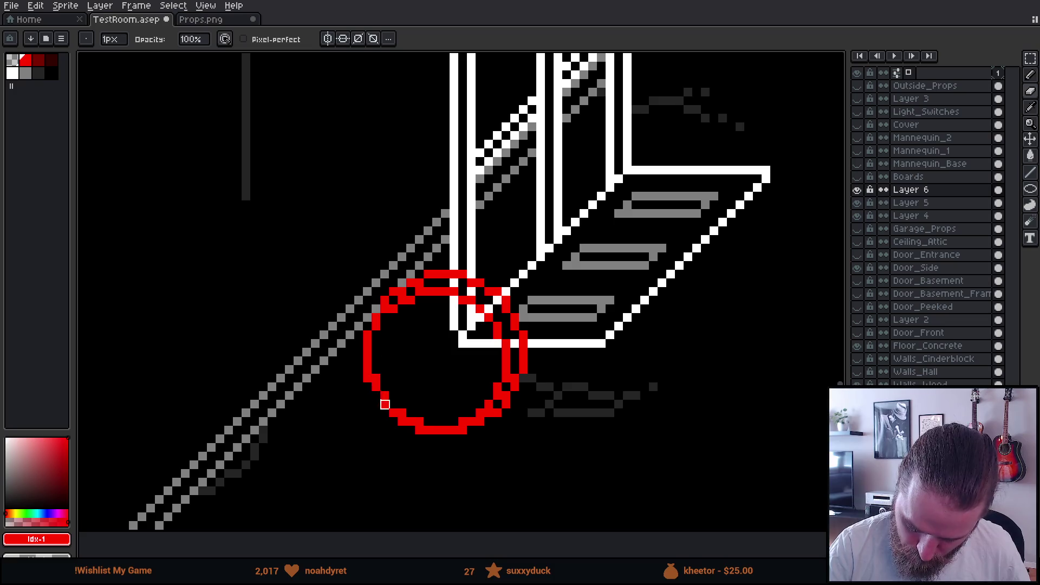
key("ctrl+z")
key("ctrl+z")
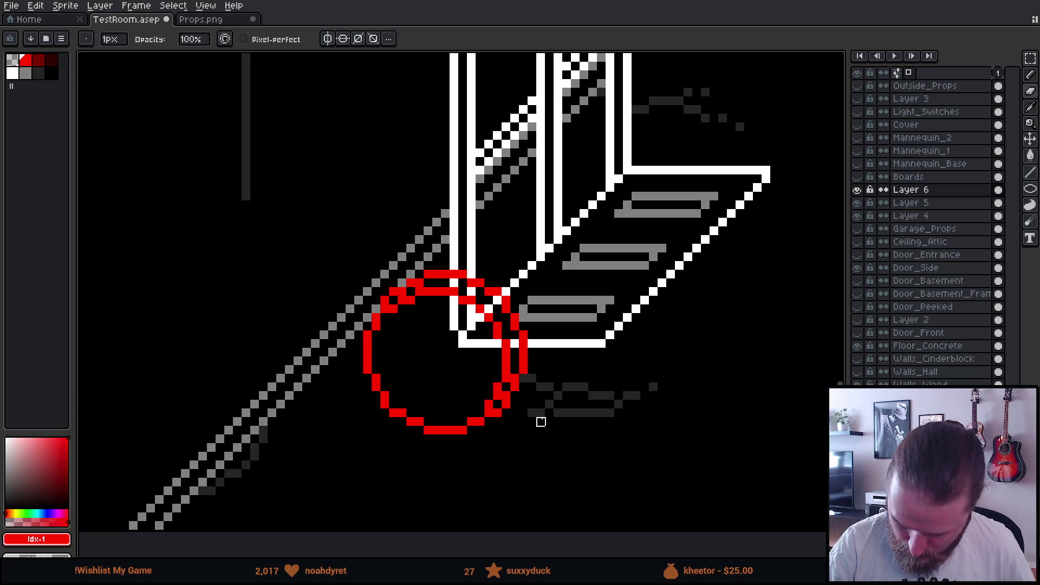
scroll(628, 456, "down", 5)
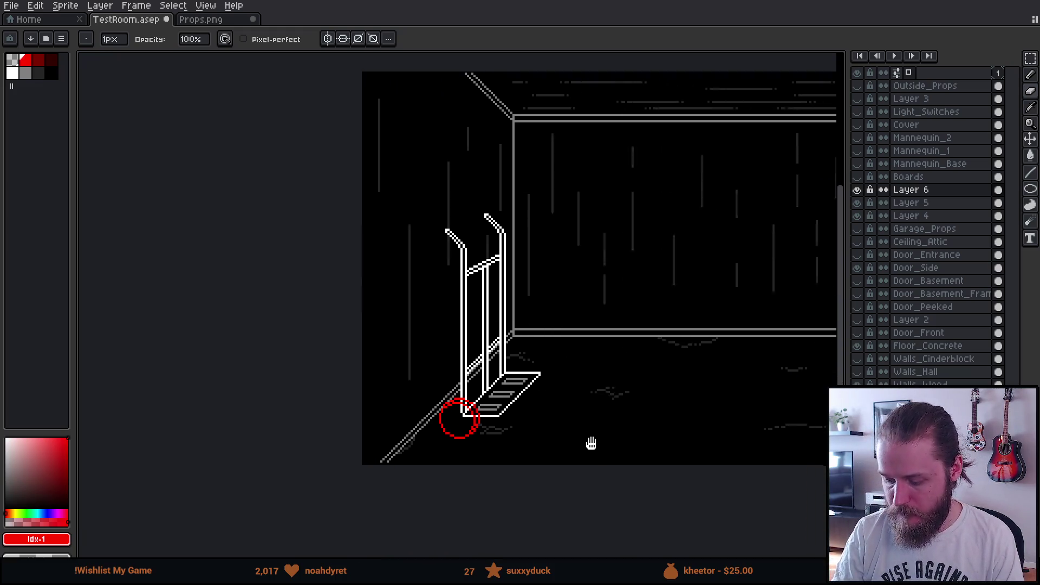
scroll(562, 446, "up", 5)
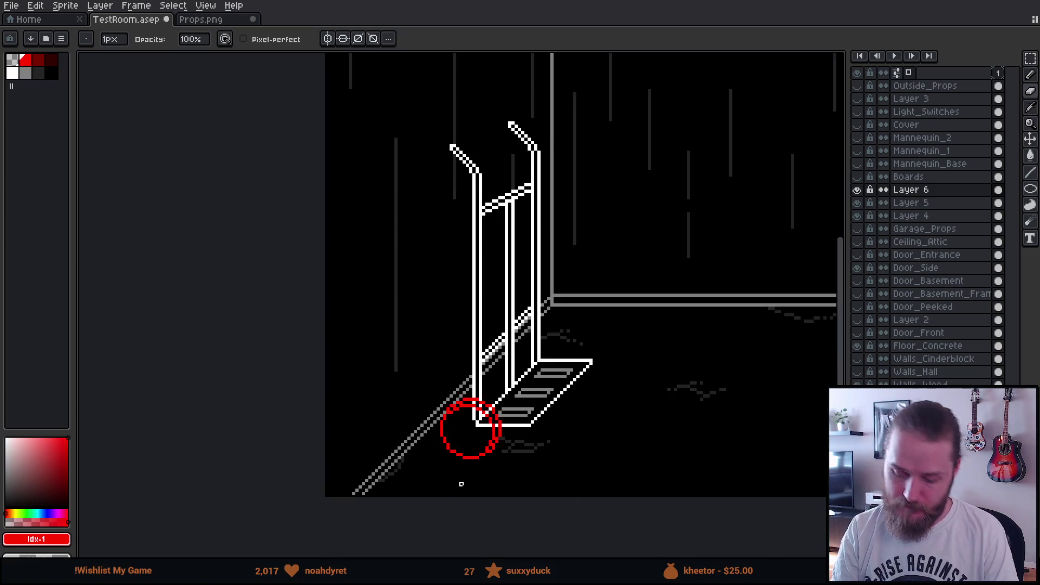
scroll(500, 465, "up", 2)
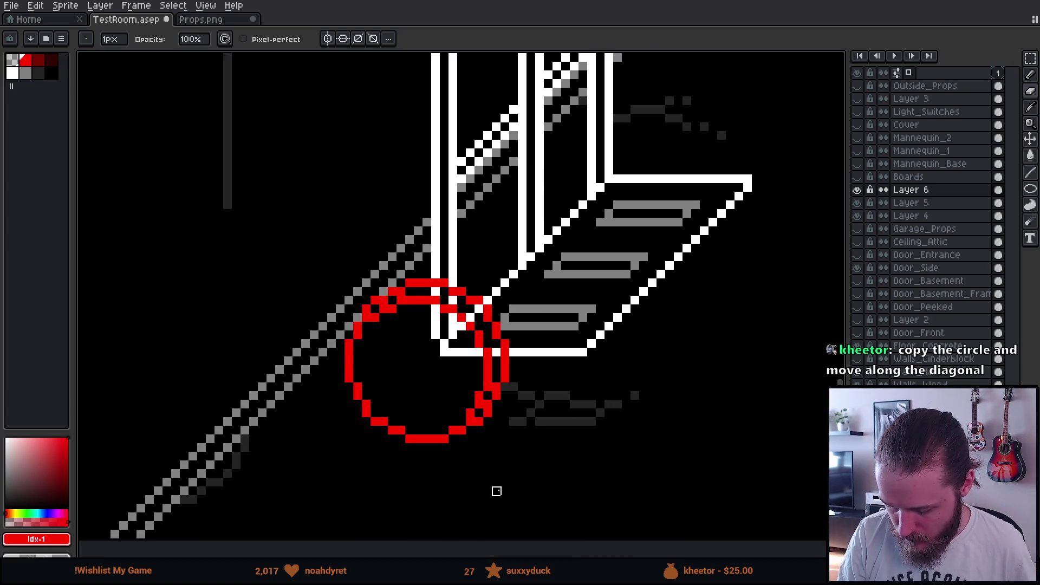
Try an inner hub ring inside the wheel, then undo it and erase the leftover hub pixels
key("b")
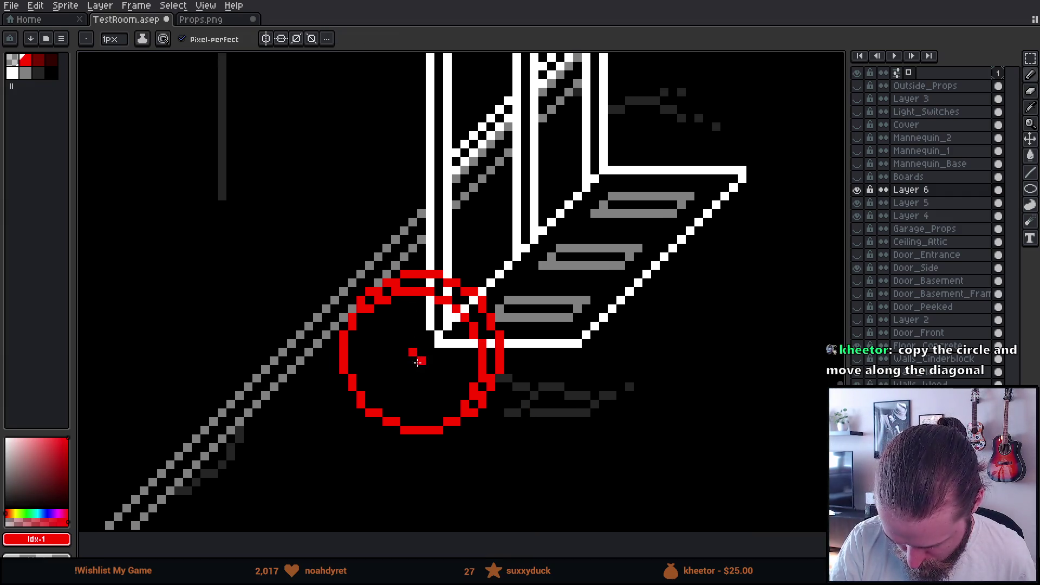
left_click(396, 343)
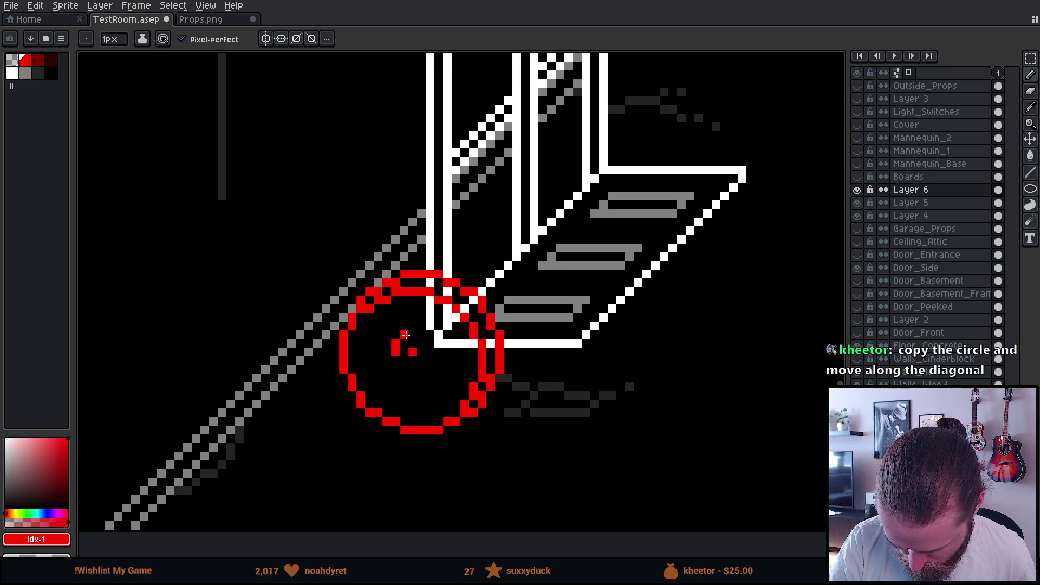
left_click_drag(422, 335, 423, 371)
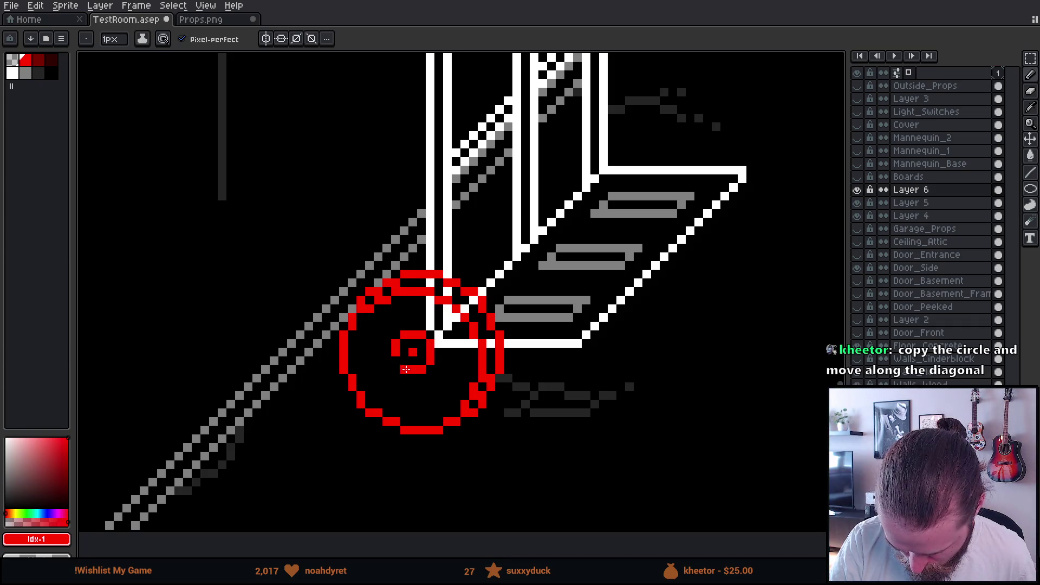
key("e")
left_click(413, 352)
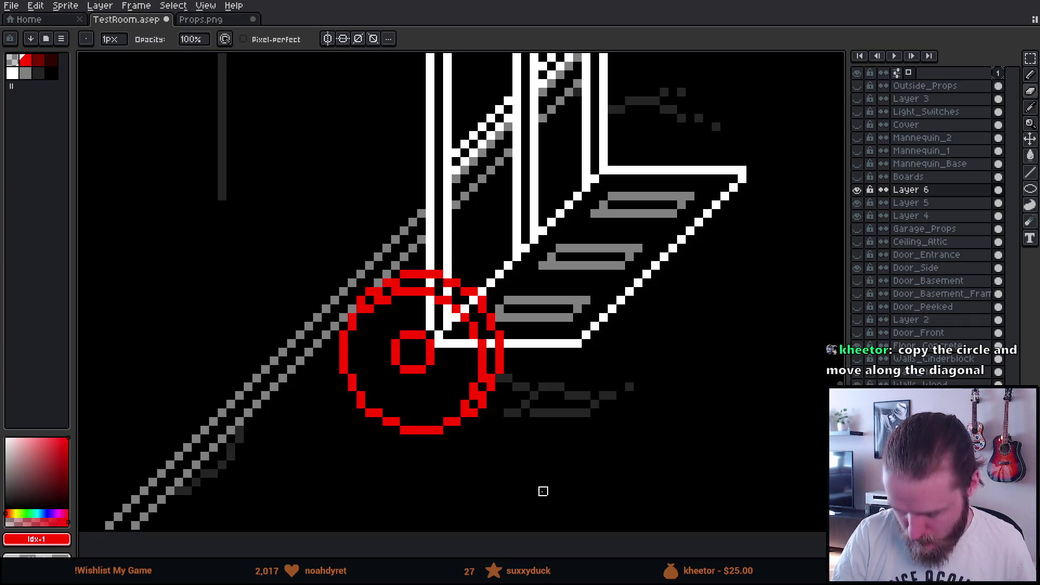
key("b")
left_click(413, 352)
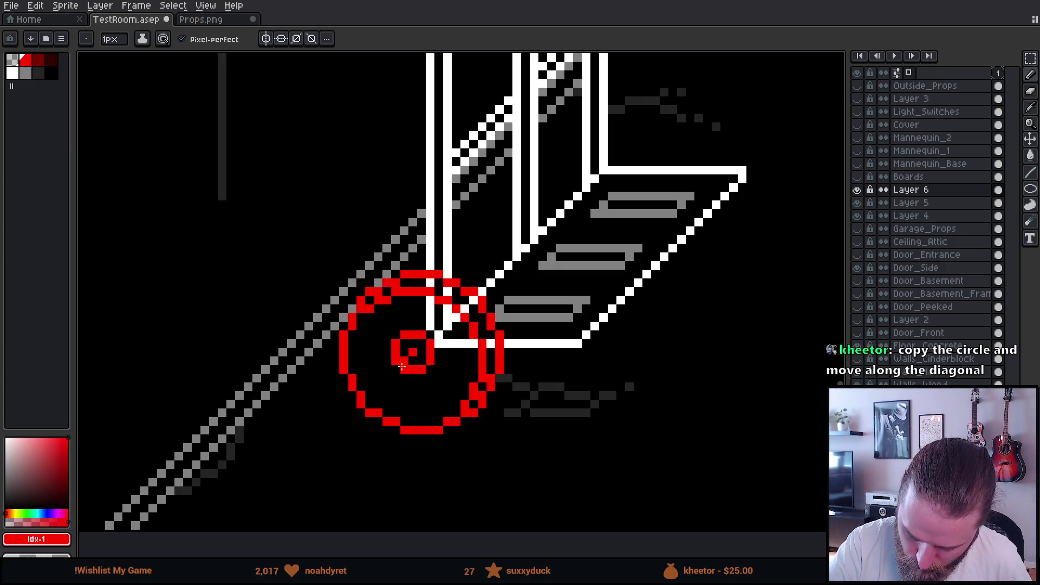
key("l")
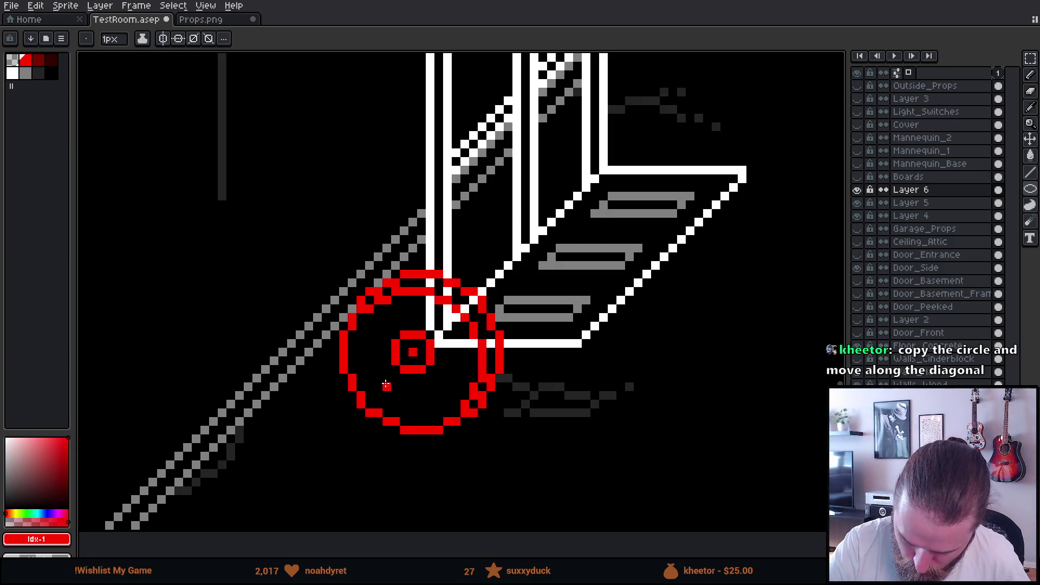
mouse_move(386, 392)
left_mouse_down()
mouse_move(427, 356)
mouse_move(445, 315)
left_mouse_up()
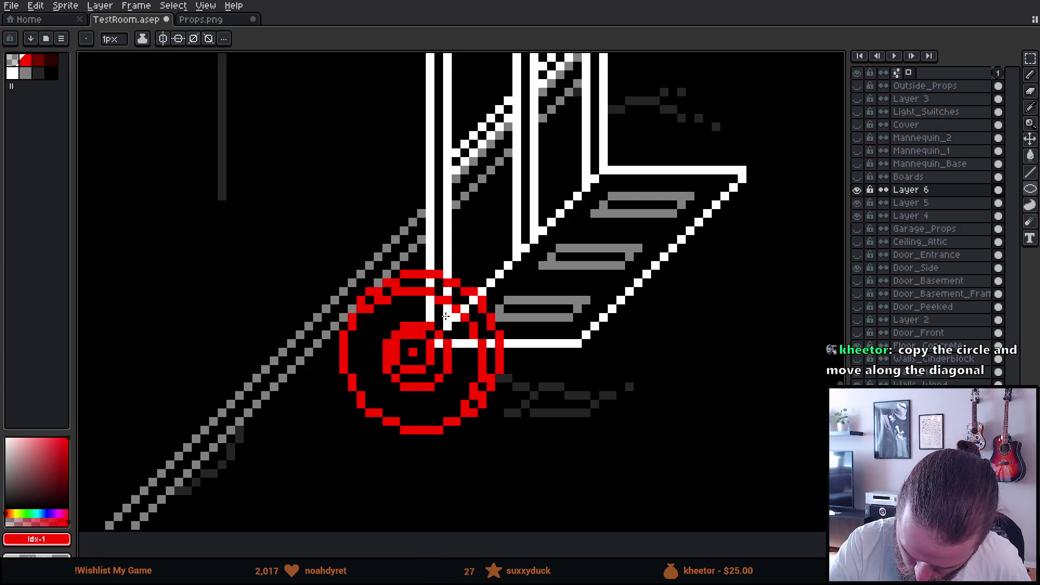
key("ctrl+z")
key("e")
mouse_move(414, 349)
left_mouse_down()
mouse_move(408, 367)
mouse_move(430, 360)
left_mouse_up()
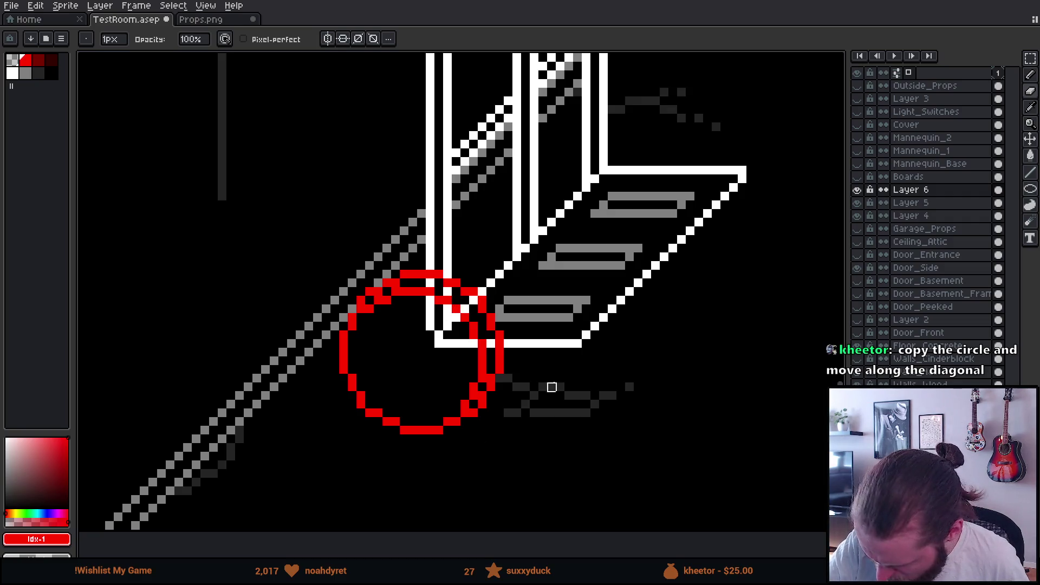
Compare circles by toggling Layer 6, undo its stray marks, and show Layer 5's offset circle
left_click(857, 190)
left_click(858, 191)
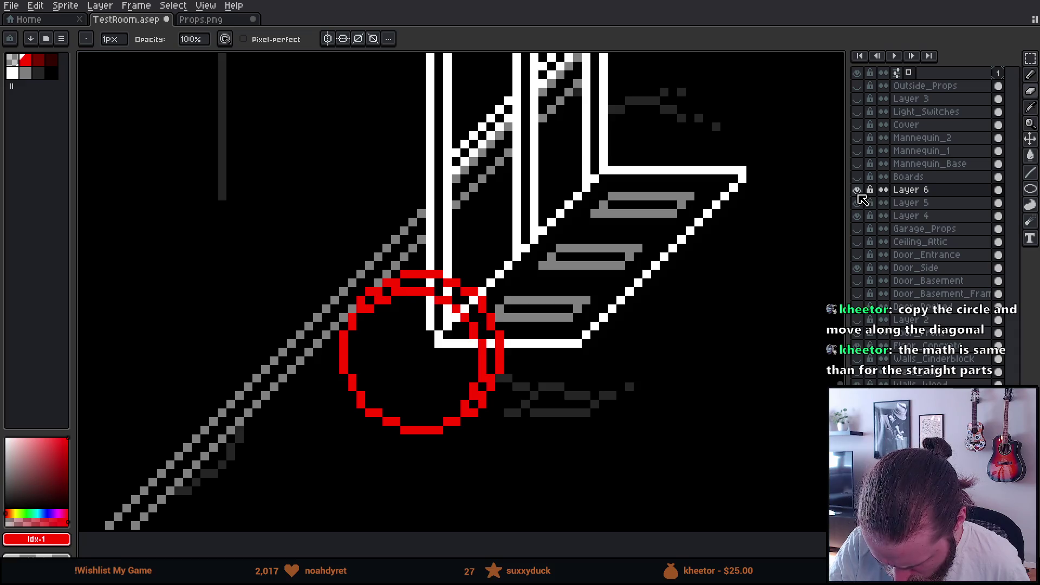
left_click(858, 194)
left_click(857, 194)
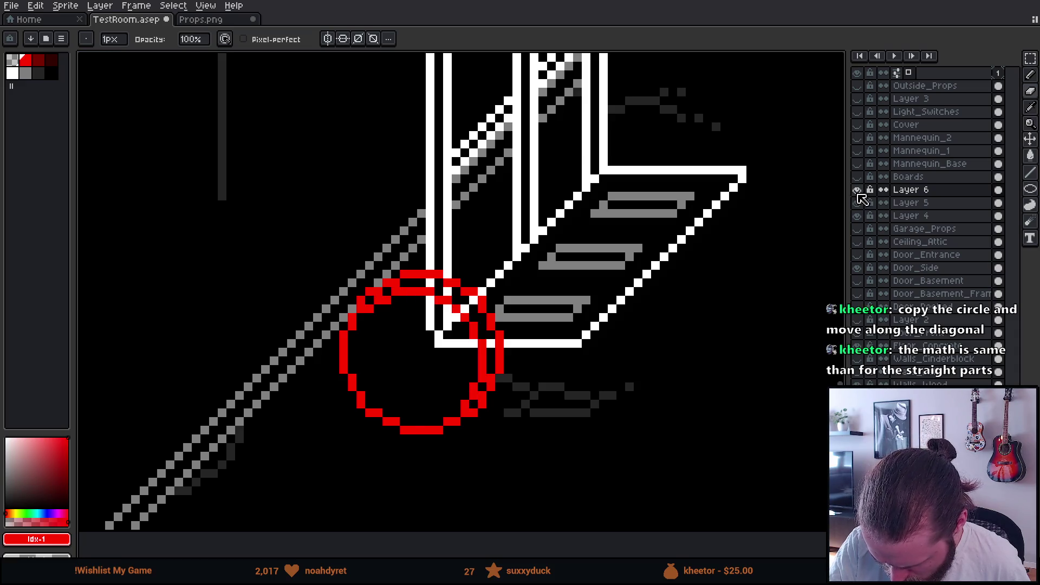
left_click(858, 195)
left_click(858, 195)
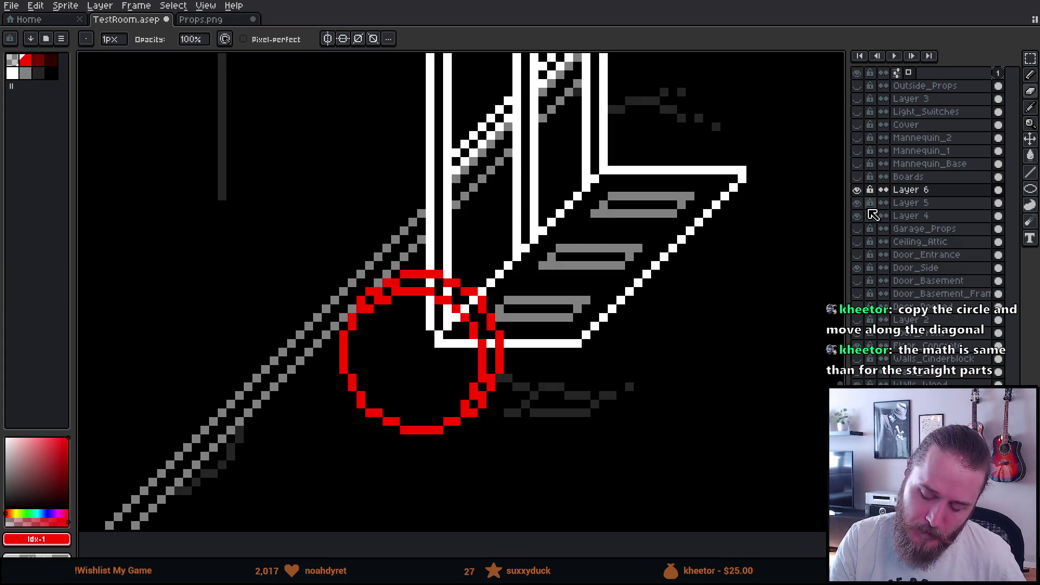
key("ctrl+z")
key("ctrl+z")
key("ctrl+z")
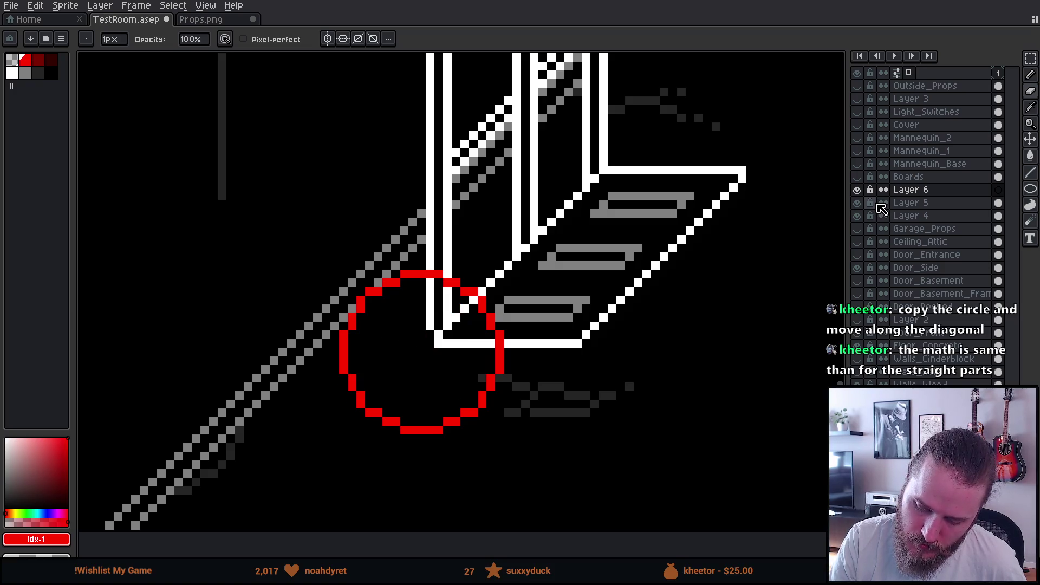
key("ctrl+y")
left_click(889, 204)
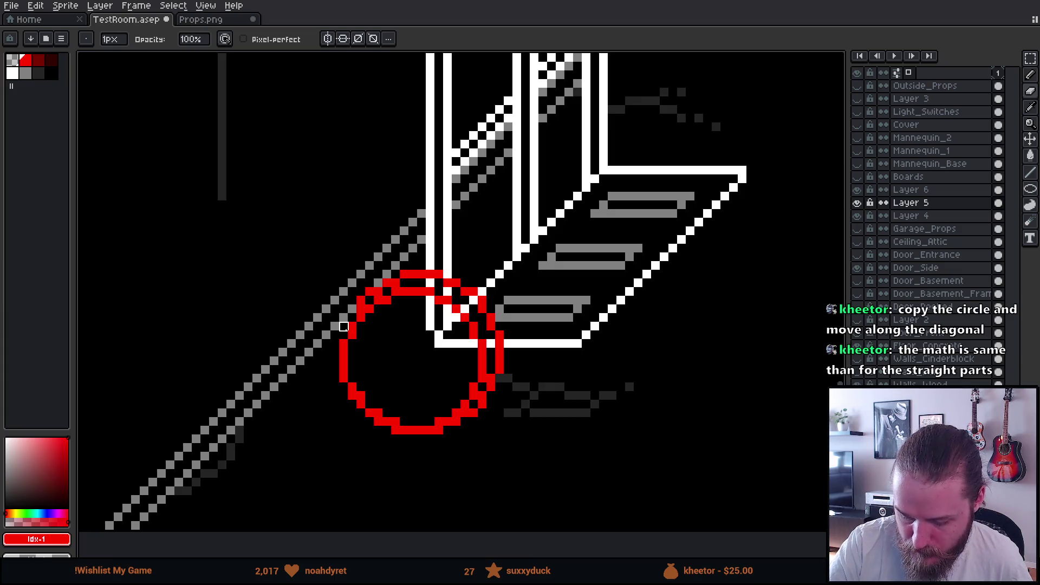
Make Layer 5 active, zoom in, and erase red pixels covering the grey diagonal
key("ctrl")
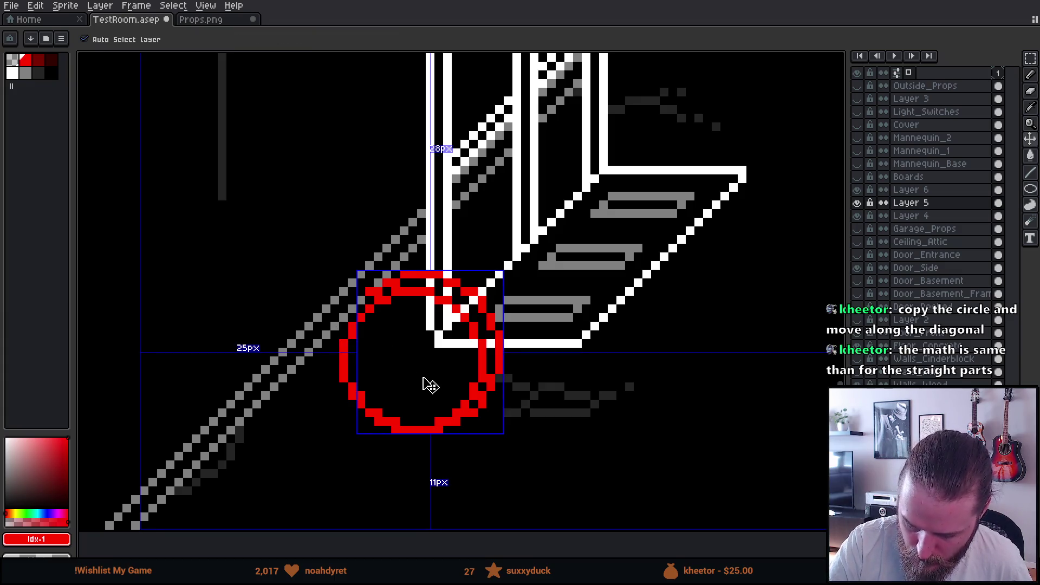
left_click(408, 375, "ctrl")
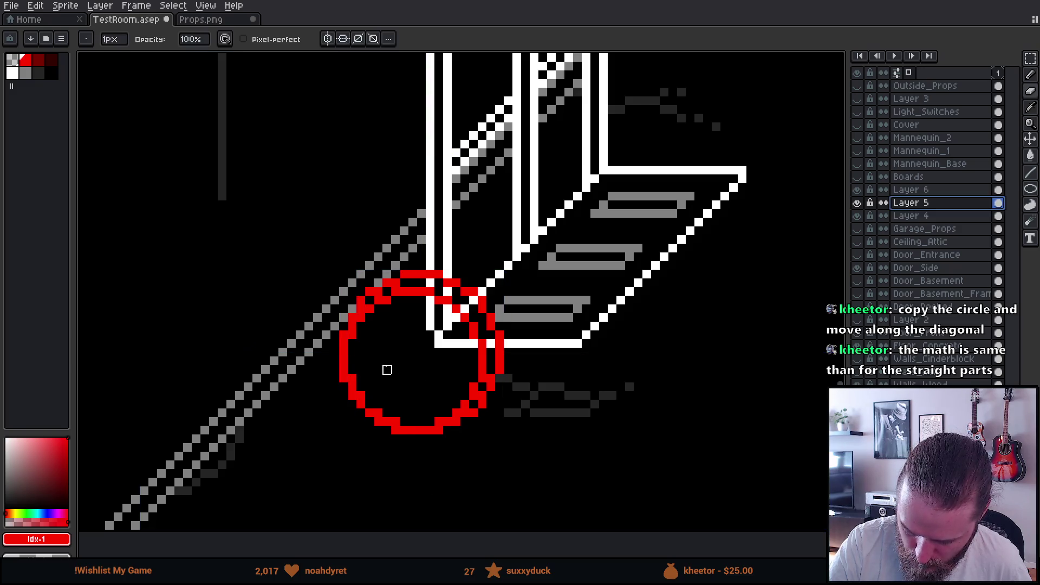
key("Escape")
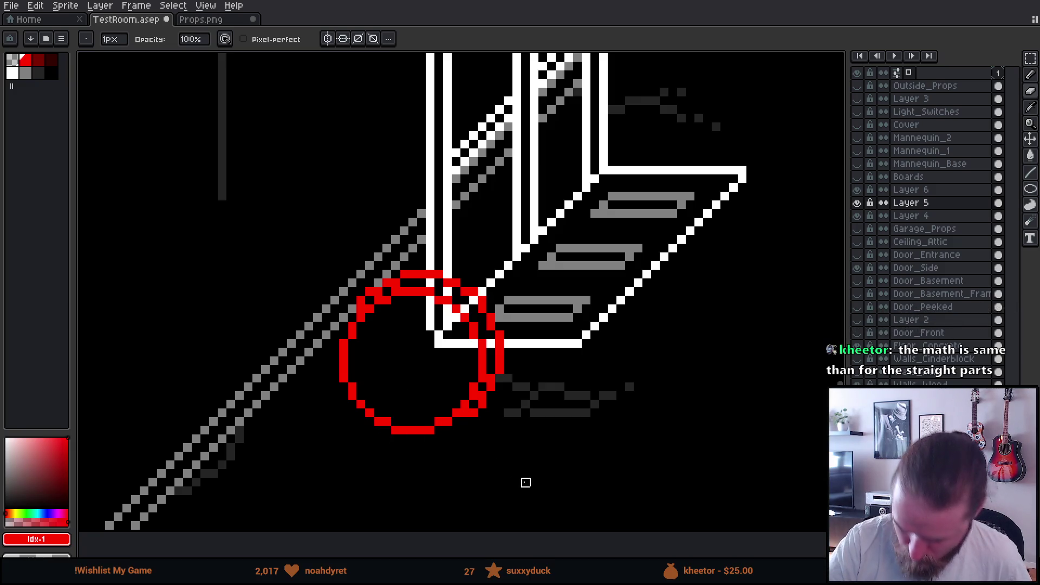
scroll(600, 429, "down", 5)
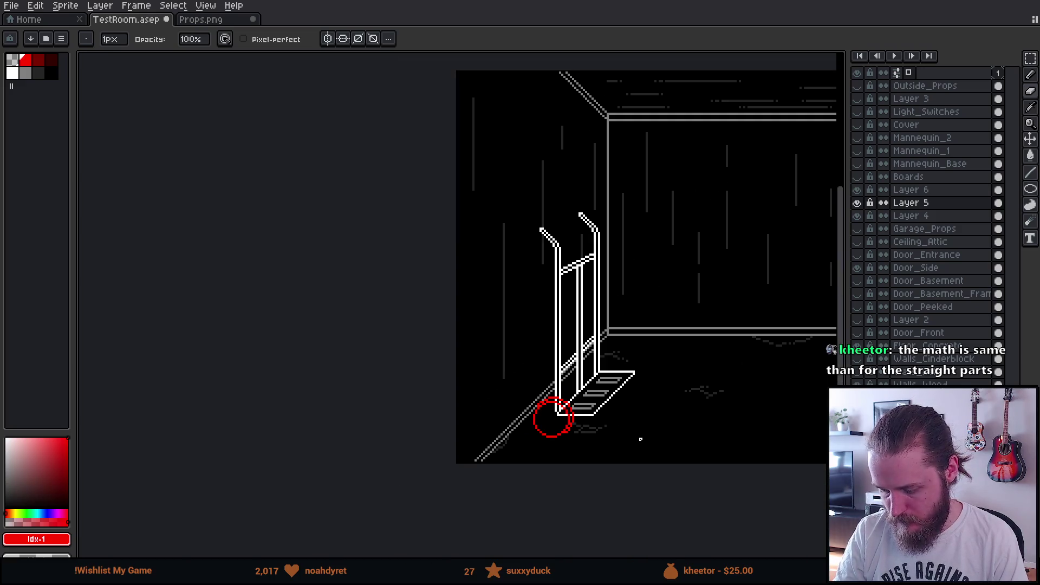
scroll(611, 451, "up", 1)
scroll(611, 451, "up", 5)
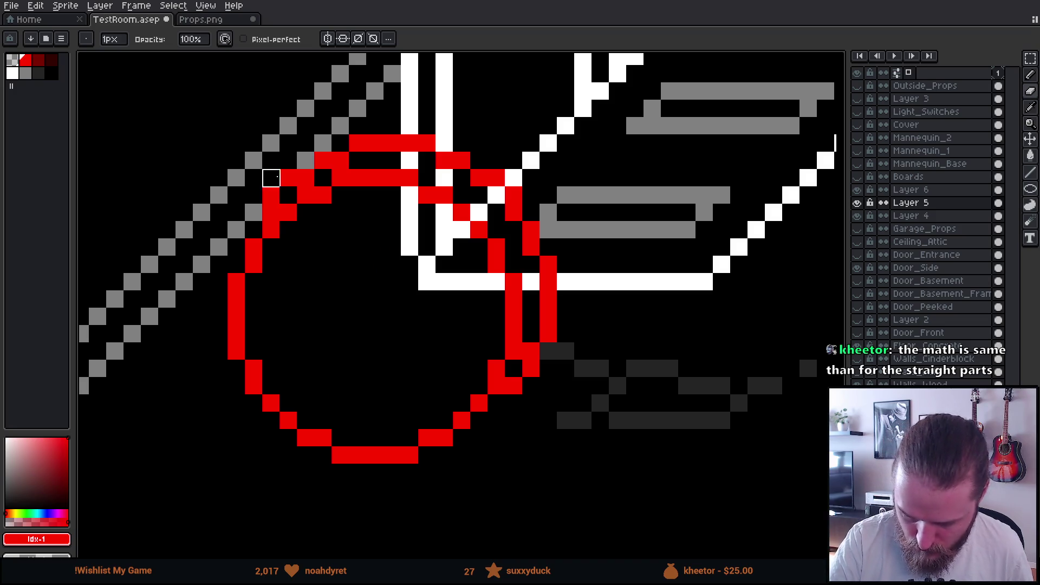
left_click_drag(288, 178, 270, 195)
scroll(495, 437, "down", 5)
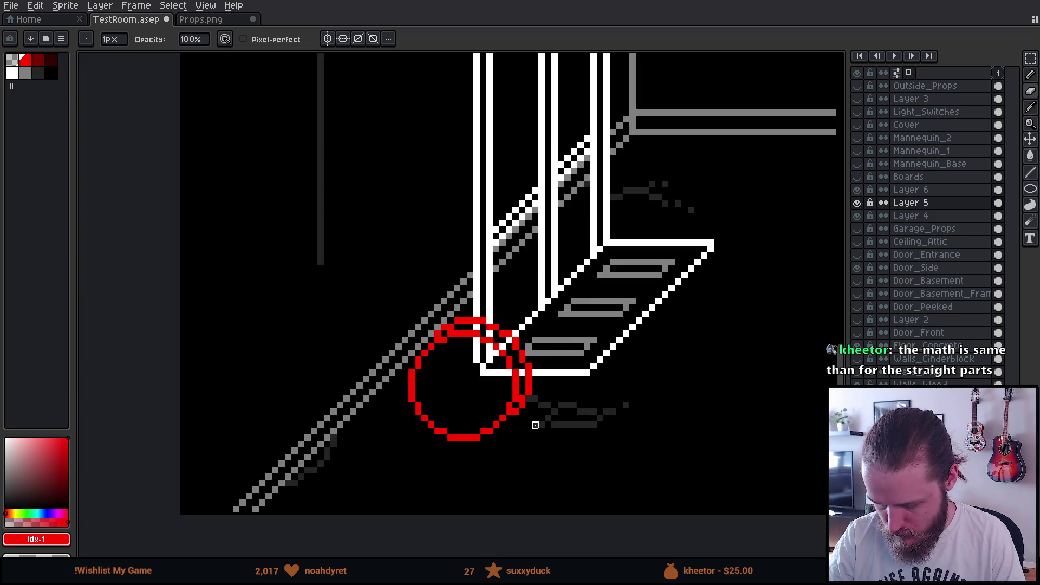
scroll(630, 435, "down", 3)
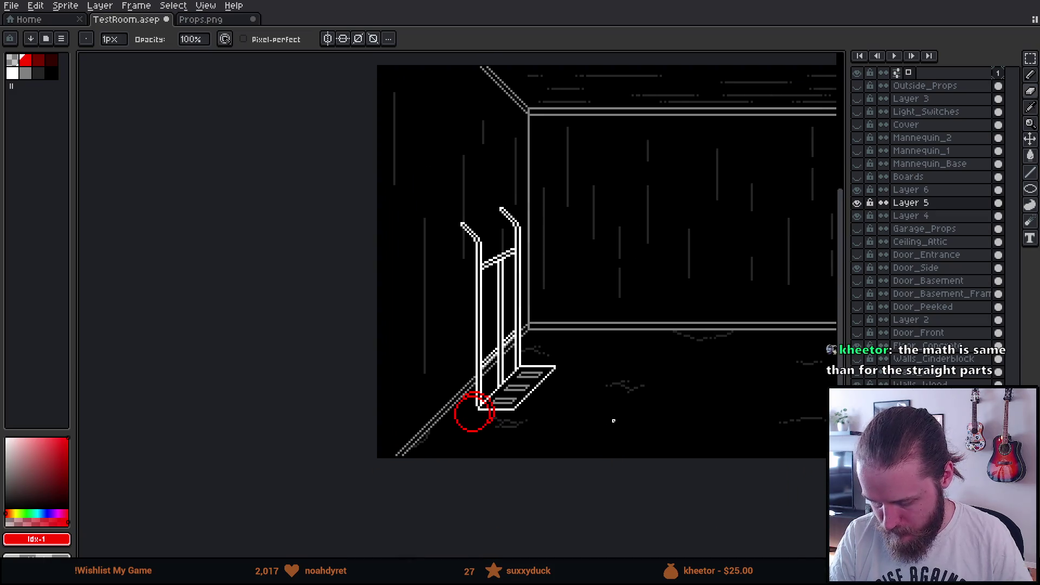
Pan around the wheel and switch between Layers 5 and 6, ending on Layer 5
key("v")
key("b")
left_click_drag(593, 436, 597, 426)
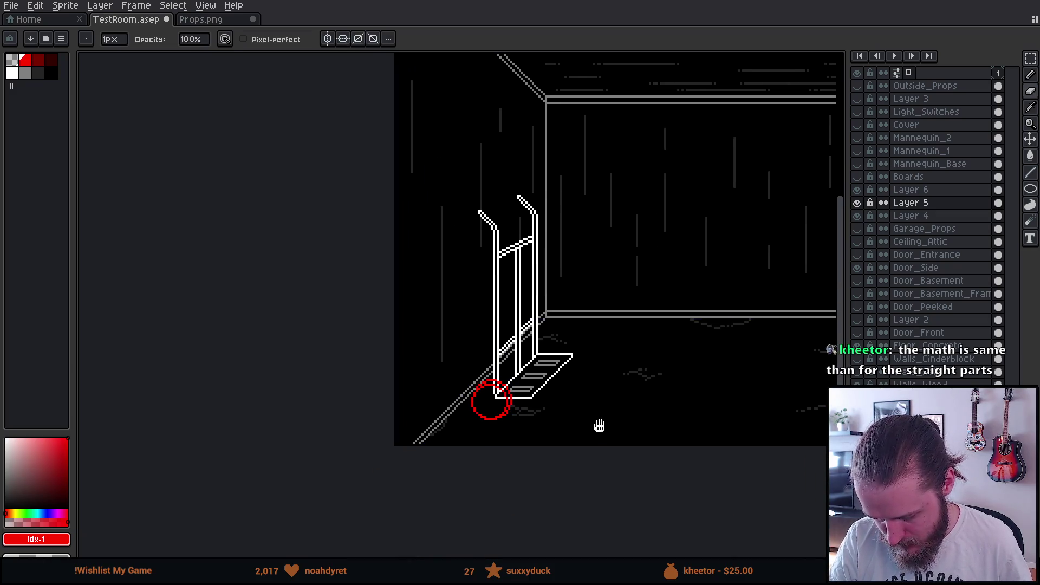
left_click(598, 431, "ctrl")
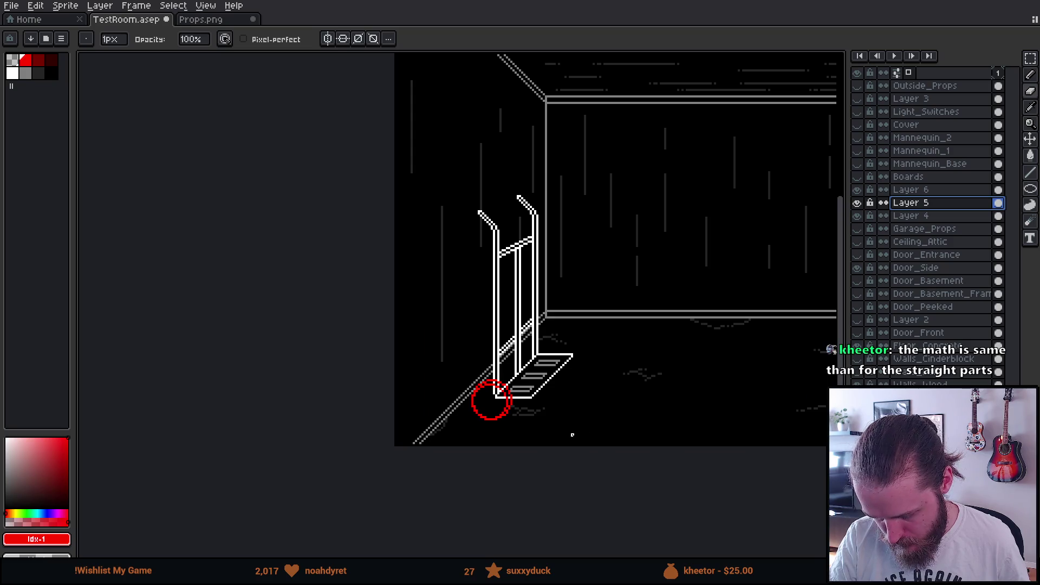
scroll(574, 432, "up", 3)
left_click(661, 410, "ctrl")
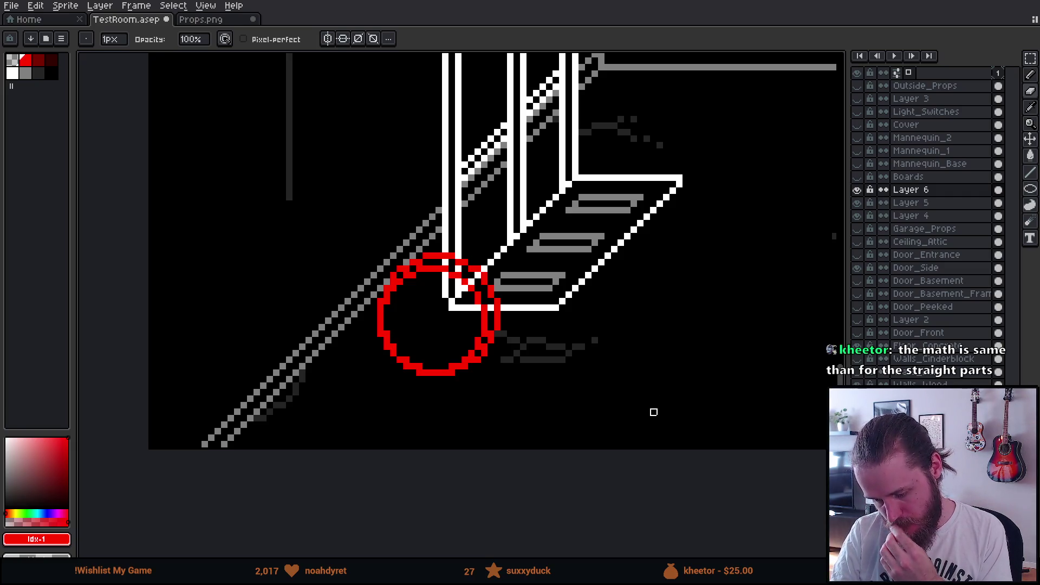
left_click_drag(654, 412, 677, 412)
scroll(677, 412, "up", 3)
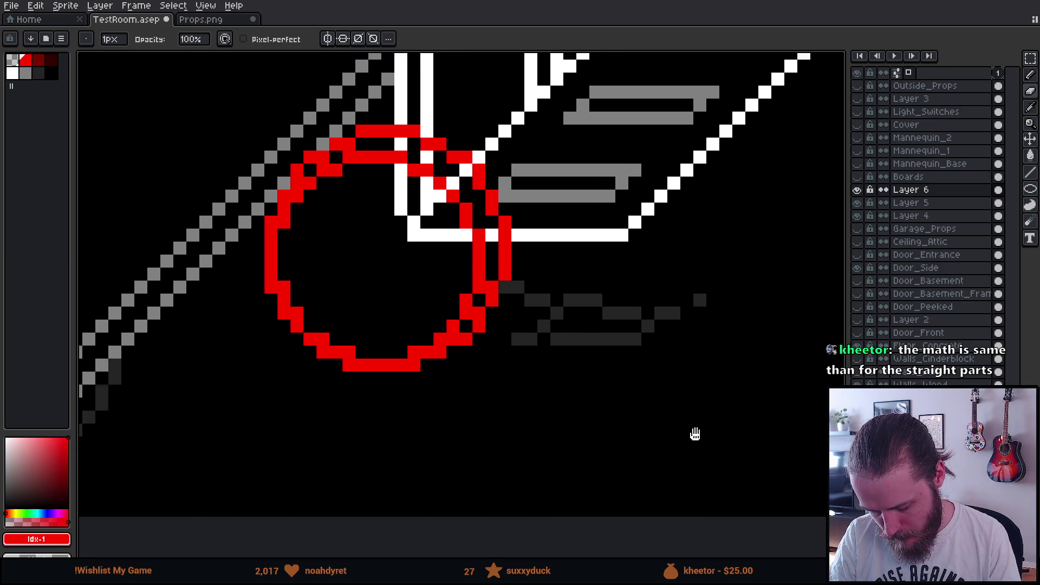
key("Down")
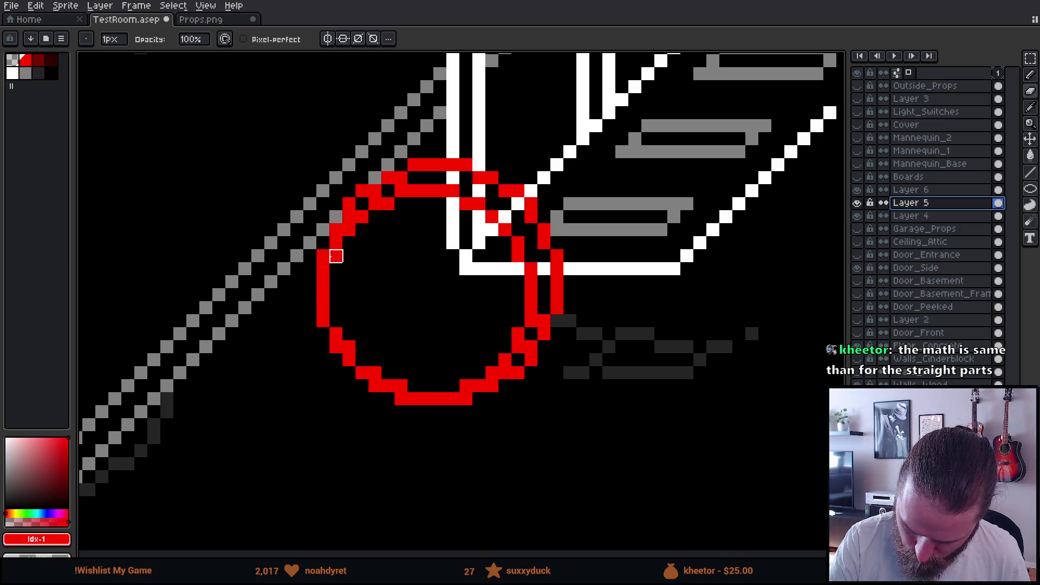
Add one upper-left outline pixel and clear three stray red pixels from the circle
left_click(336, 256)
right_click(323, 255)
right_click(349, 347)
right_click(466, 398)
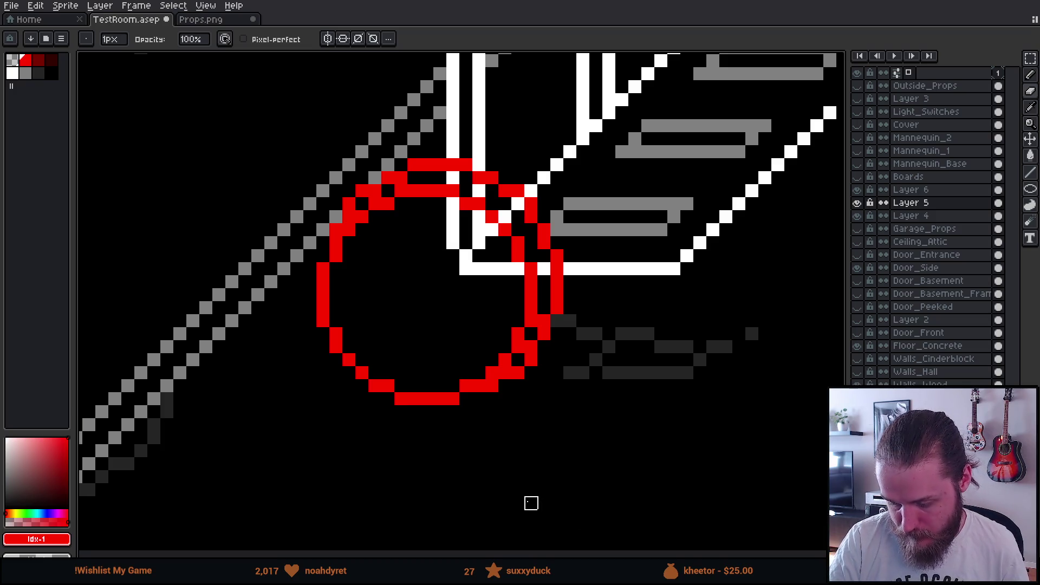
scroll(601, 448, "down", 5)
left_click_drag(653, 448, 615, 449)
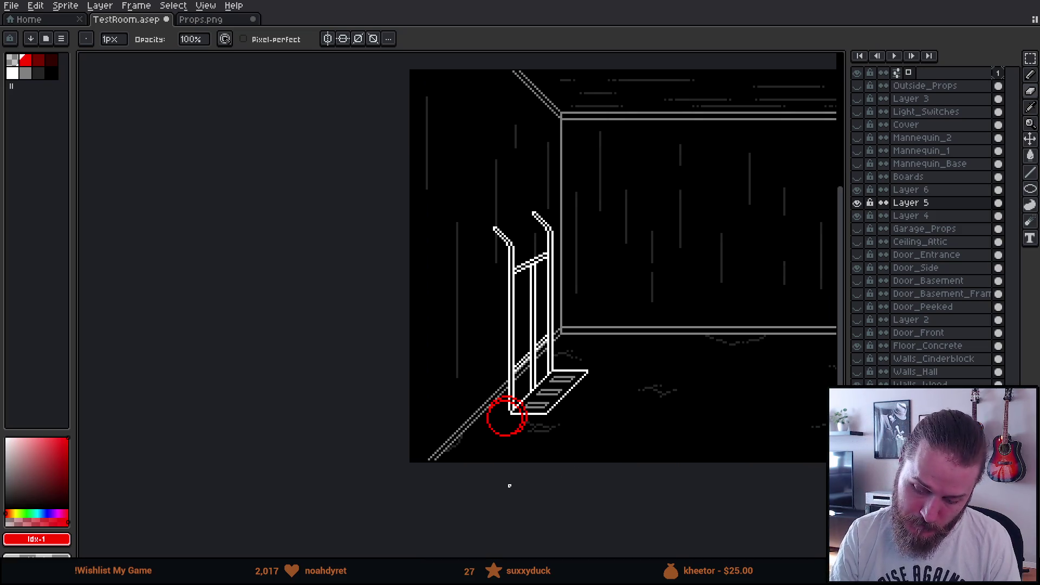
scroll(509, 486, "up", 4)
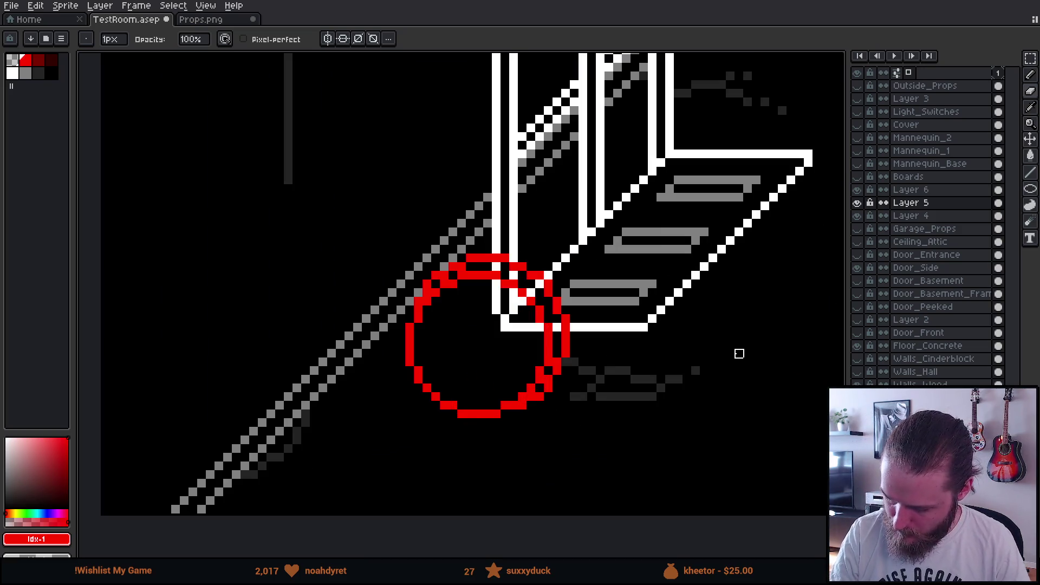
left_click(929, 217)
Fill Layer 5's upper and right wheel arc with grey
key("g")
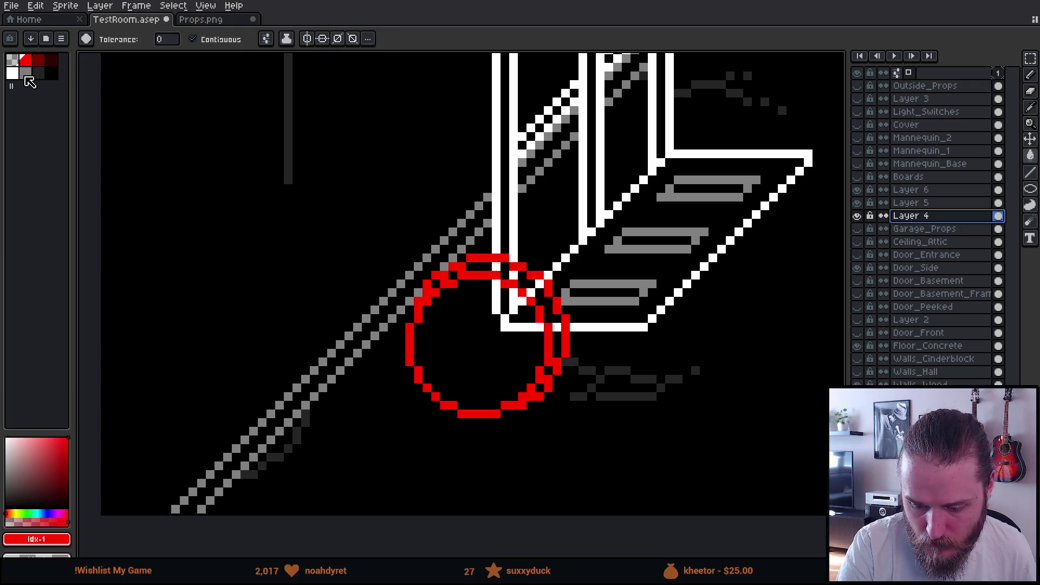
left_click(26, 74)
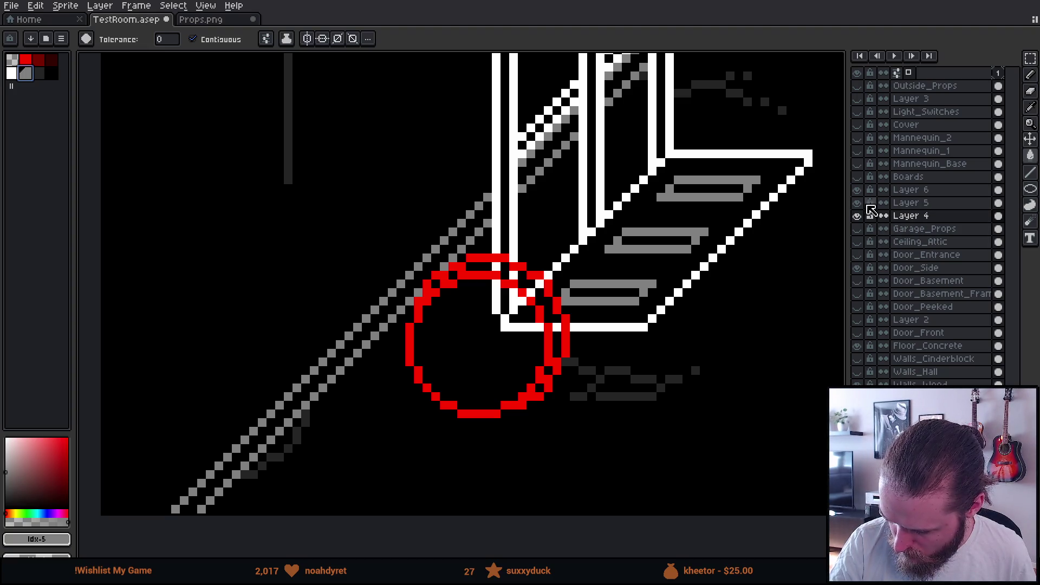
left_click(856, 203)
left_click(856, 203)
left_click(910, 203)
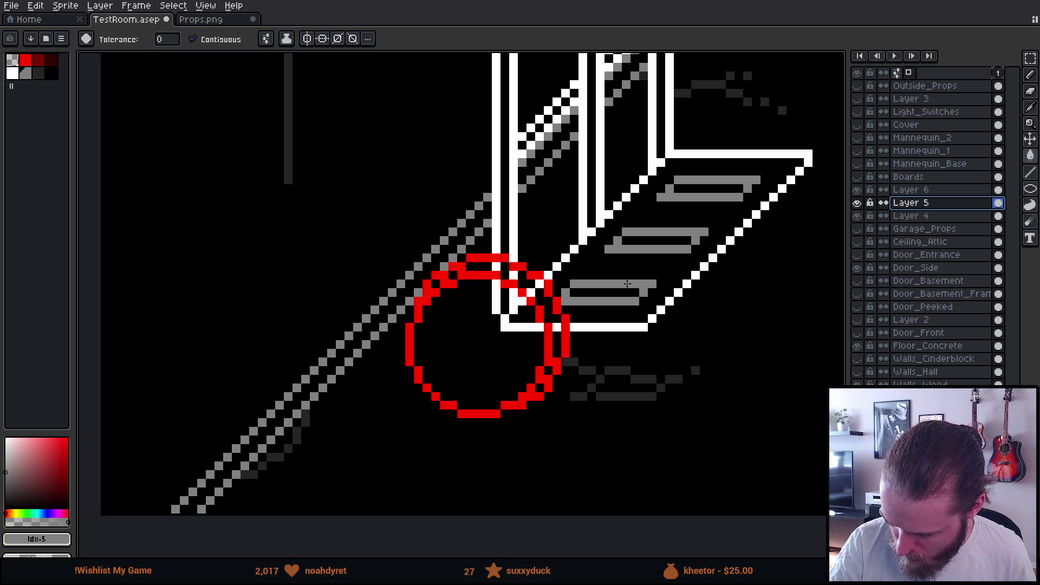
left_click(539, 275)
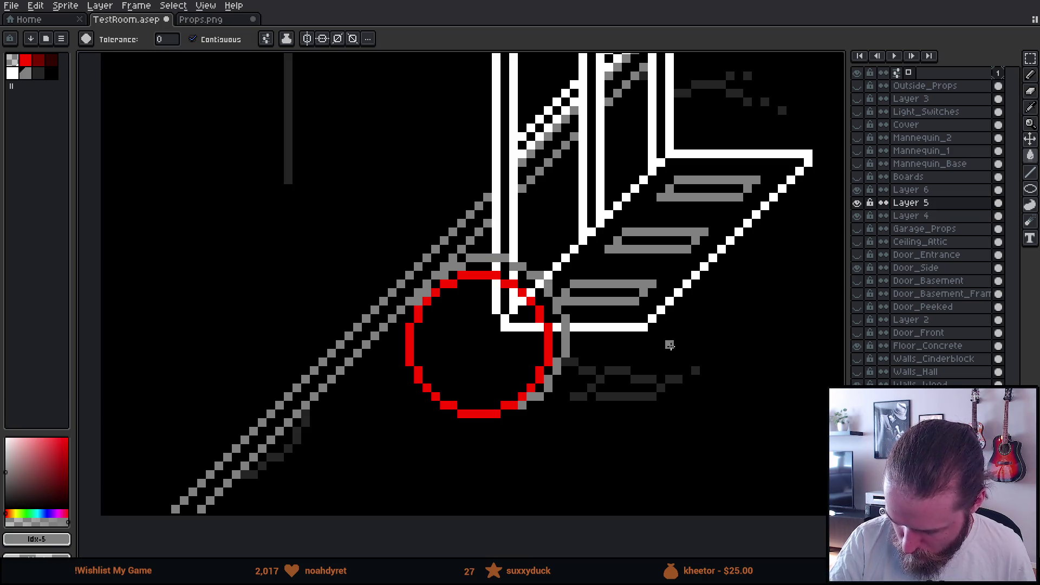
Fill Layer 6's red circle with white and merge Layer 6 down into Layer 5
left_click(916, 190)
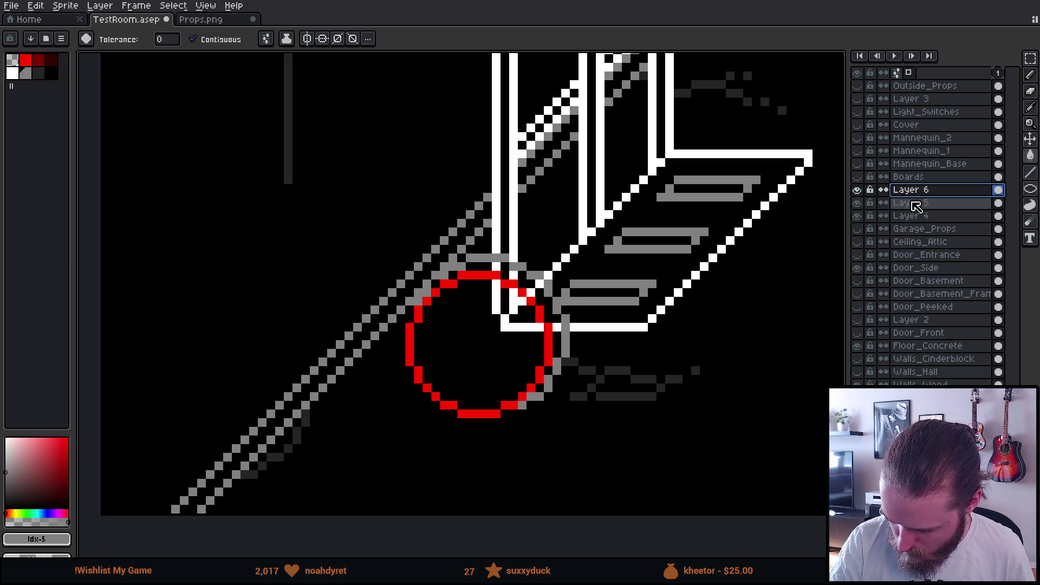
left_click(728, 243, "alt")
left_click(487, 275)
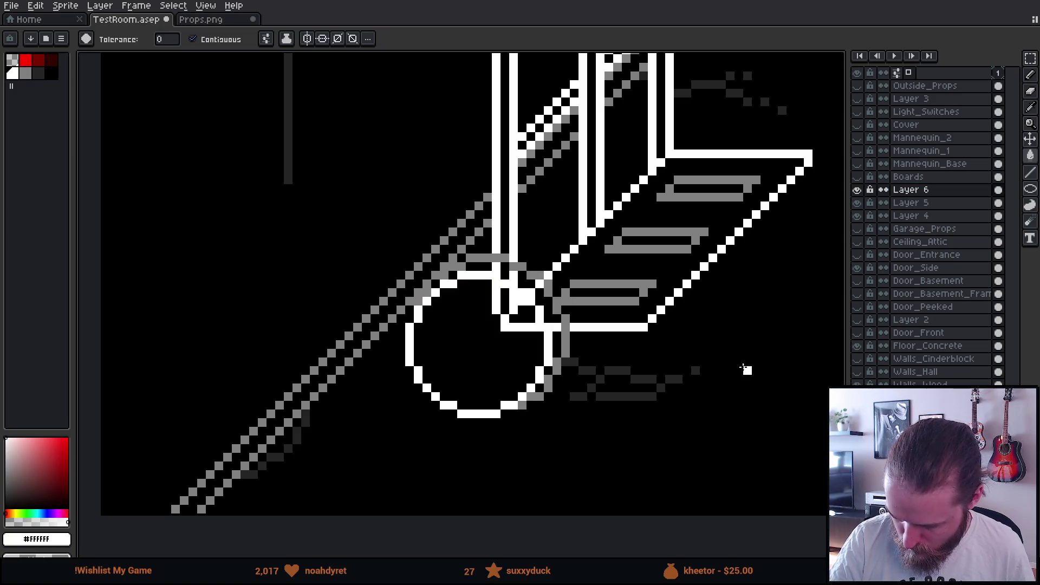
right_click(929, 195)
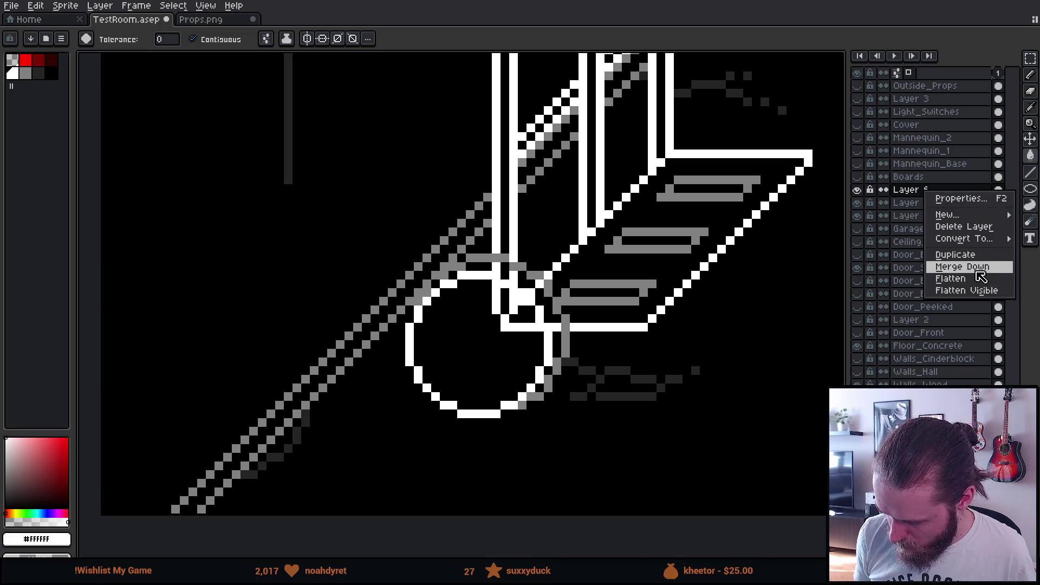
left_click(970, 271)
left_click(863, 193)
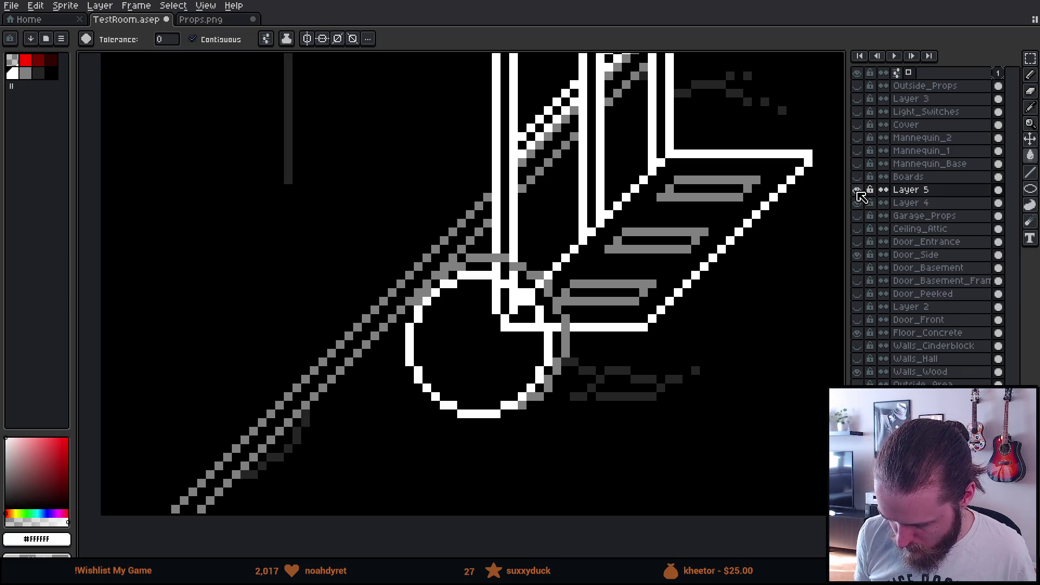
left_click(897, 189)
Select the white wheel's pixels using a contiguous, 4-connected Magic Wand
key("m")
left_click_drag(370, 217, 669, 479)
key("w")
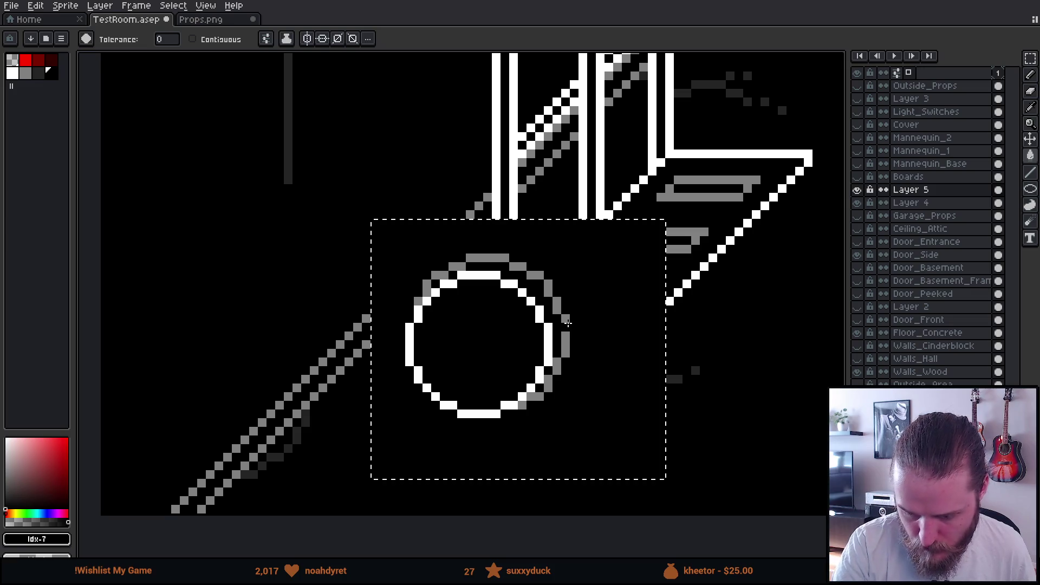
left_click(216, 39)
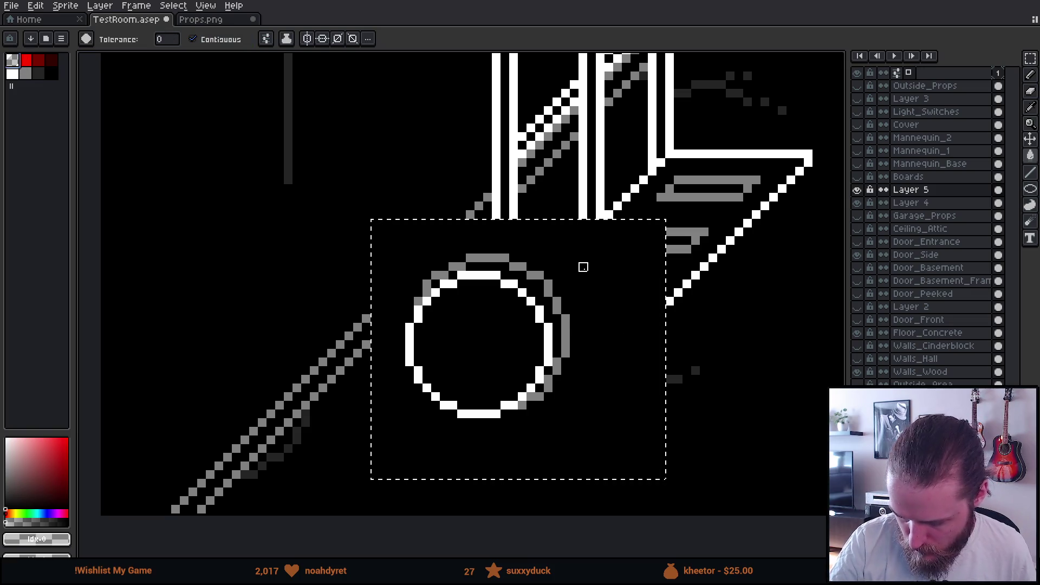
left_click(267, 39)
left_click(287, 112)
left_click(634, 279)
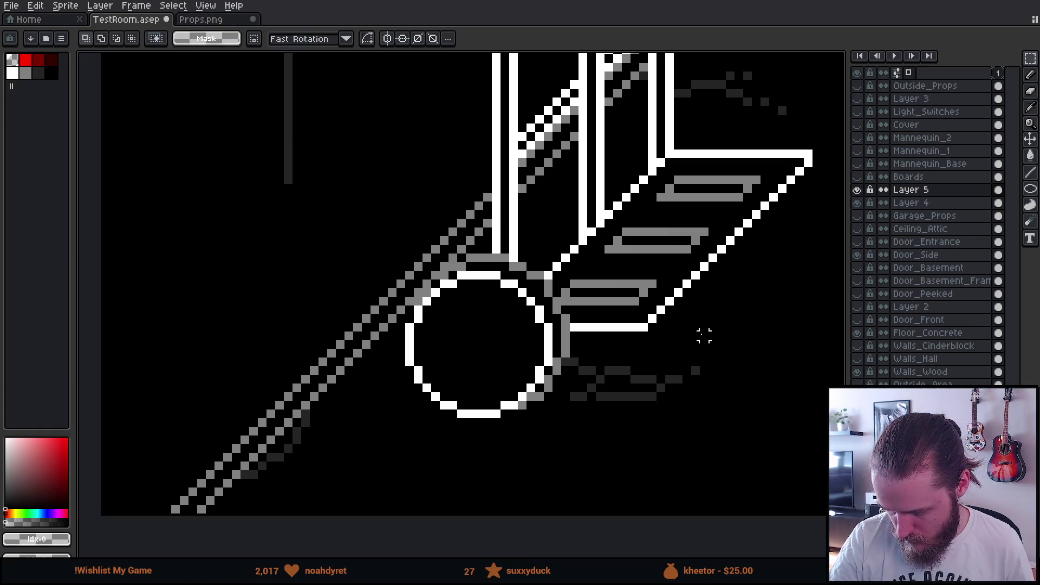
Move the wheel up and left, nudge it one pixel right, and deselect
scroll(650, 329, "right", 3)
mouse_move(542, 398)
left_mouse_down()
mouse_move(492, 379)
mouse_move(504, 302)
mouse_move(509, 330)
mouse_move(528, 333)
left_mouse_up()
key("Right")
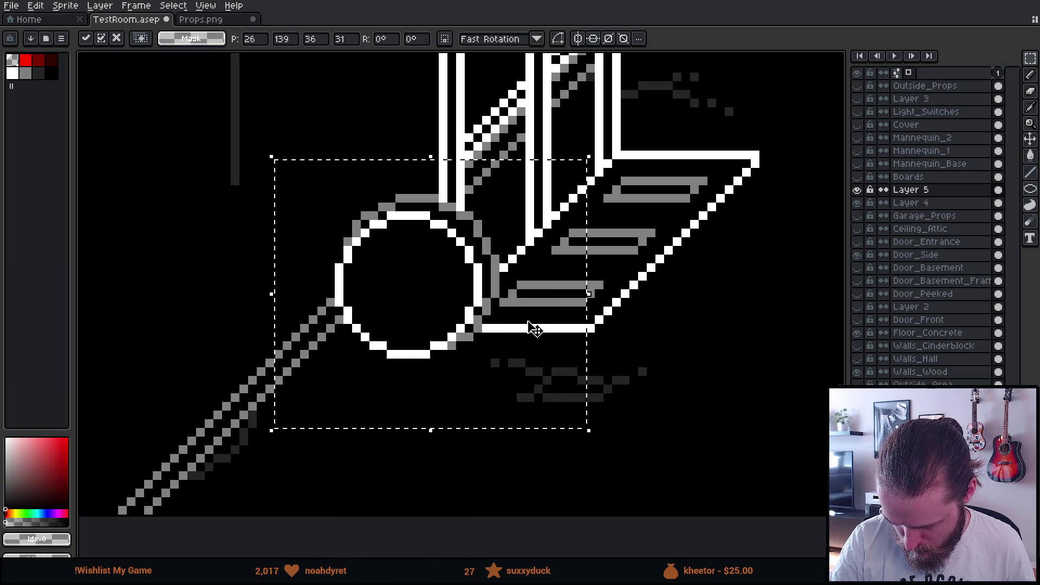
key("ctrl+d")
scroll(674, 371, "down", 4)
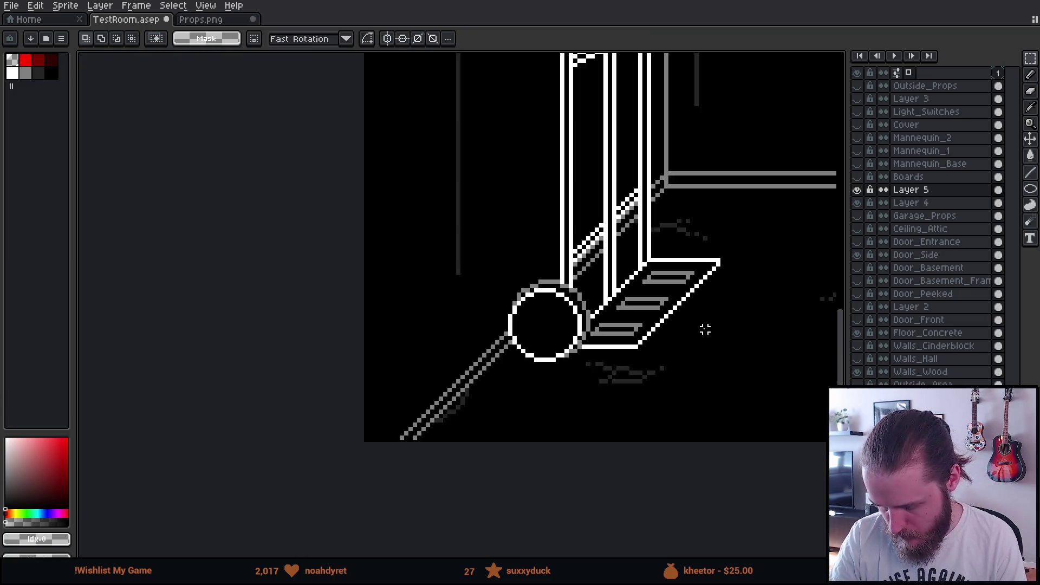
scroll(645, 393, "up", 5)
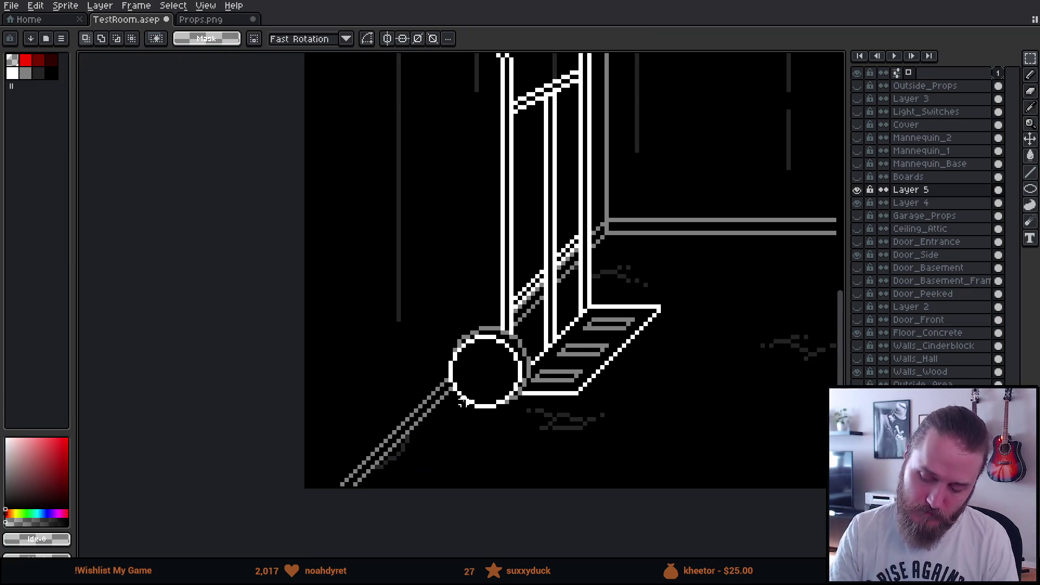
scroll(524, 436, "up", 2)
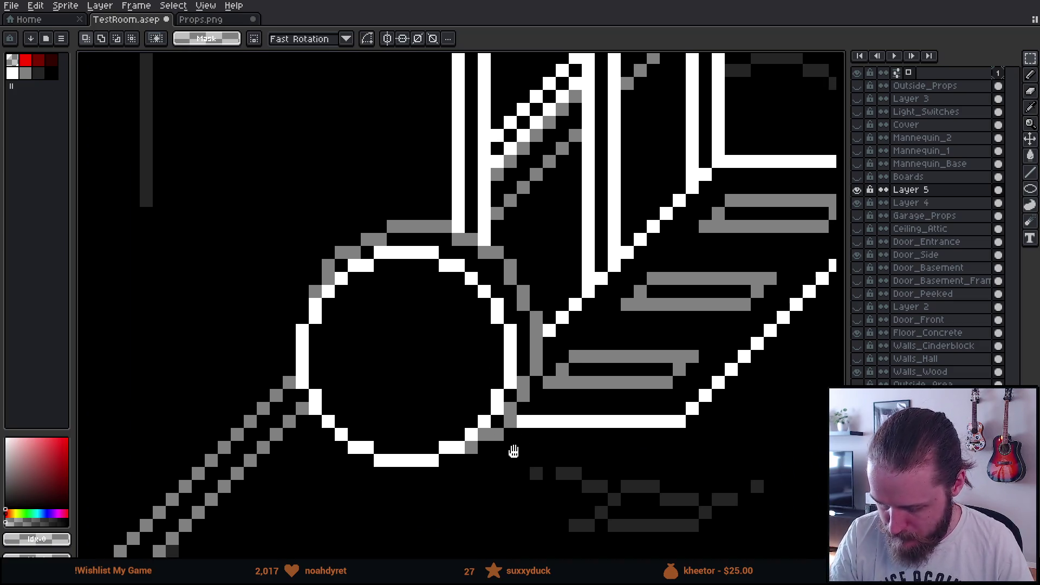
key("b")
left_click(414, 238, "alt")
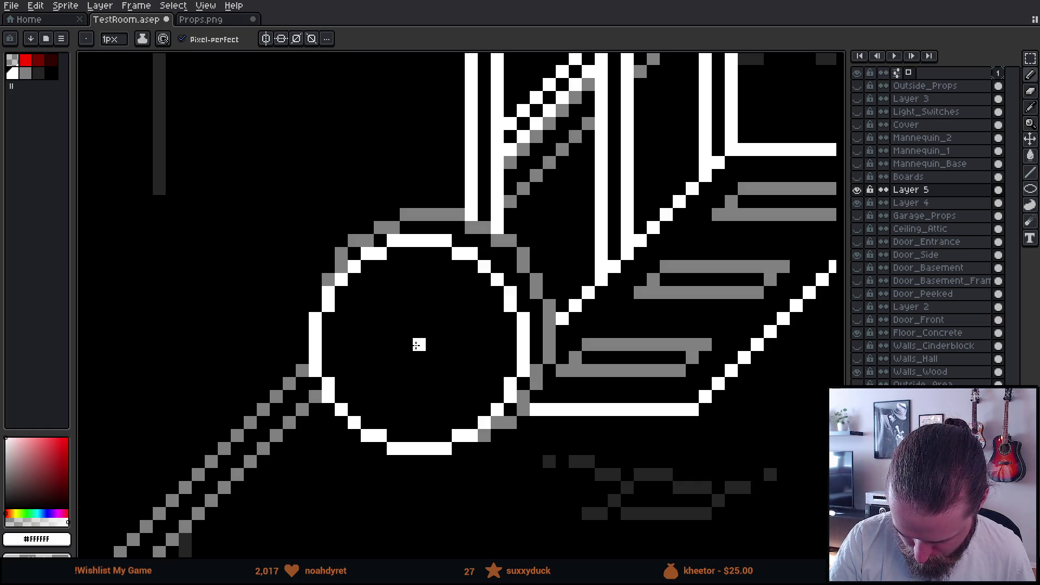
Enlarge the brush to 9px and try painting the wheel's inner area, undoing the attempts
left_click_drag(418, 345, 488, 545)
key("ctrl+z")
key("plus")
key("plus")
key("plus")
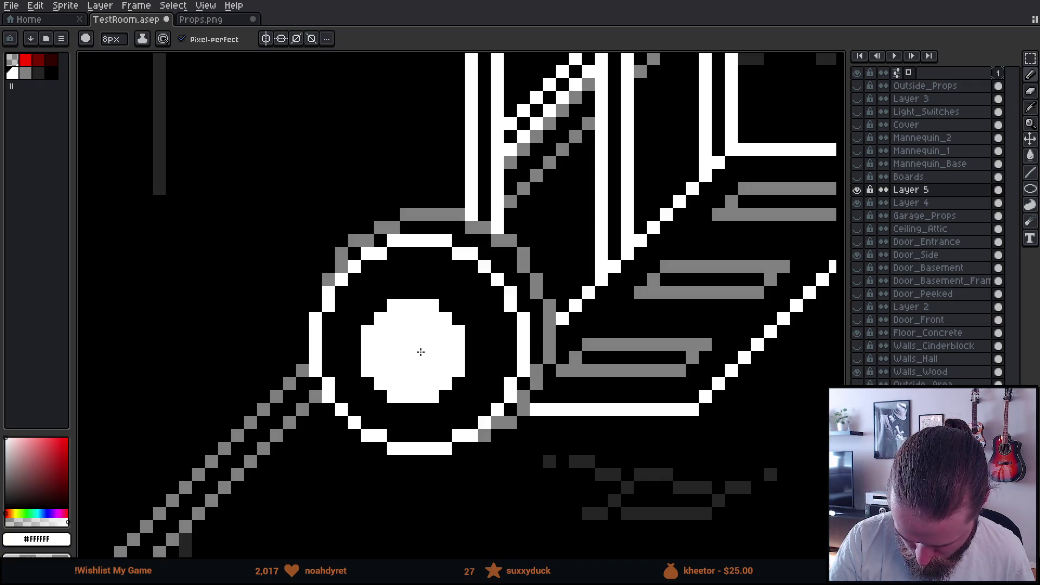
key("plus")
key("b")
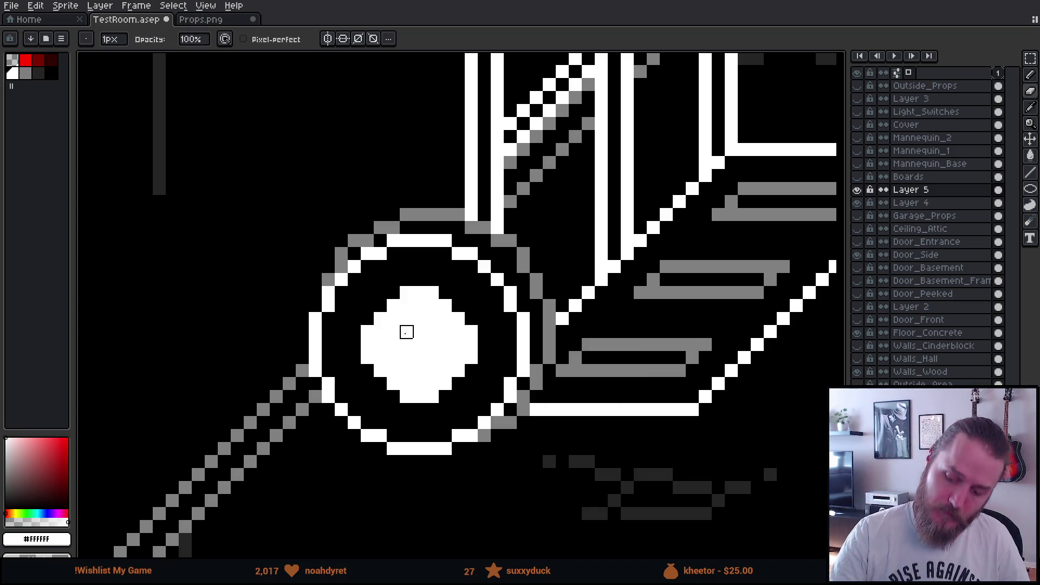
mouse_move(393, 345)
left_mouse_down()
mouse_move(380, 344)
mouse_move(394, 320)
mouse_move(420, 306)
mouse_move(433, 332)
left_mouse_up()
key("ctrl+z")
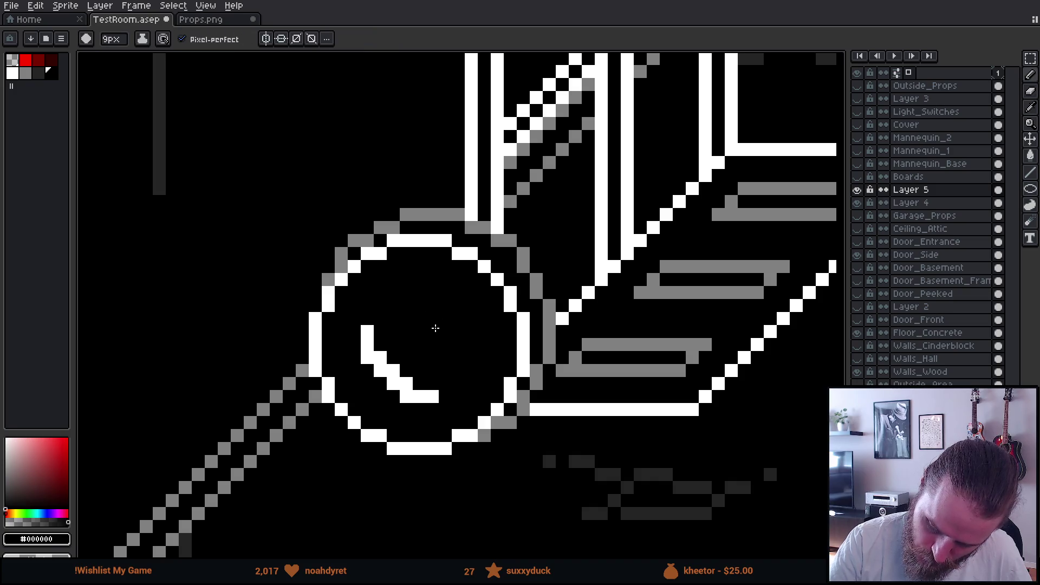
Hollow a white hub blob into a ring and add a grey centre pixel
key("x")
left_click(413, 352)
key("plus")
key("plus")
key("plus")
mouse_move(413, 352)
left_mouse_down()
mouse_move(444, 318)
mouse_move(420, 346)
left_mouse_up()
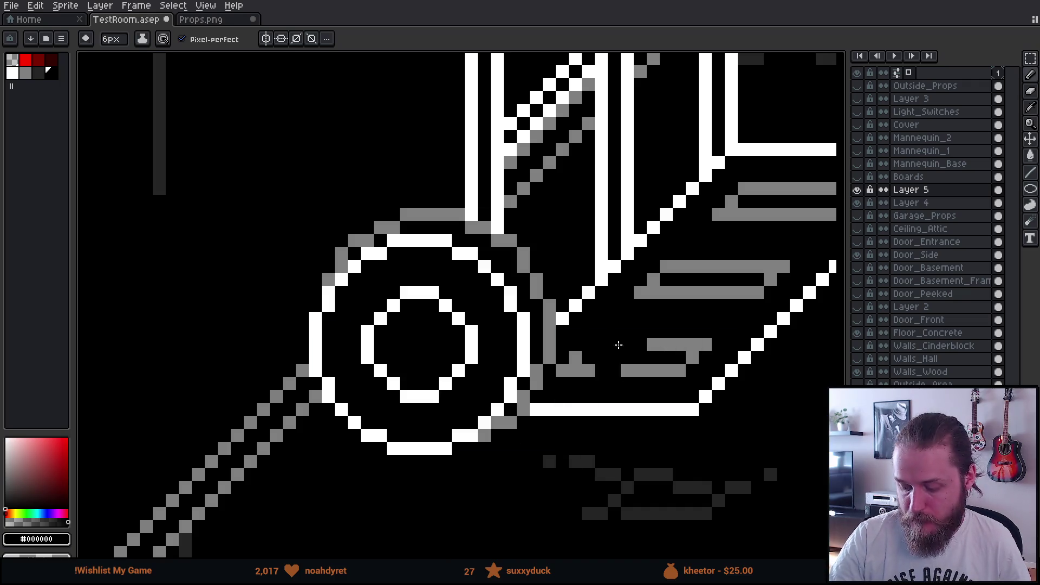
key("x")
key("minus")
key("minus")
key("minus")
left_click(420, 345)
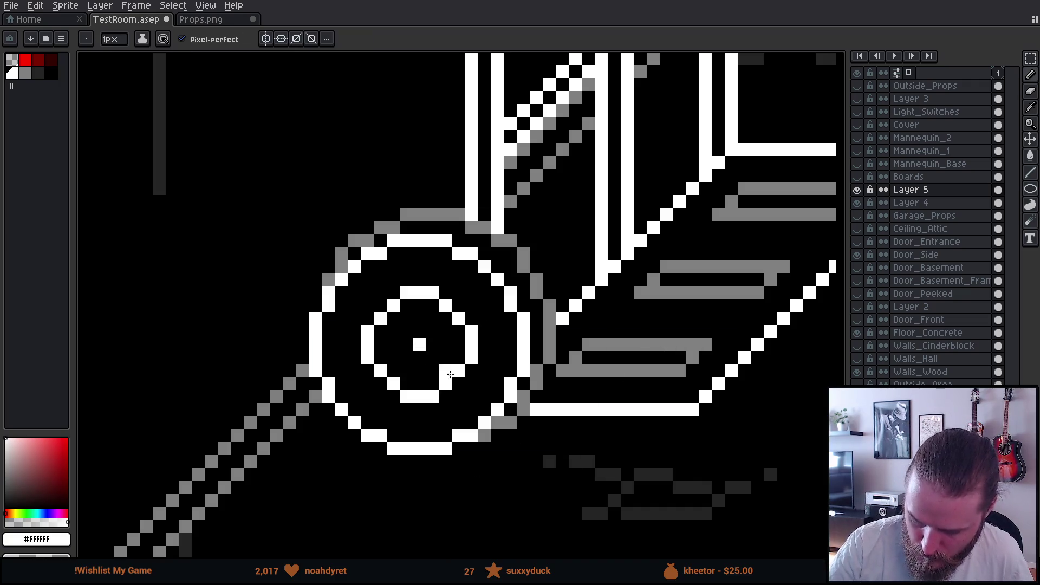
left_click(26, 73)
left_click(414, 345)
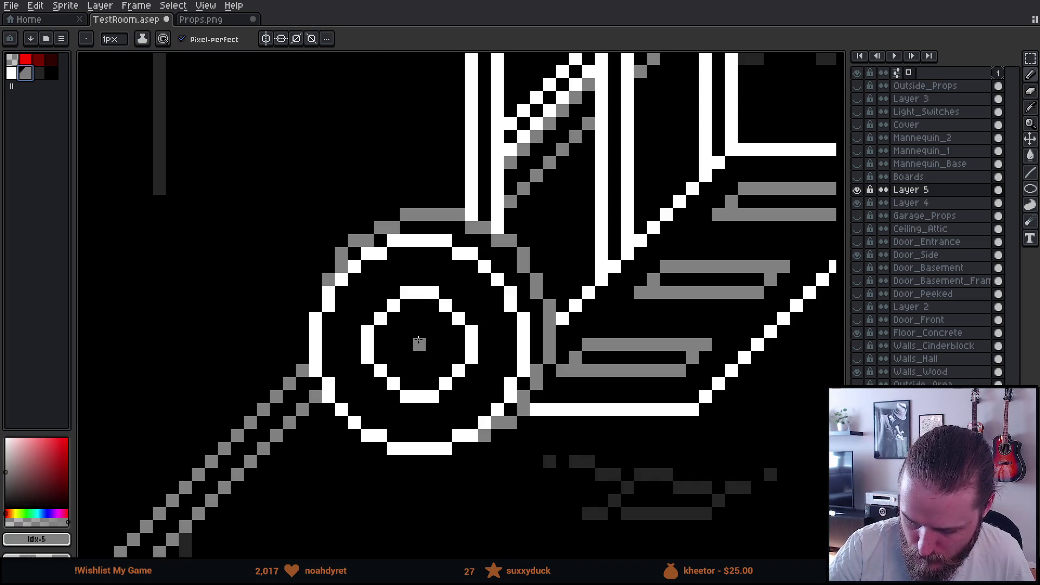
Box-select the inner ring area and set the Magic Wand to include diagonal pixels
key("m")
left_click_drag(346, 283, 480, 393)
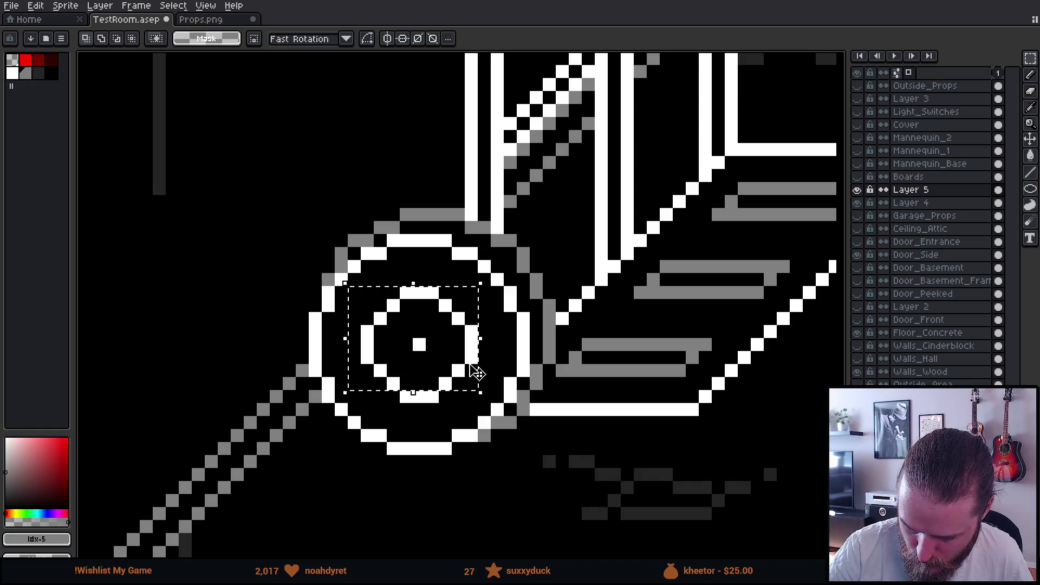
left_click_drag(387, 392, 453, 404)
key("w")
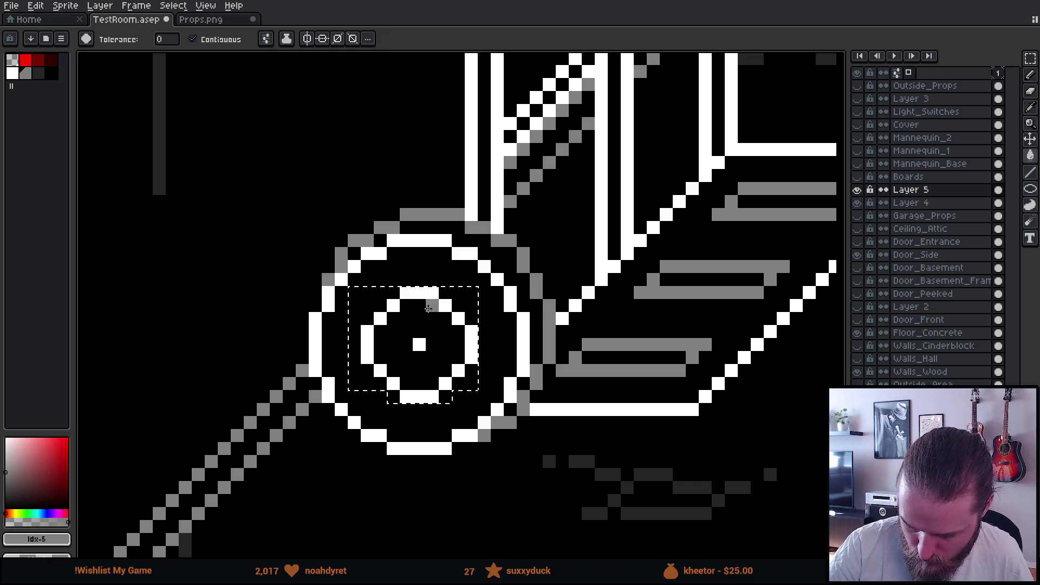
left_click(270, 38)
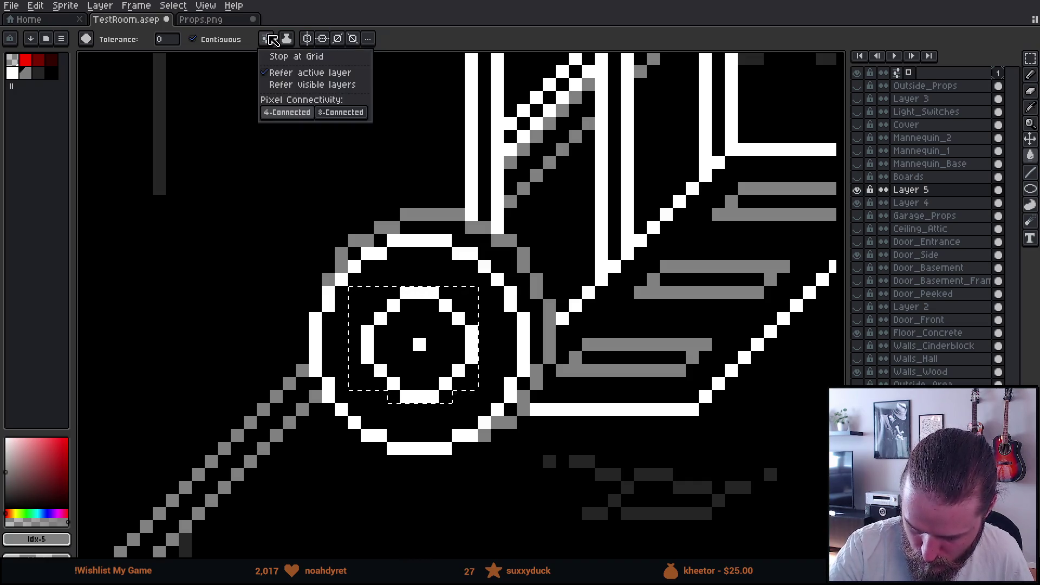
left_click(340, 112)
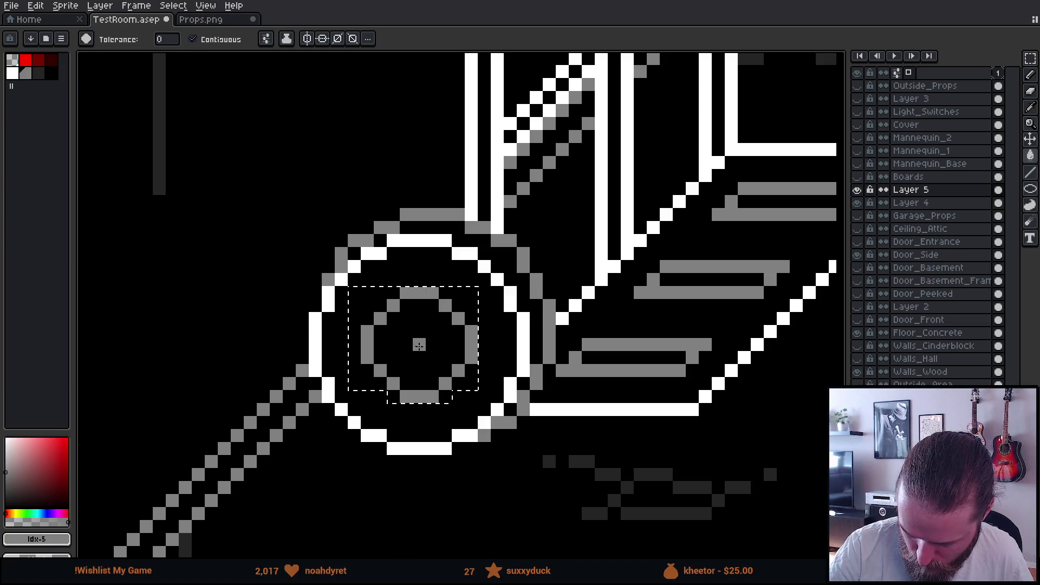
Nudge the wheel's left half one pixel right, restoring the single grey hub pixel
key("m")
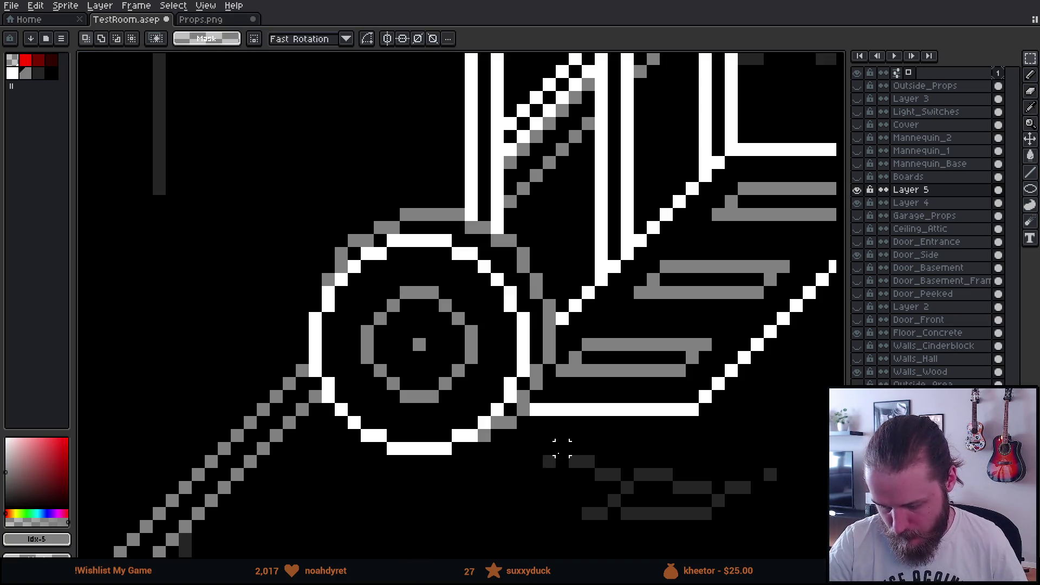
scroll(562, 449, "down", 5)
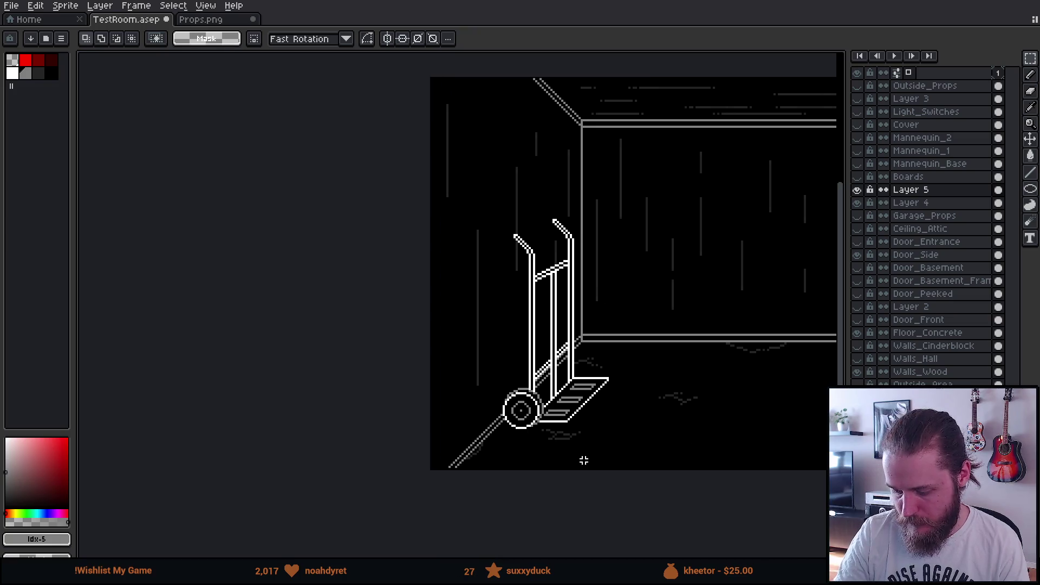
scroll(591, 456, "right", 4)
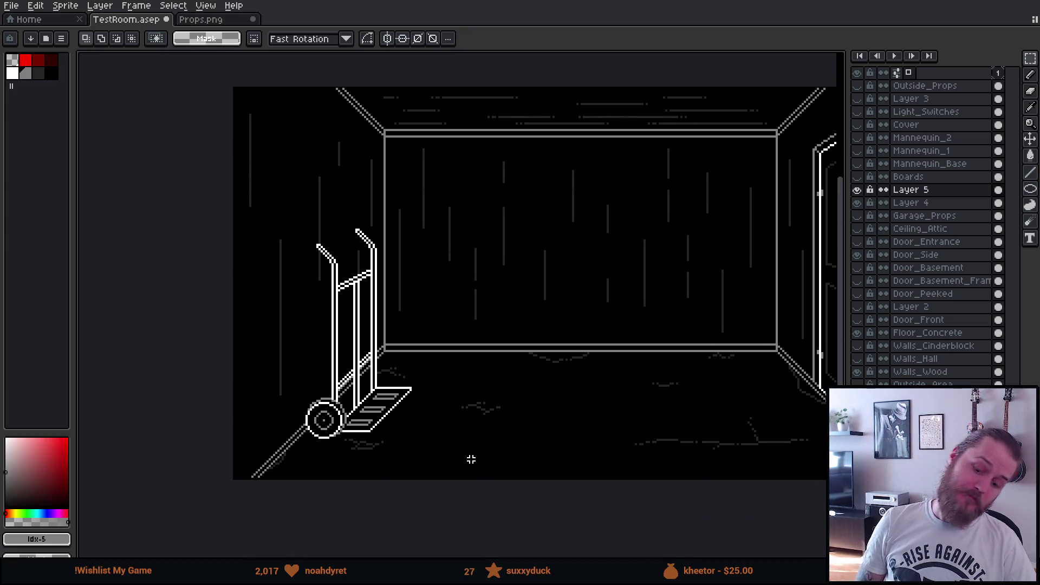
scroll(471, 459, "up", 2)
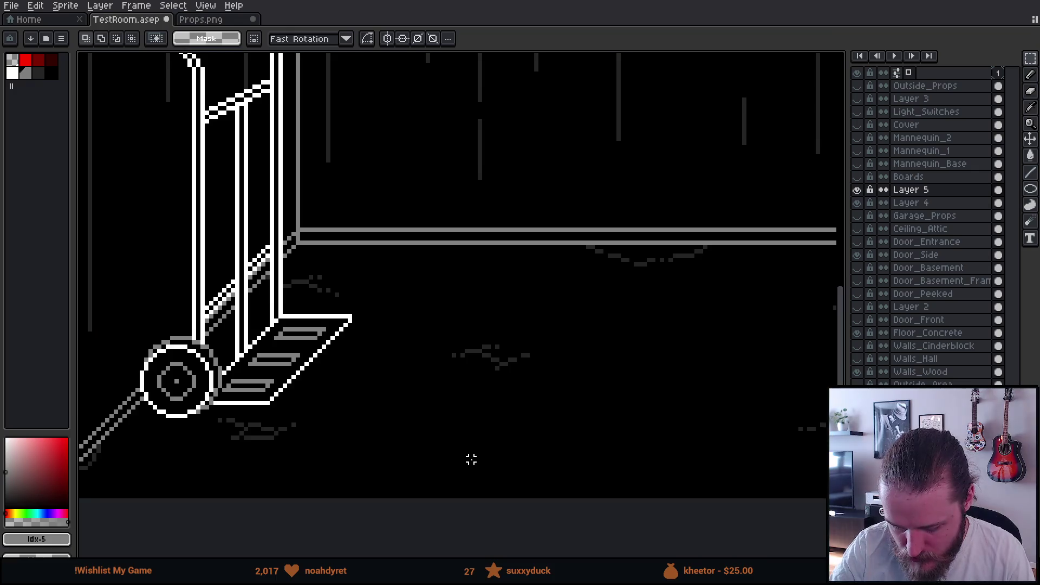
scroll(471, 459, "left", 3)
scroll(455, 439, "up", 1)
left_click_drag(441, 426, 495, 384)
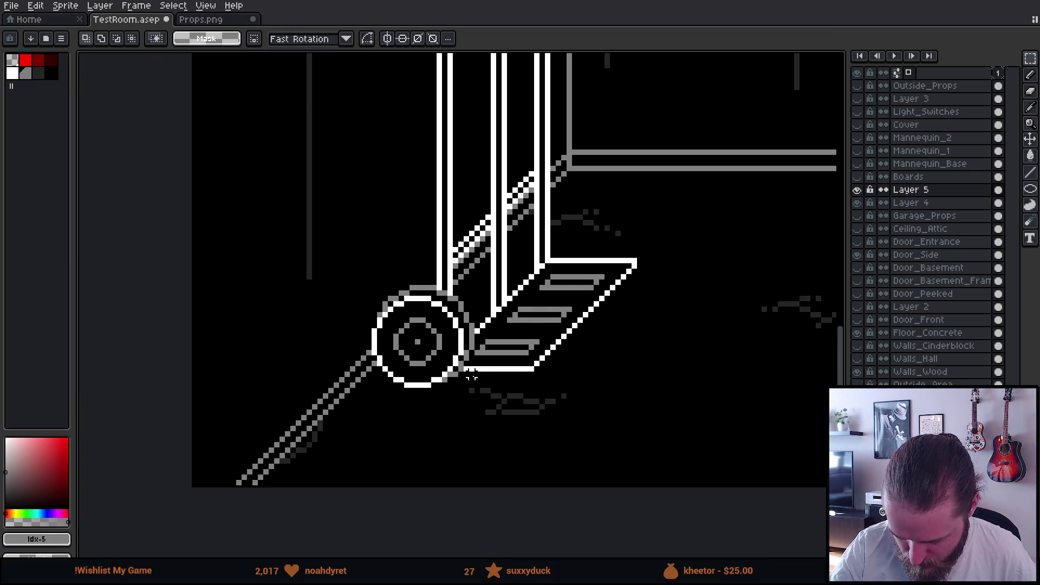
left_click_drag(331, 231, 417, 454)
key("Right")
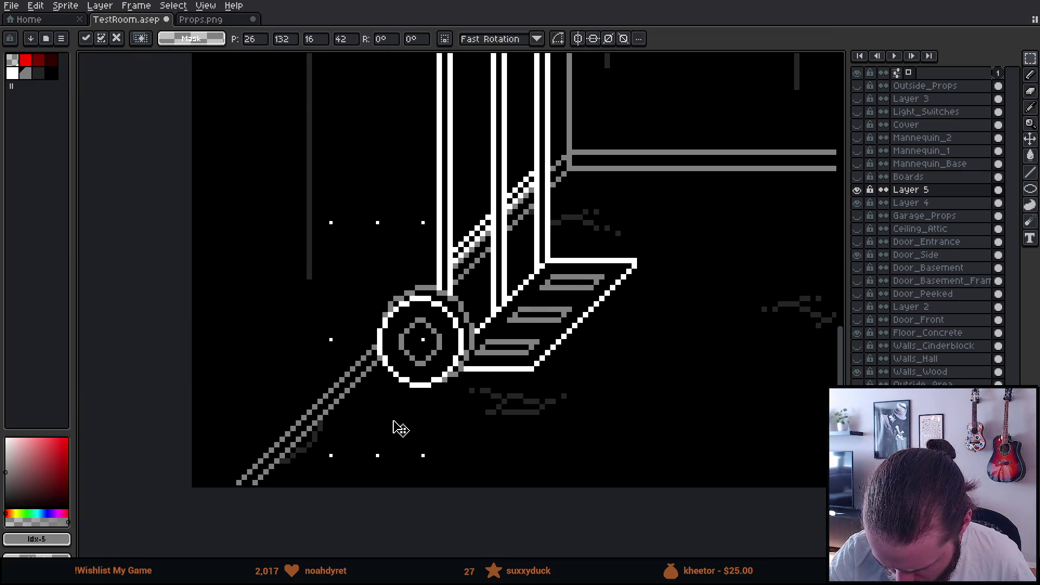
left_click(466, 428)
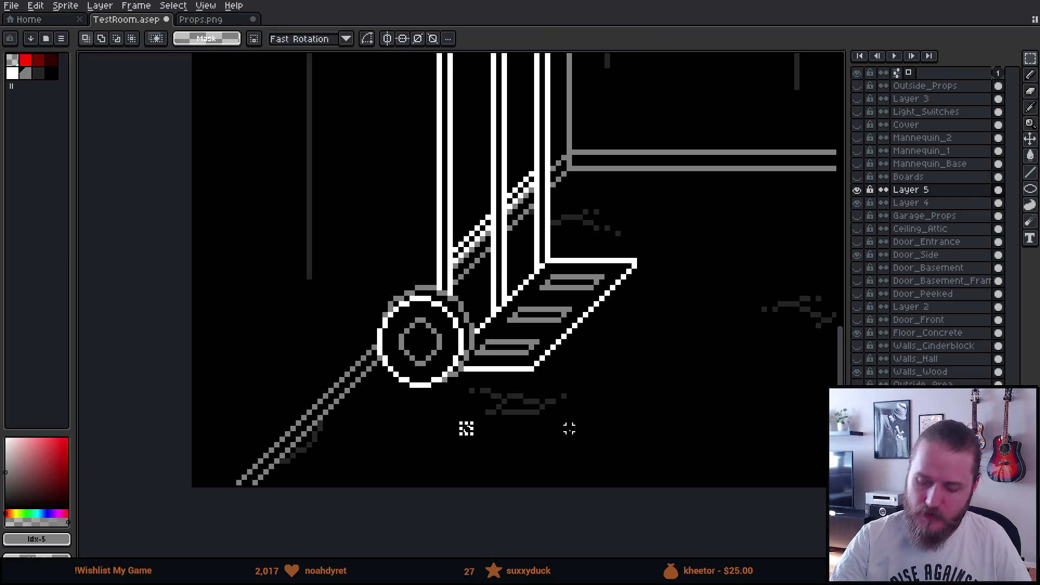
Copy the wheel for reuse as a second wheel
scroll(566, 429, "down", 3)
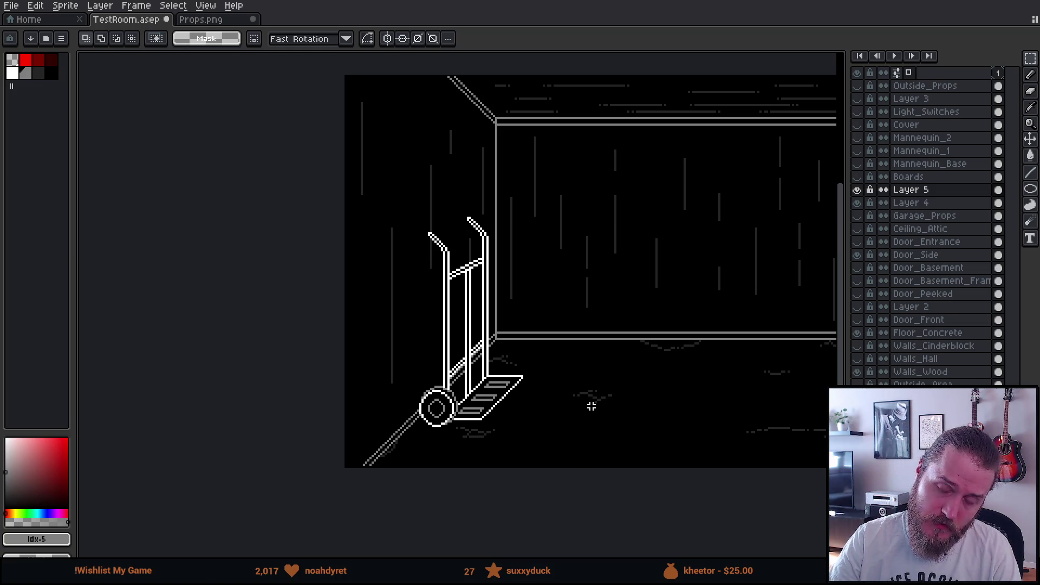
scroll(591, 406, "up", 4)
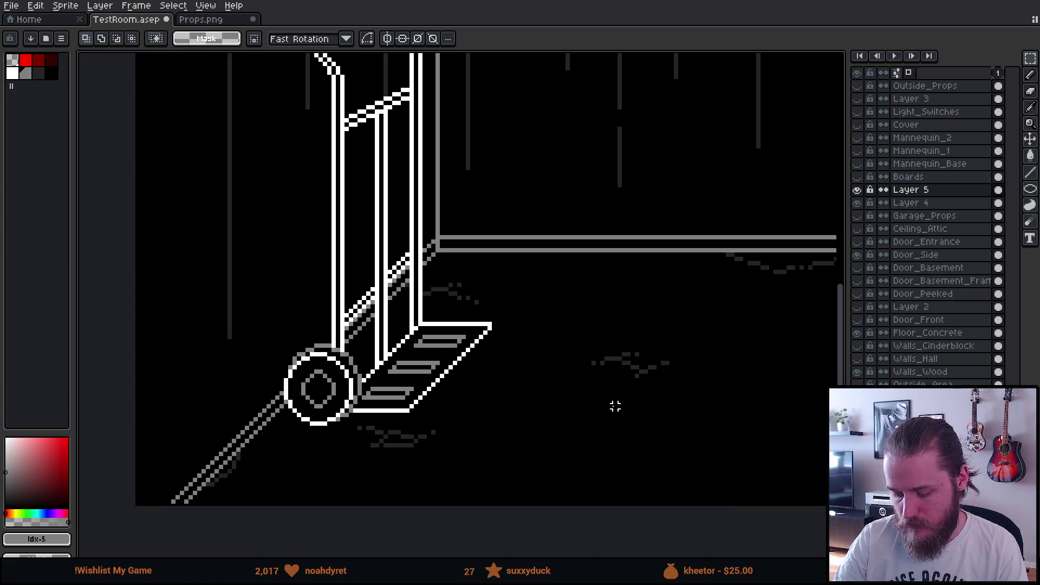
key("ctrl+v")
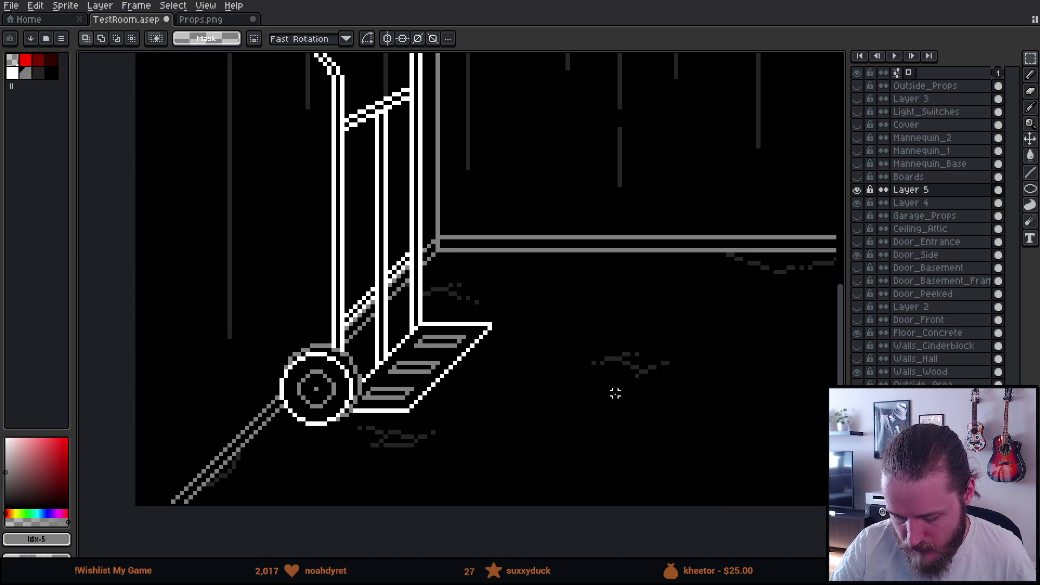
scroll(467, 379, "up", 5)
Paste a copy of the wheel onto a new layer above Garage_Props, behind the truck
left_click_drag(606, 403, 610, 390)
mouse_move(294, 296)
left_mouse_down()
mouse_move(314, 348)
mouse_move(517, 486)
left_mouse_up()
left_click(924, 220)
key("shift+ctrl+n")
key("ctrl+v")
mouse_move(587, 338)
left_mouse_down()
mouse_move(632, 310)
mouse_move(631, 296)
left_mouse_up()
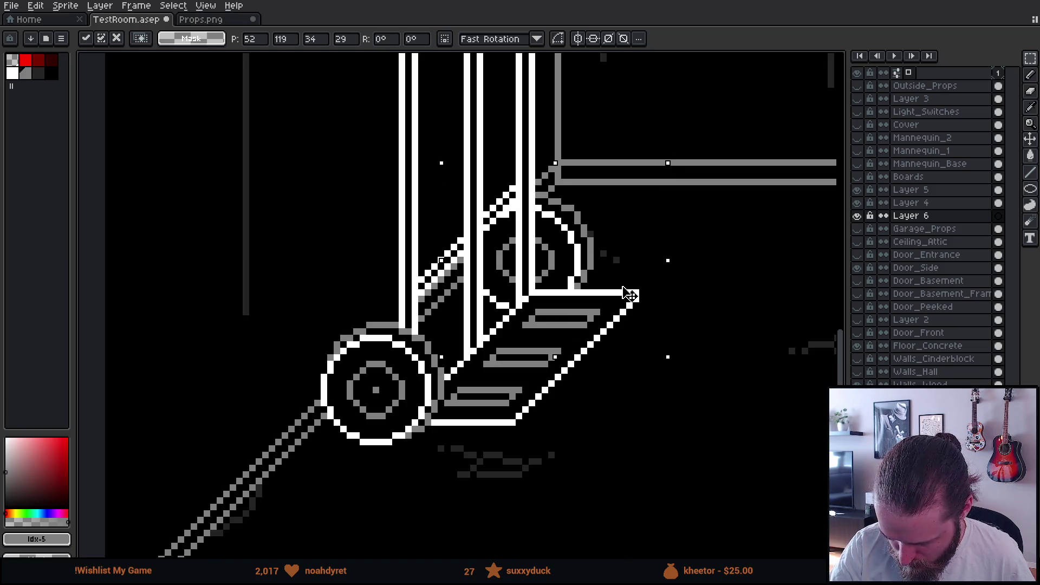
Shift the pasted far wheel 4 pixels left and commit its placement
scroll(631, 295, "down", 2)
scroll(627, 330, "down", 2)
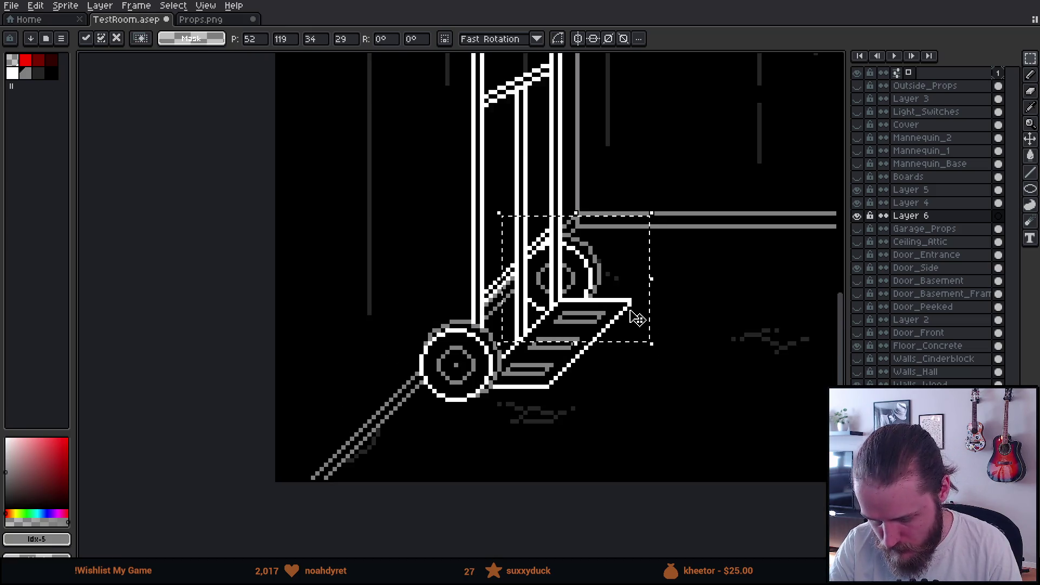
scroll(636, 367, "down", 1)
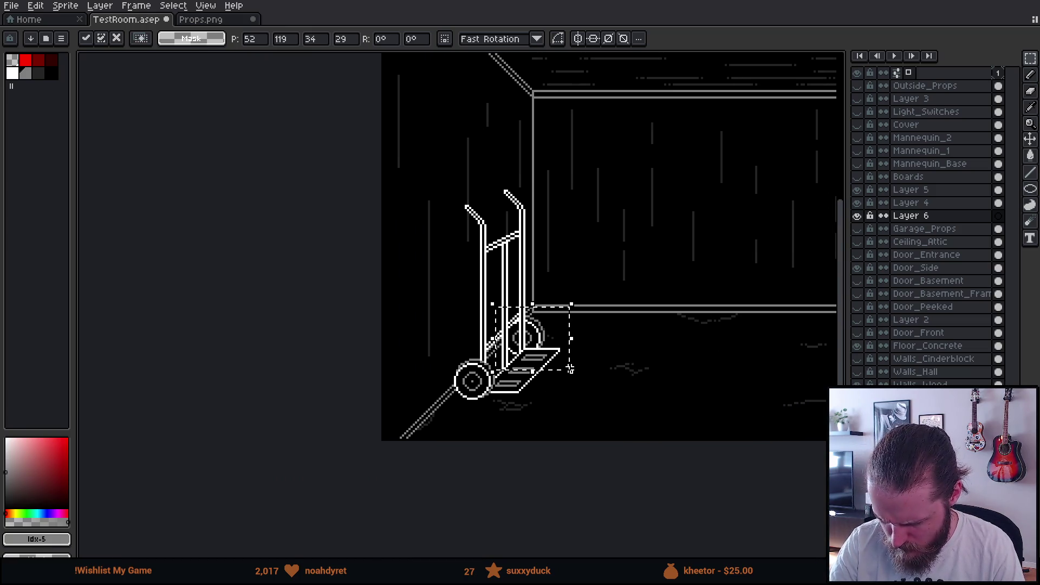
scroll(561, 347, "up", 3)
scroll(558, 344, "up", 1)
mouse_move(572, 355)
left_mouse_down()
mouse_move(547, 352)
mouse_move(544, 370)
mouse_move(535, 352)
left_mouse_up()
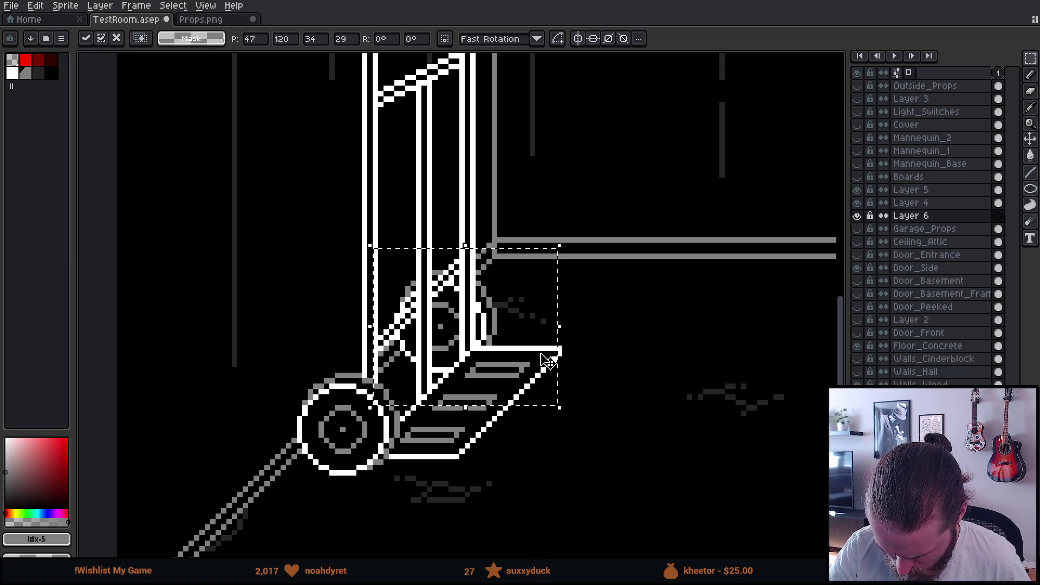
left_click(602, 370)
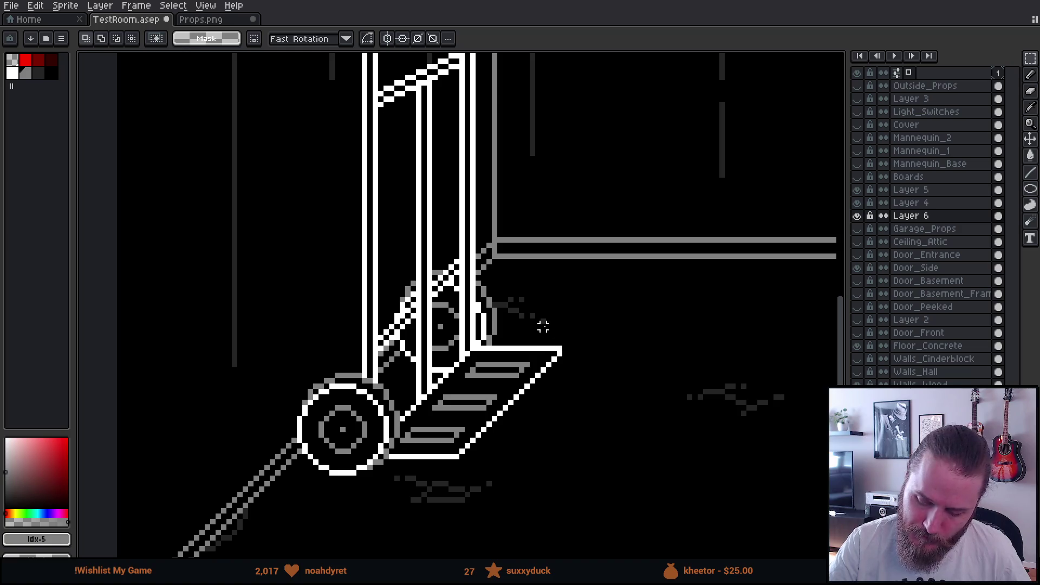
Select the area around the rear wheel and base plate for a non-contiguous Paint Bucket fill
mouse_move(374, 249)
left_mouse_down()
mouse_move(543, 384)
mouse_move(574, 389)
left_mouse_up()
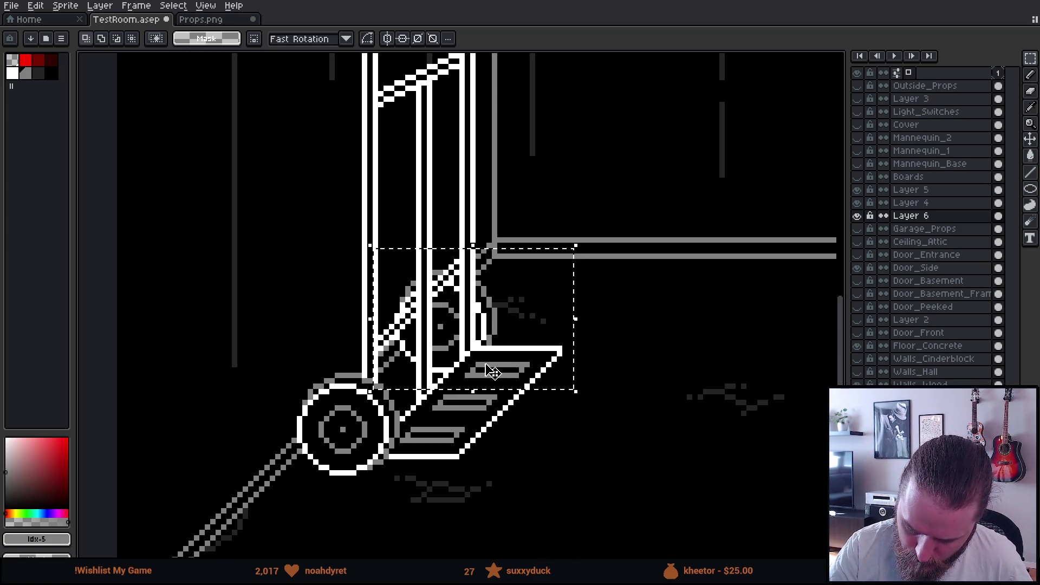
key("g")
left_click(229, 40)
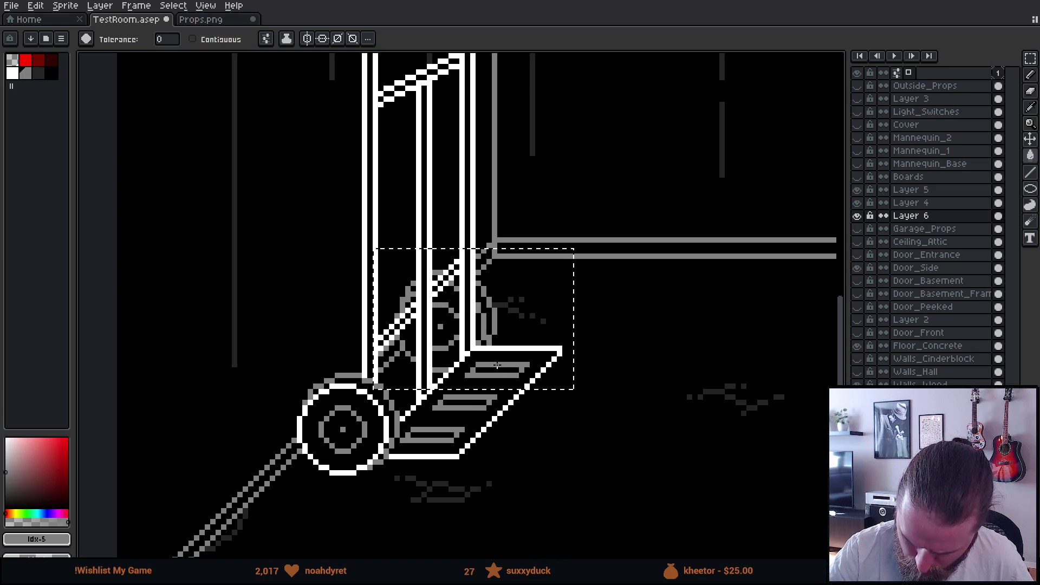
Marquee-select the rear of the hand truck's base plate and drag it down one pixel
key("m")
scroll(623, 337, "down", 3)
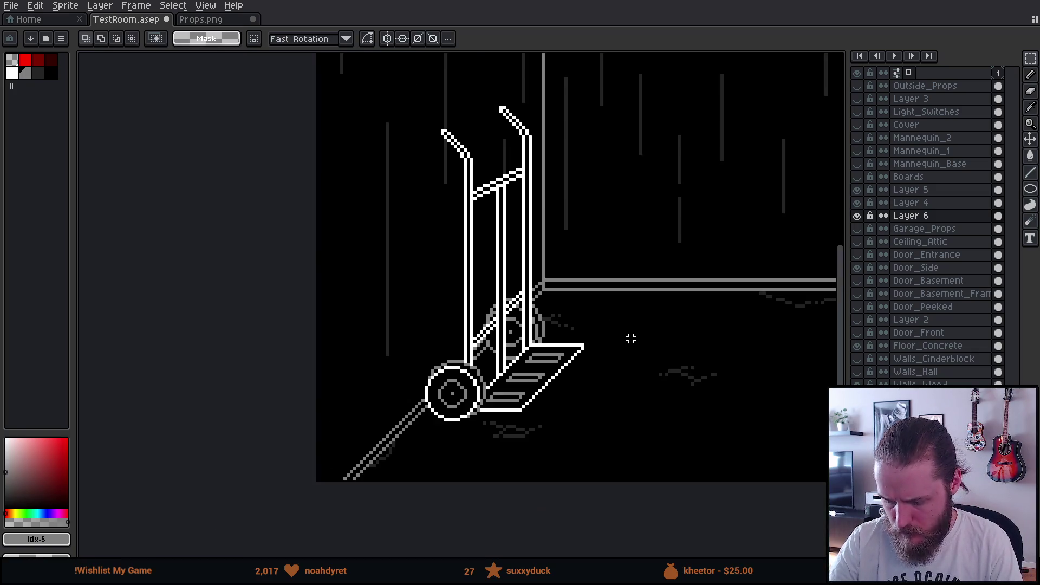
scroll(626, 341, "up", 1)
left_click_drag(622, 343, 624, 415)
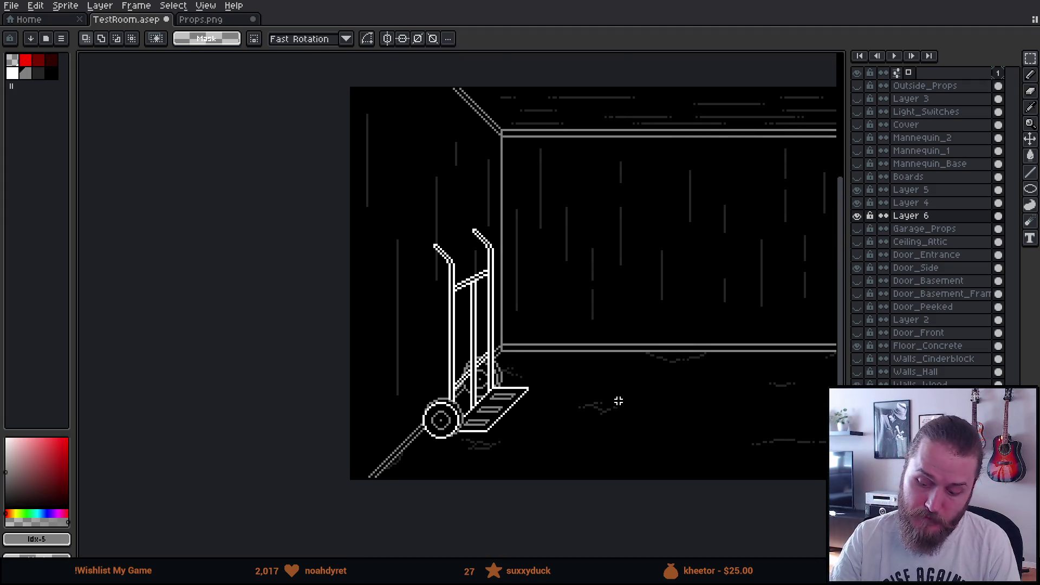
scroll(618, 399, "up", 2)
left_click_drag(644, 293, 621, 333)
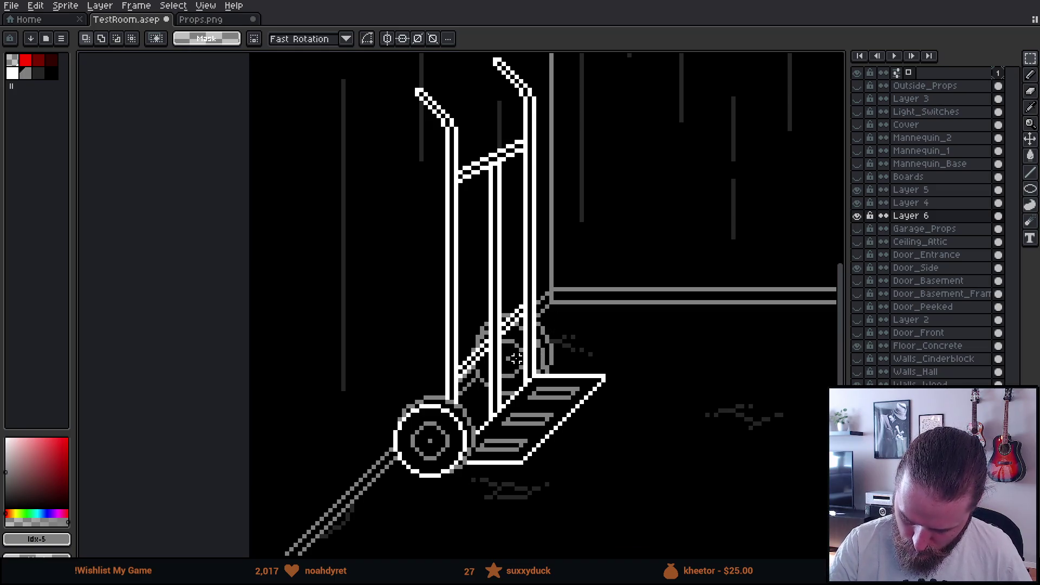
mouse_move(469, 324)
left_mouse_down()
mouse_move(564, 364)
mouse_move(595, 420)
left_mouse_up()
left_click(572, 383)
mouse_move(572, 386)
left_mouse_down()
mouse_move(563, 372)
mouse_move(573, 360)
left_mouse_up()
Commit the moved base section and eyedrop the hand truck's white as the pencil colour
key("ctrl+d")
key("b")
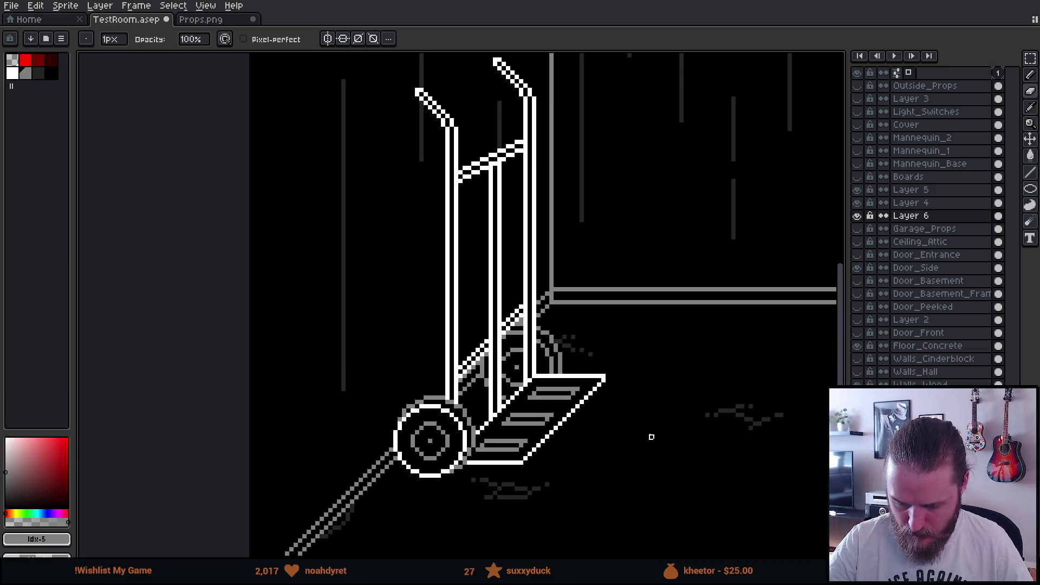
scroll(652, 437, "down", 3)
scroll(638, 425, "up", 1)
left_click_drag(641, 436, 653, 444)
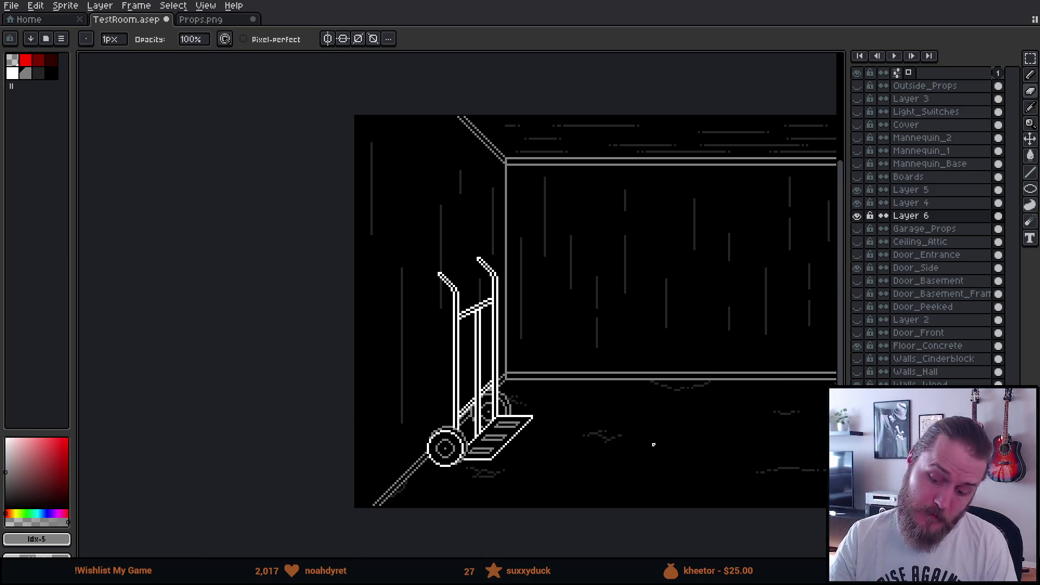
scroll(547, 436, "up", 5)
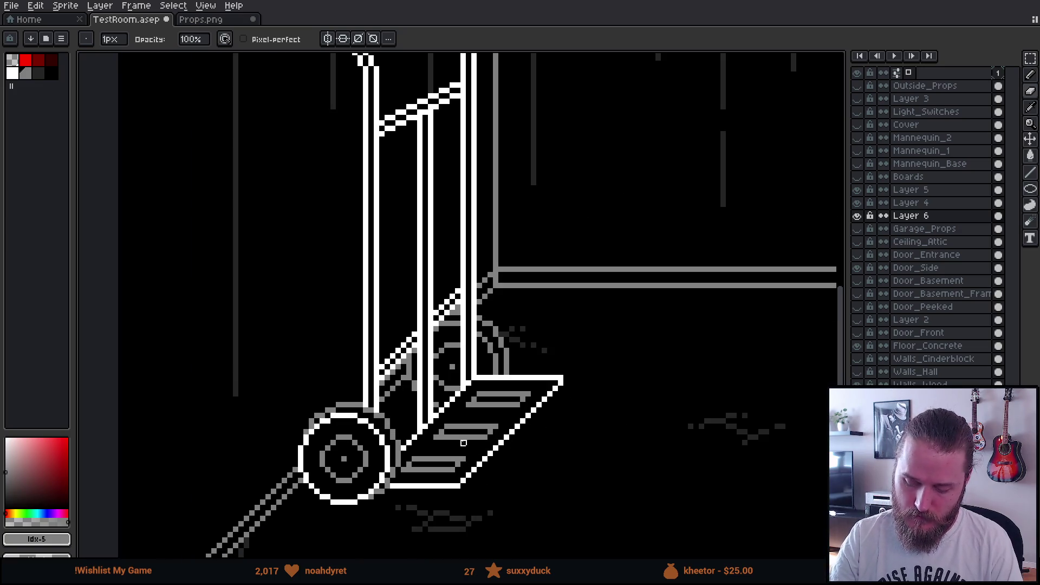
left_click_drag(448, 304, 575, 304)
key("i")
left_click(574, 304, "alt")
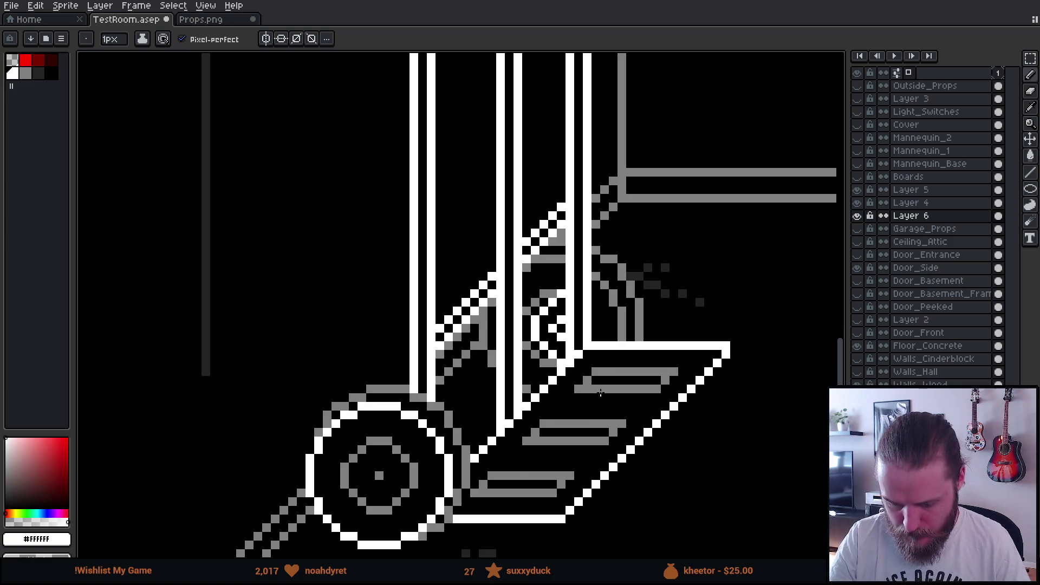
scroll(599, 391, "down", 4)
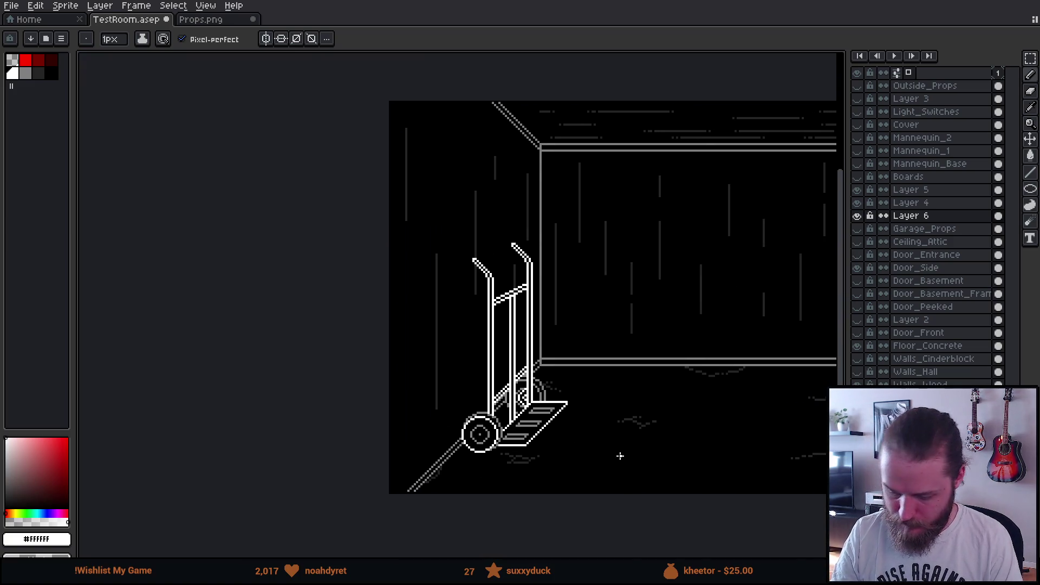
scroll(673, 436, "up", 3)
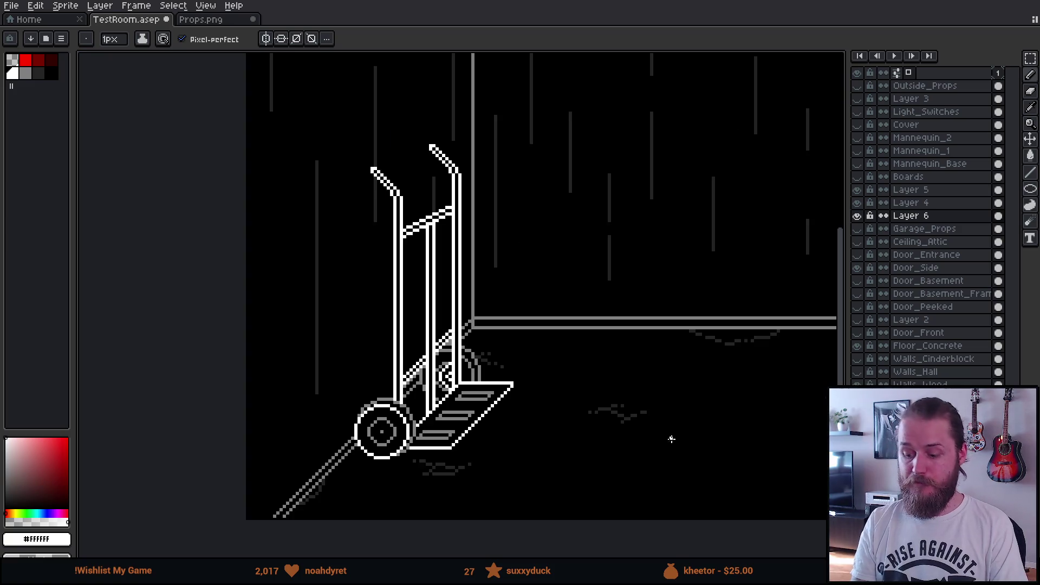
scroll(593, 451, "down", 2)
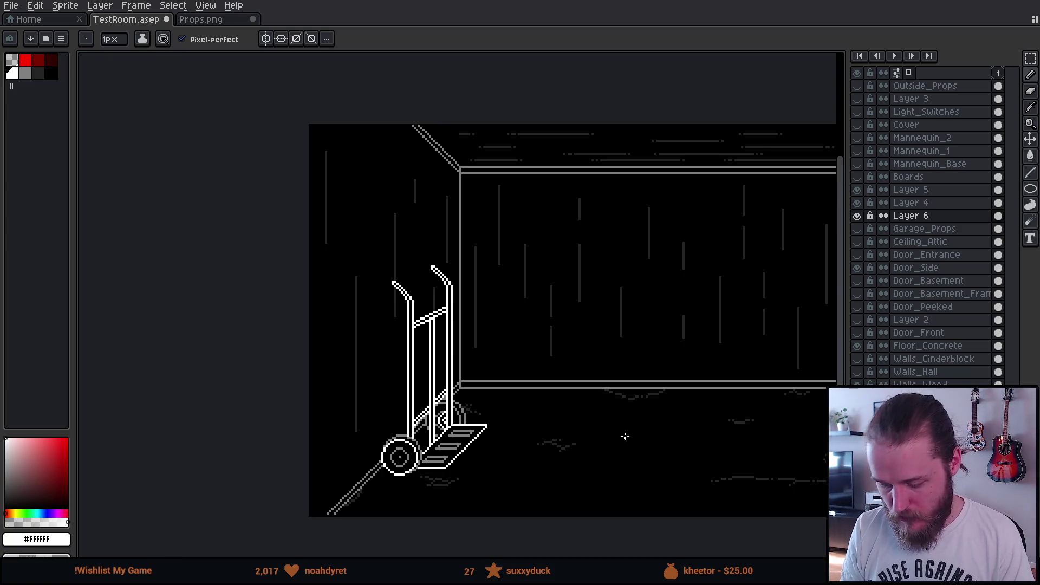
scroll(620, 434, "up", 1)
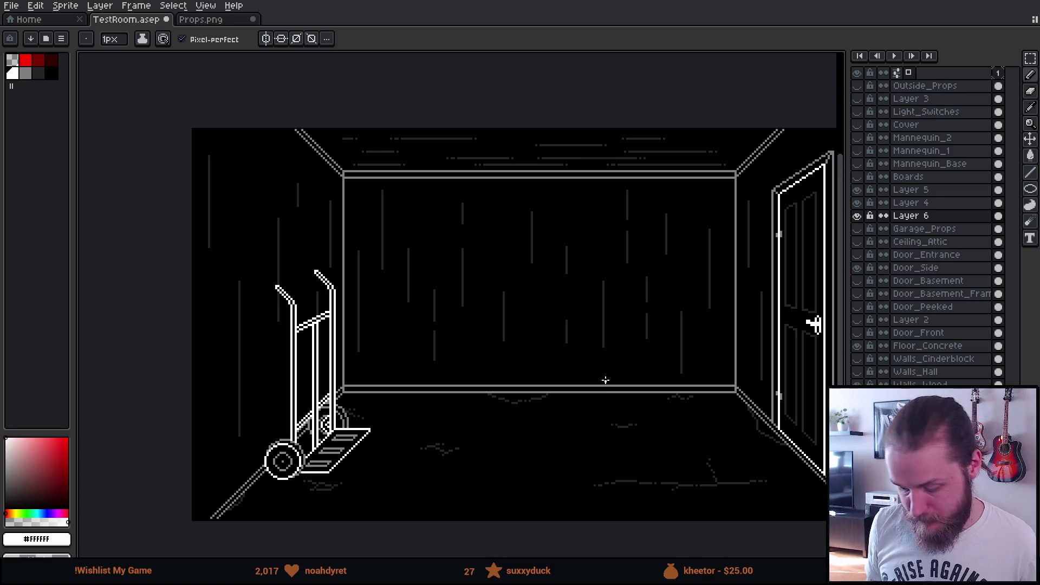
Merge Layer 5, then Layer 4, down into Layer 6 and turn on Garage_Props visibility
right_click(906, 194)
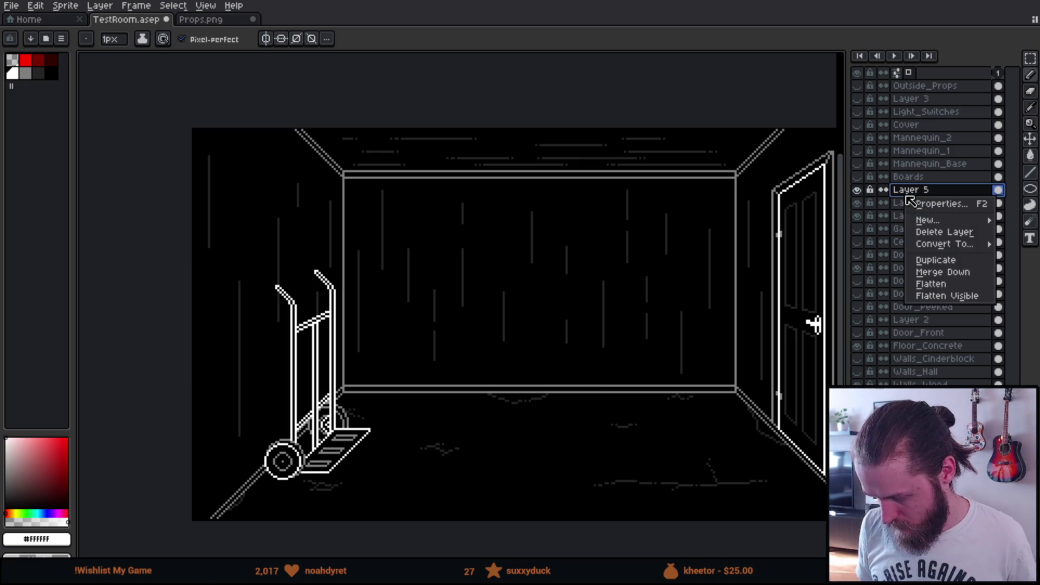
left_click(953, 275)
right_click(933, 191)
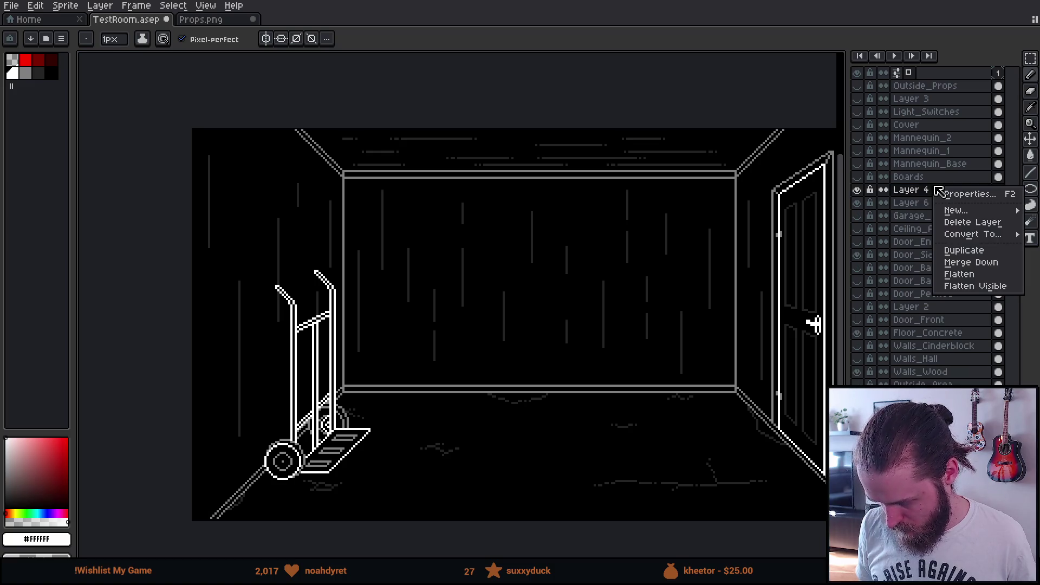
left_click(970, 265)
left_click(857, 190)
left_click(857, 191)
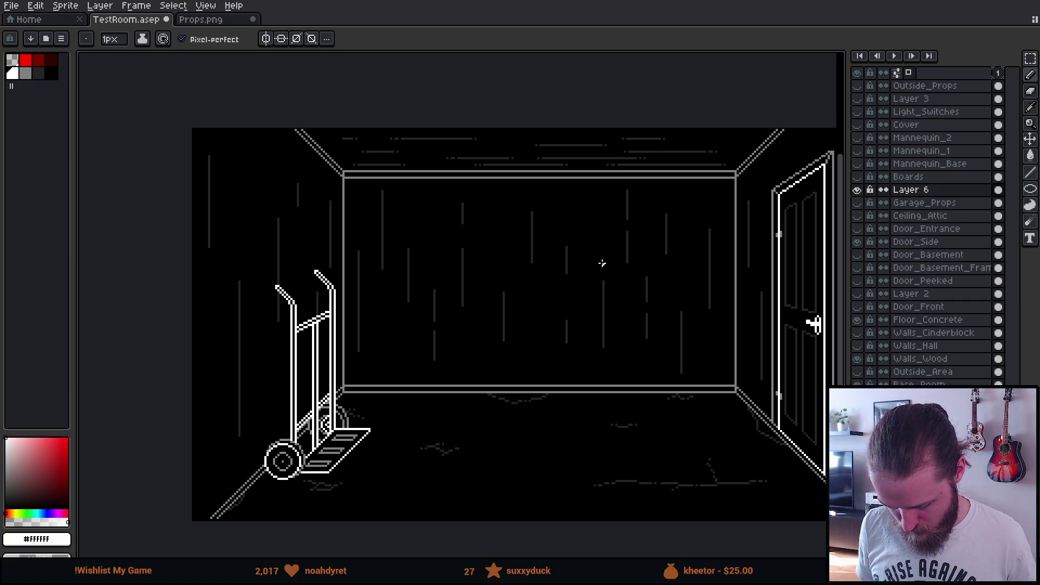
key("m")
left_click(857, 203)
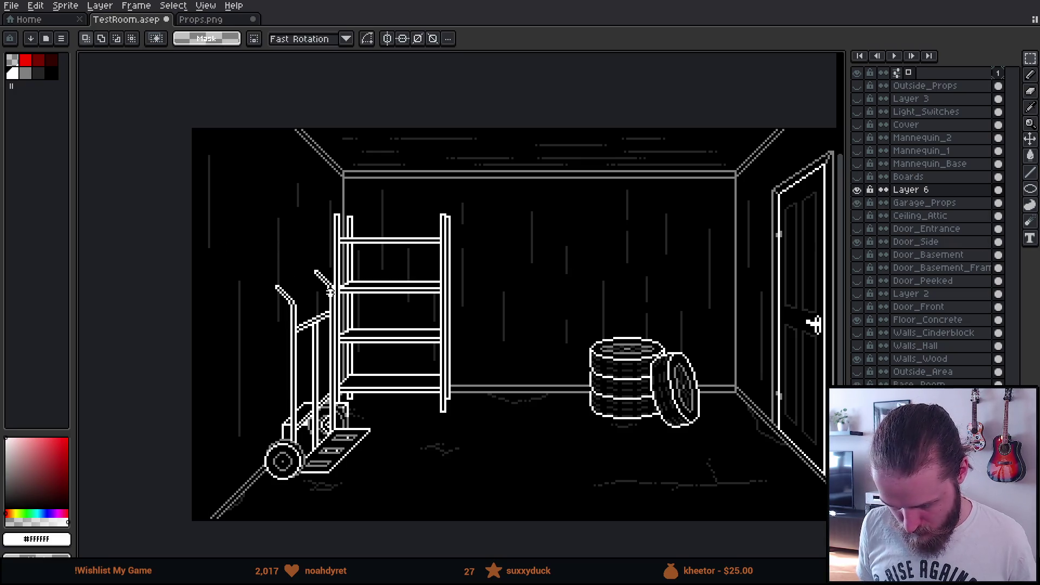
Test-move the hand truck and box down-left against the shelf, then pick the scene's grey
key("v")
mouse_move(457, 360)
left_mouse_down()
mouse_move(397, 379)
mouse_move(406, 419)
mouse_move(391, 420)
left_mouse_up()
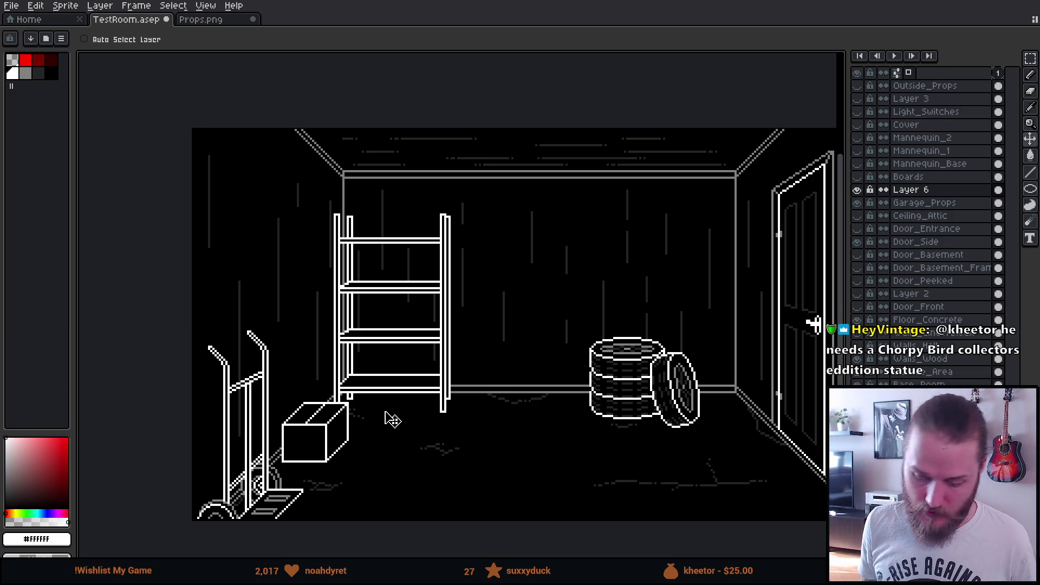
scroll(386, 419, "up", 1)
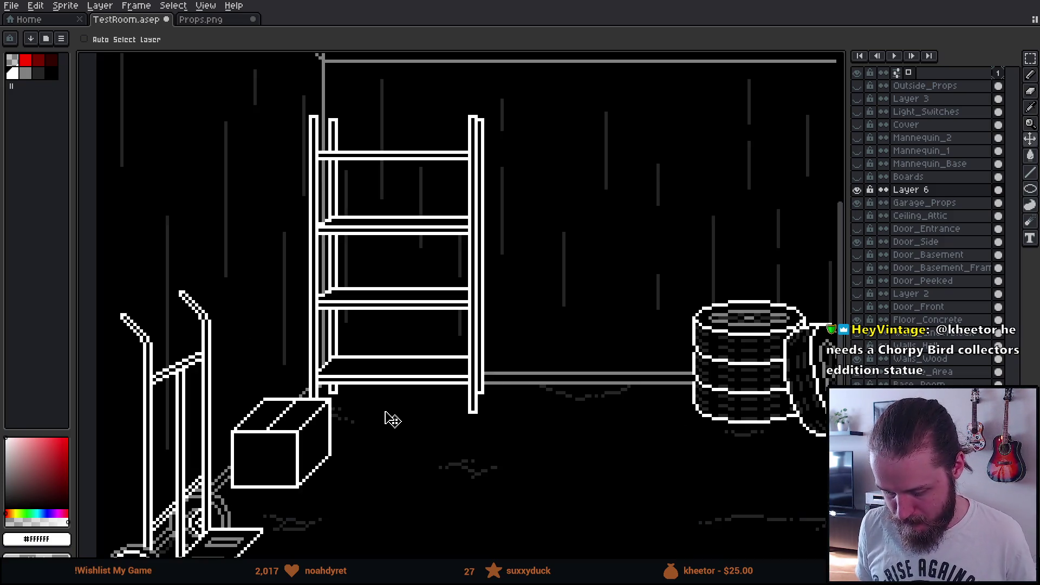
scroll(385, 419, "down", 1)
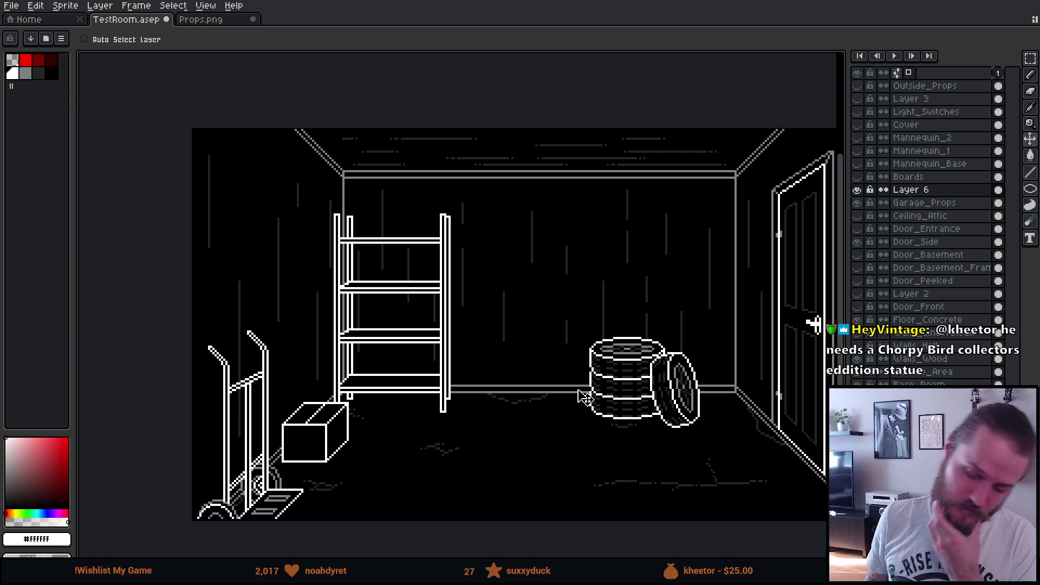
key("ctrl")
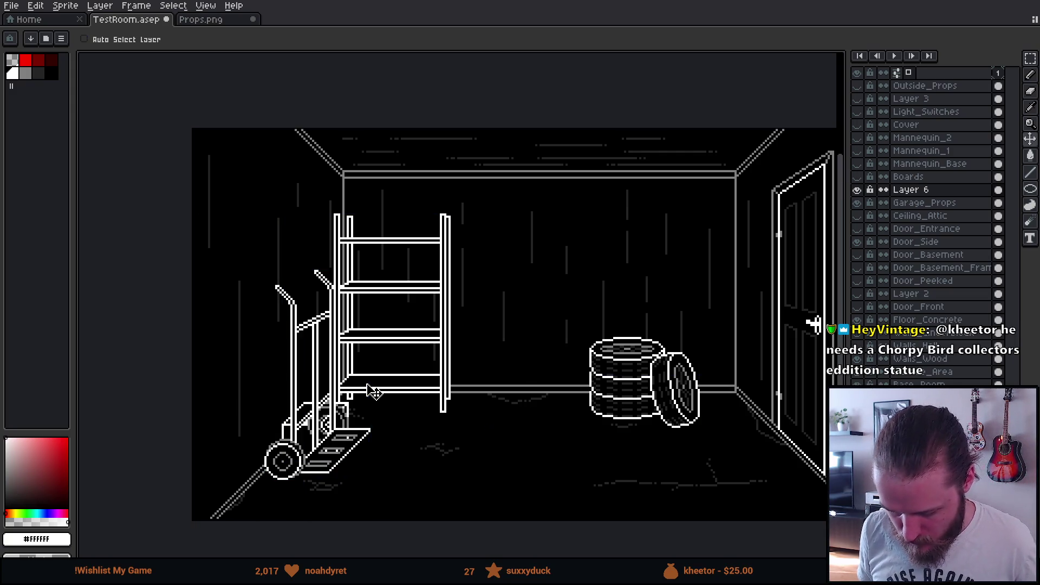
scroll(320, 353, "up", 5)
key("i")
left_click(318, 331)
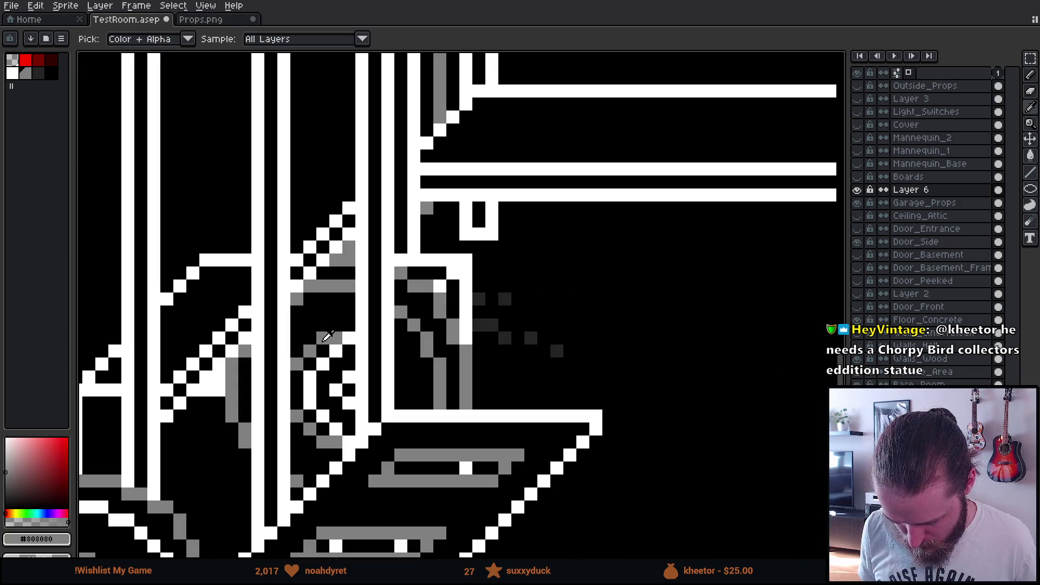
Repaint one white line and four stray white pixels of the hand truck grey
key("b")
scroll(323, 341, "up", 1)
mouse_move(341, 353)
left_mouse_down()
mouse_move(307, 376)
mouse_move(305, 429)
mouse_move(331, 454)
left_mouse_up()
left_click(340, 457)
left_click(341, 405)
left_click(358, 388)
left_click(358, 423)
Pan and zoom the canvas to frame the hand truck's wheel and base
scroll(355, 425, "down", 5)
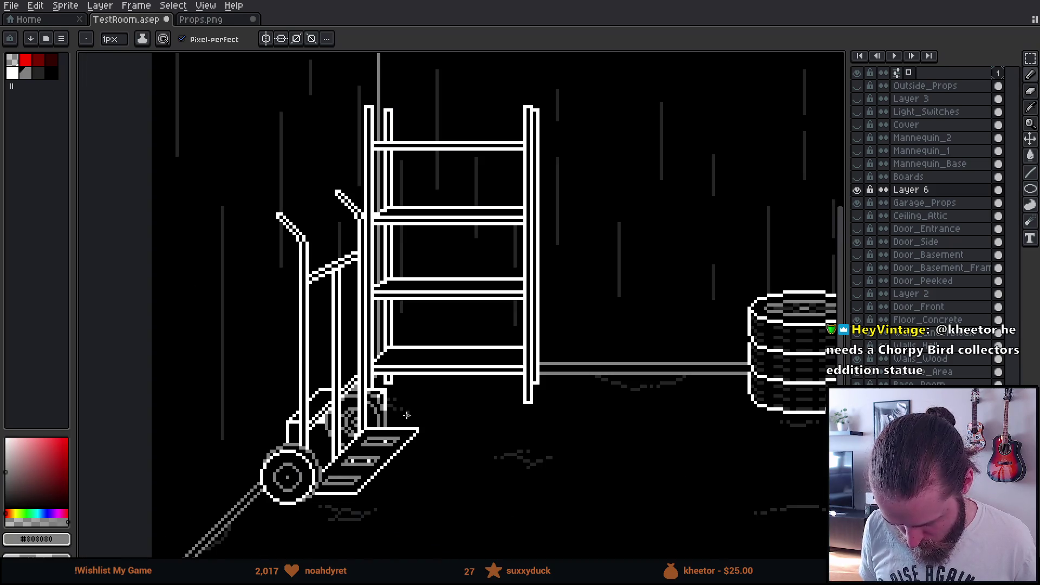
scroll(393, 420, "up", 5)
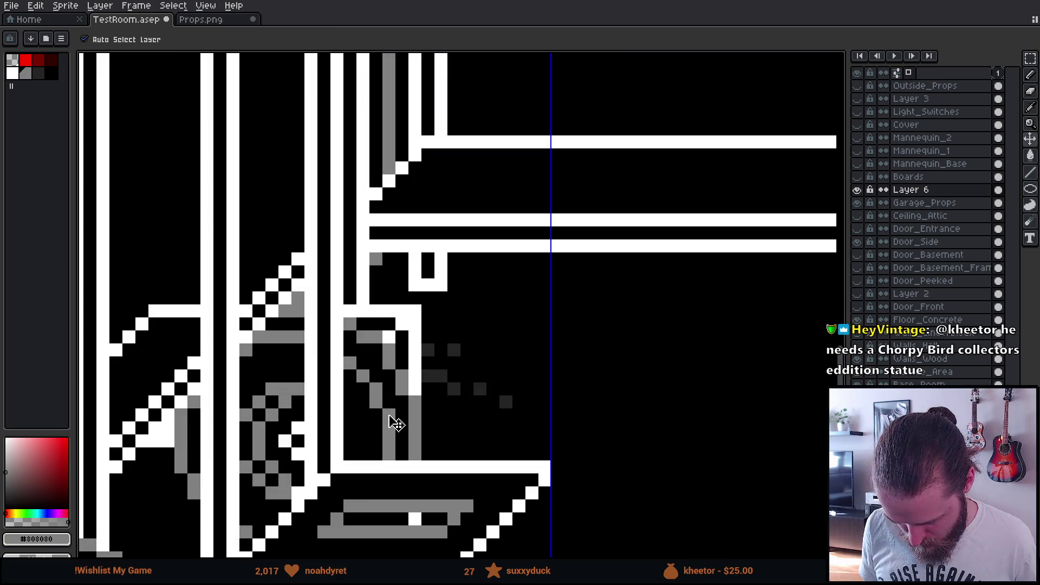
scroll(389, 415, "down", 1)
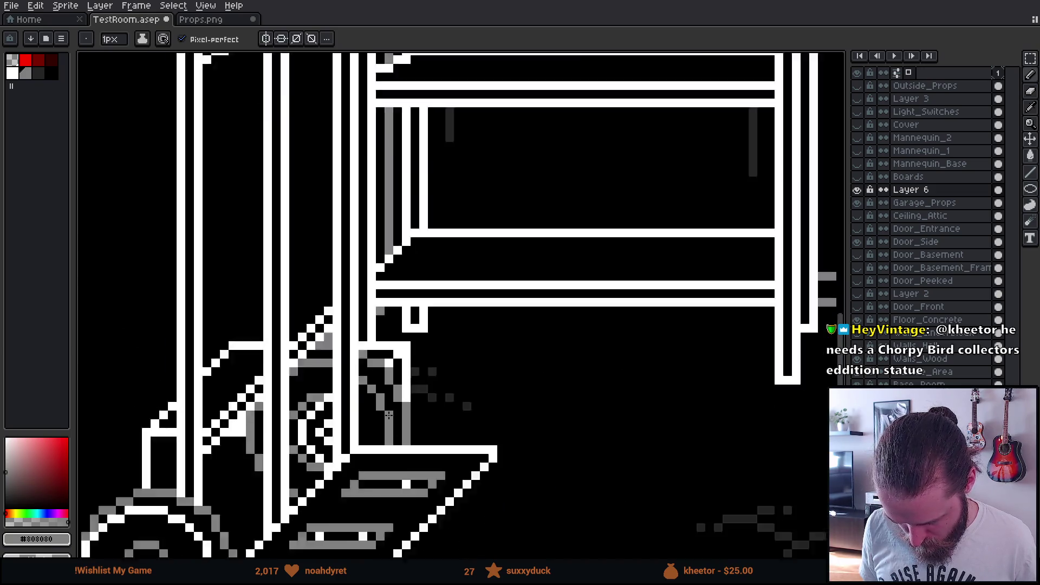
scroll(389, 415, "down", 4)
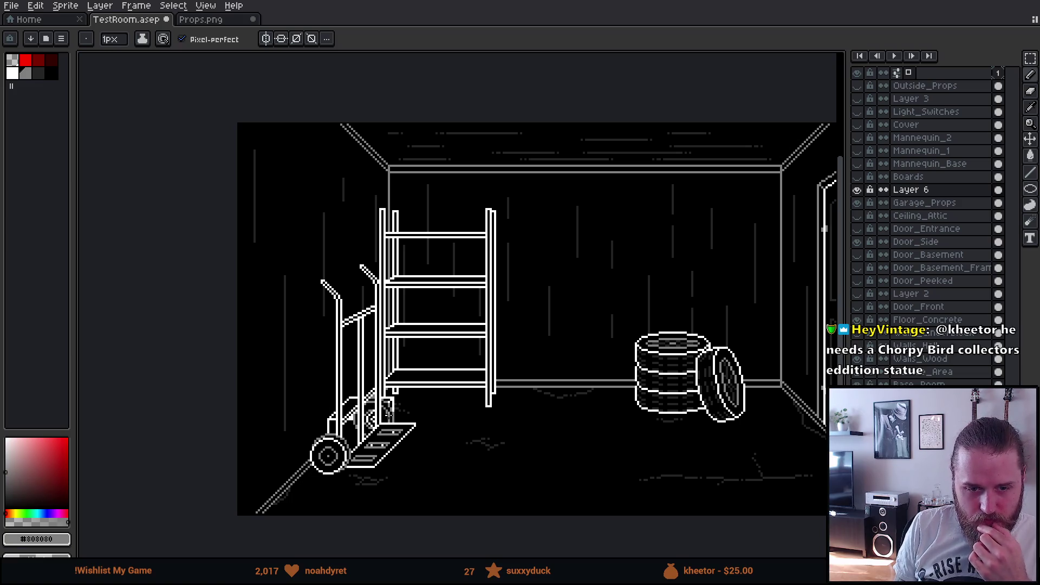
scroll(326, 434, "up", 3)
mouse_move(326, 434)
left_mouse_down()
mouse_move(333, 400)
mouse_move(344, 403)
left_mouse_up()
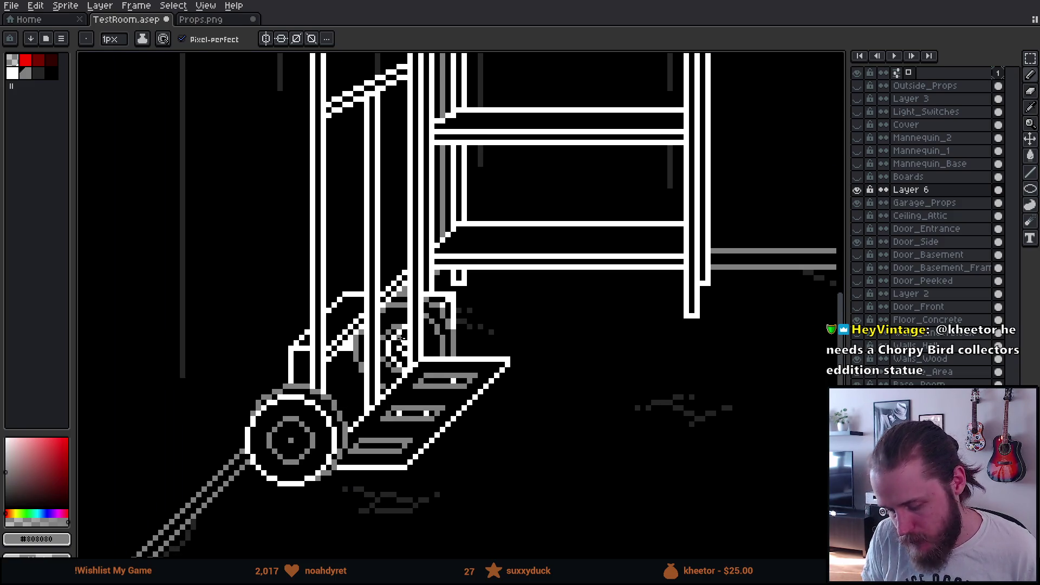
scroll(386, 390, "down", 1)
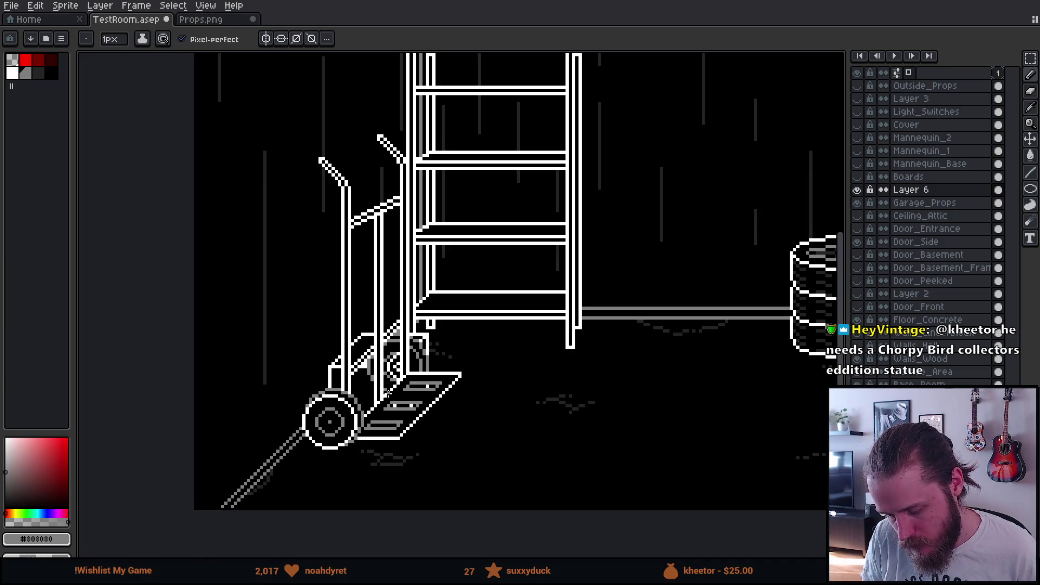
scroll(386, 392, "up", 1)
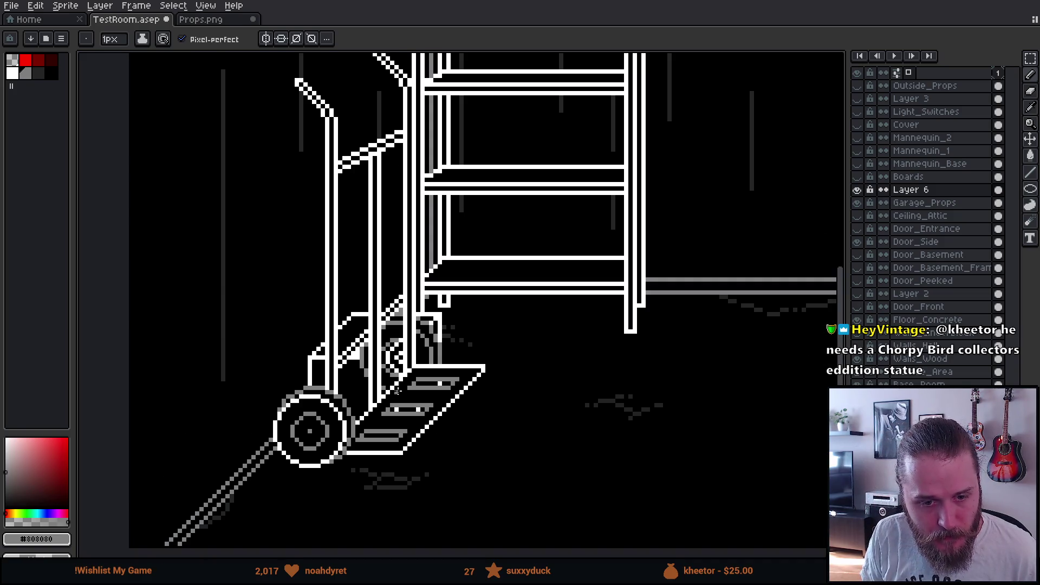
left_click_drag(397, 383, 381, 347)
scroll(397, 307, "down", 5)
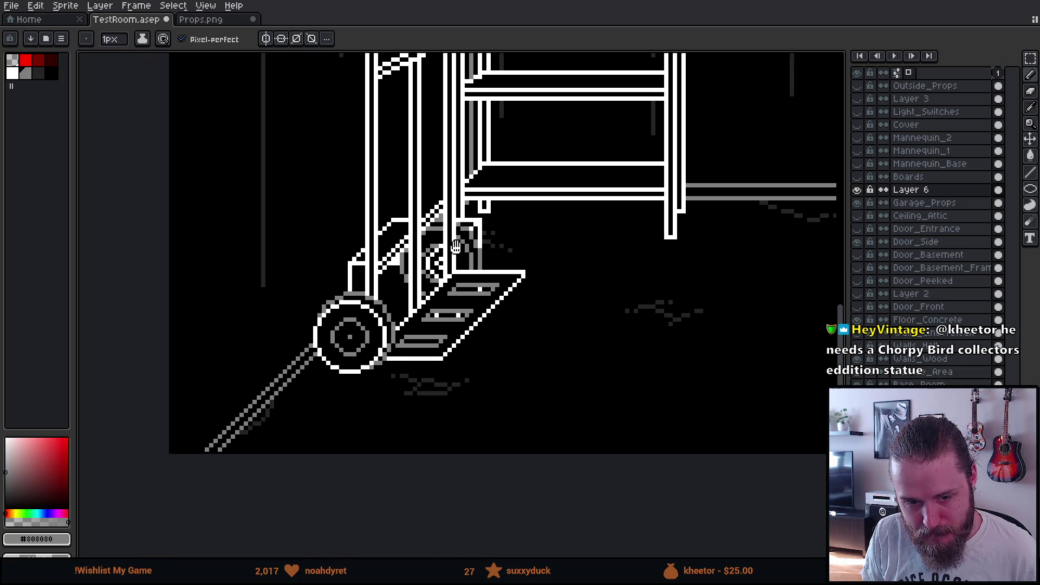
Switch the pencil to the red swatch and lay a diagonal line from the wheel hub up-right
scroll(417, 254, "up", 1, "ctrl")
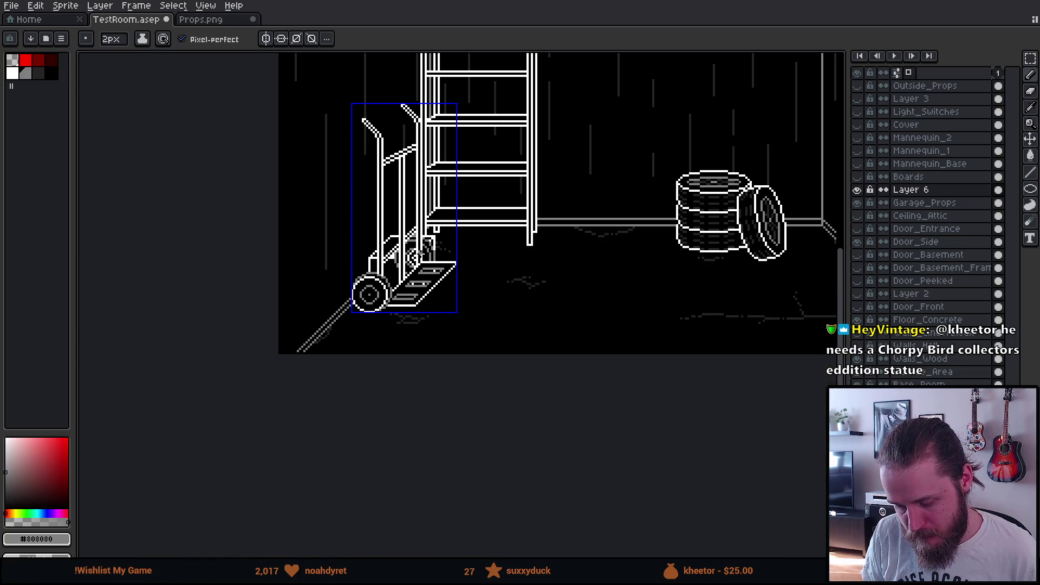
scroll(401, 265, "up", 1)
scroll(397, 272, "up", 1)
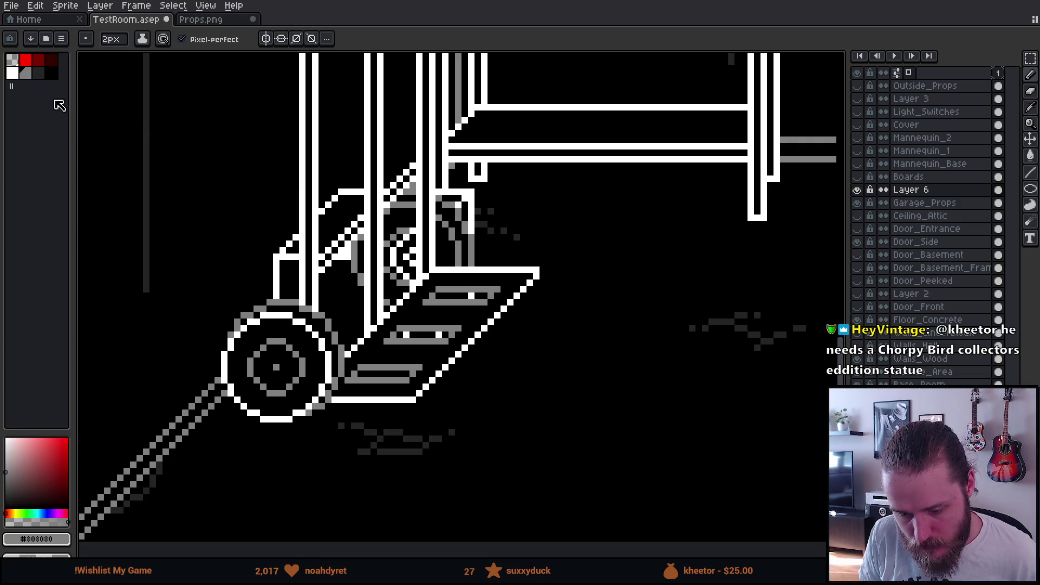
left_click(26, 60)
scroll(325, 342, "down", 1, "ctrl")
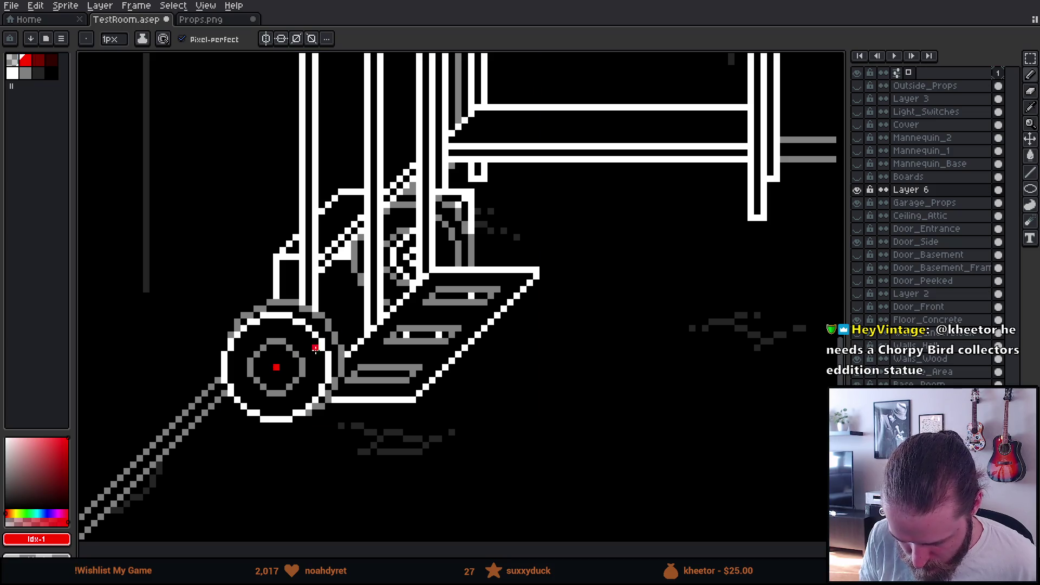
left_click(404, 264, "shift")
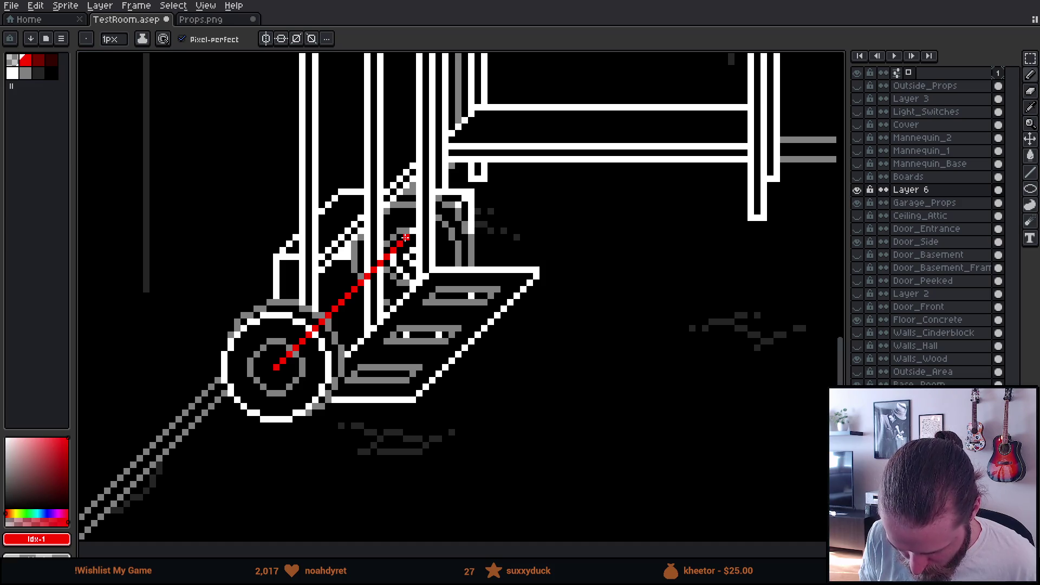
scroll(498, 366, "down", 1)
scroll(498, 367, "down", 1)
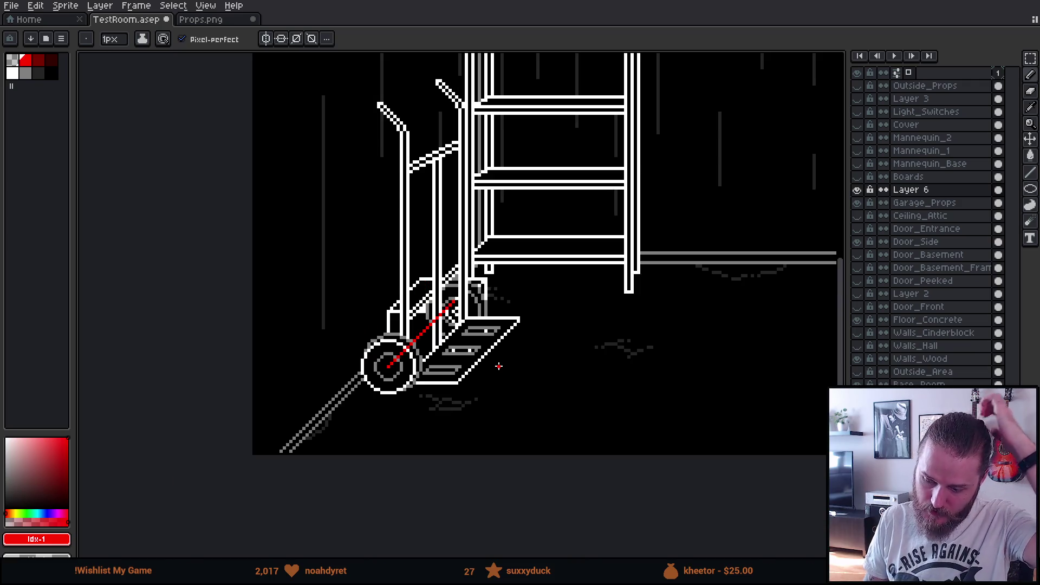
scroll(498, 366, "up", 2)
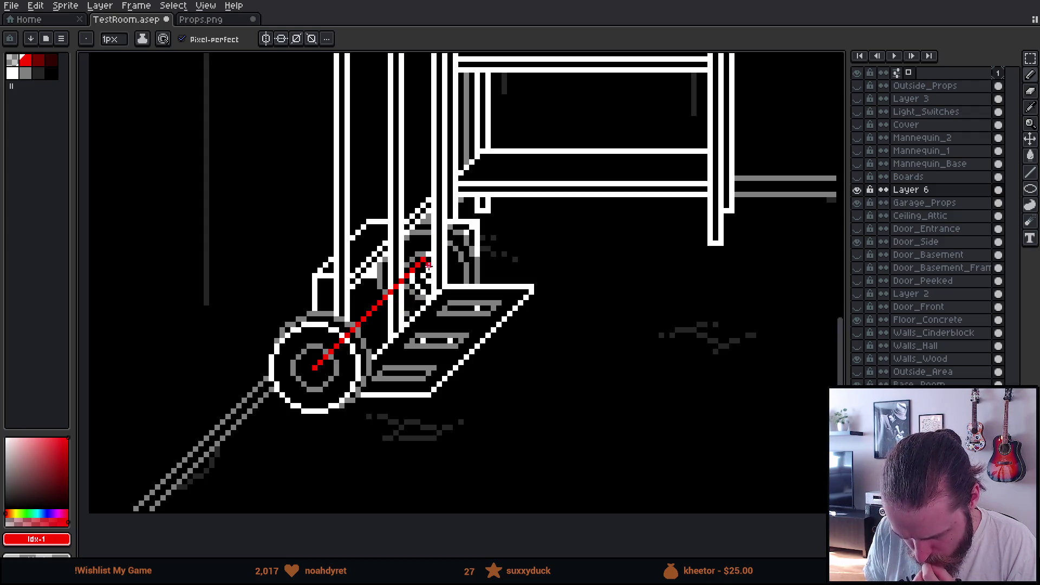
scroll(353, 374, "down", 5)
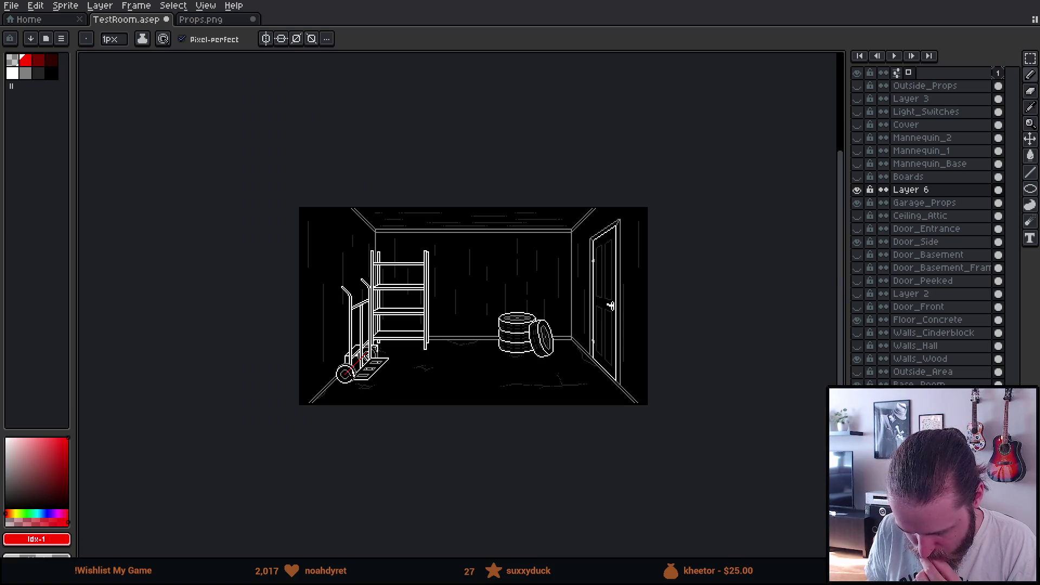
scroll(350, 370, "up", 4)
key("ctrl")
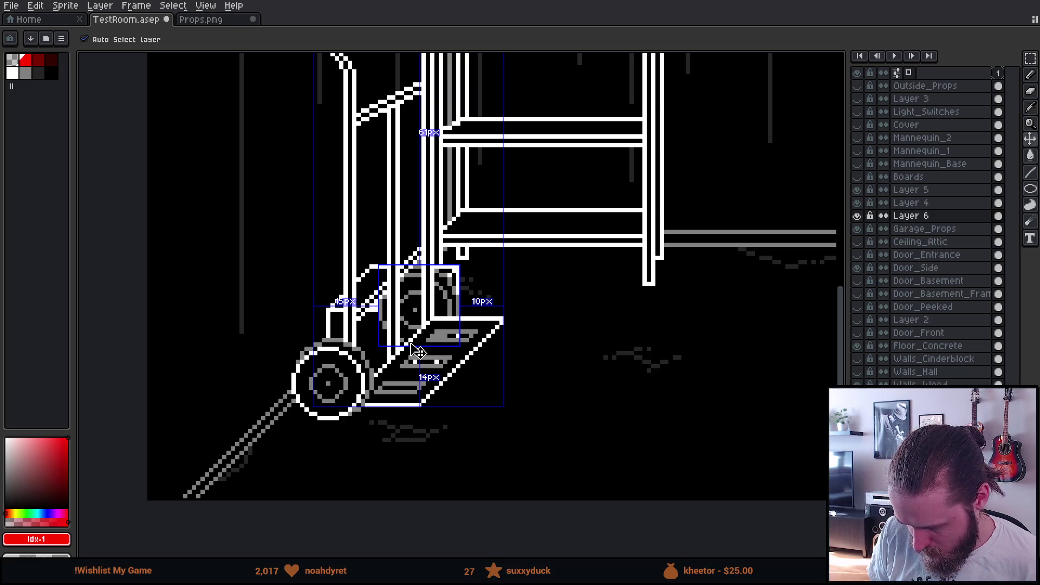
Toggle Layer 6 on and off repeatedly to compare the drawing
left_click(857, 215)
left_click(857, 215)
left_click(857, 216)
left_click(857, 216)
left_click(857, 216)
left_click(857, 216)
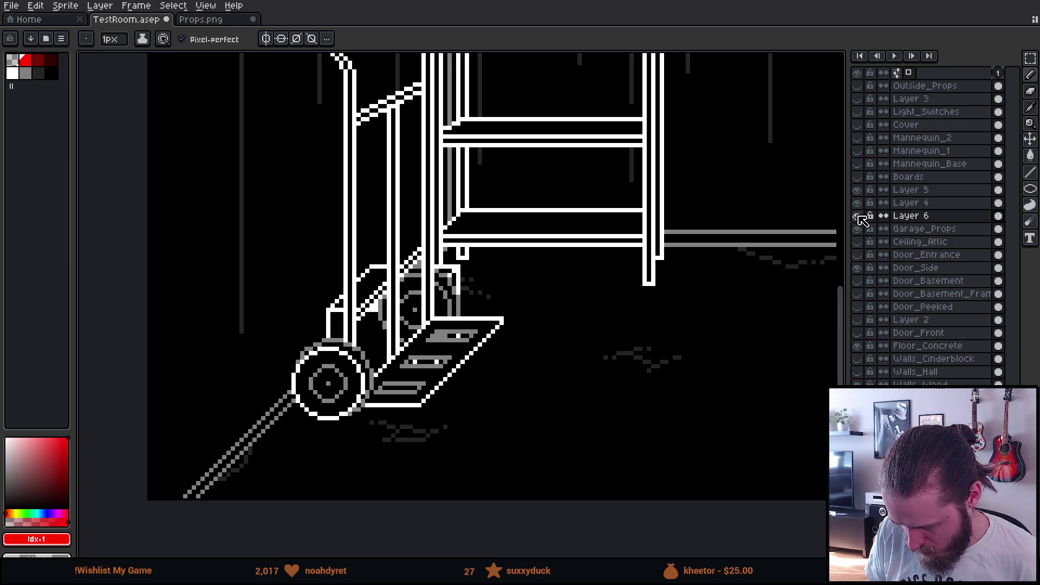
left_click(857, 216)
left_click(857, 216)
left_click(857, 216)
left_click(857, 216)
left_click(857, 216)
left_click(858, 215)
left_click(857, 216)
left_click(857, 216)
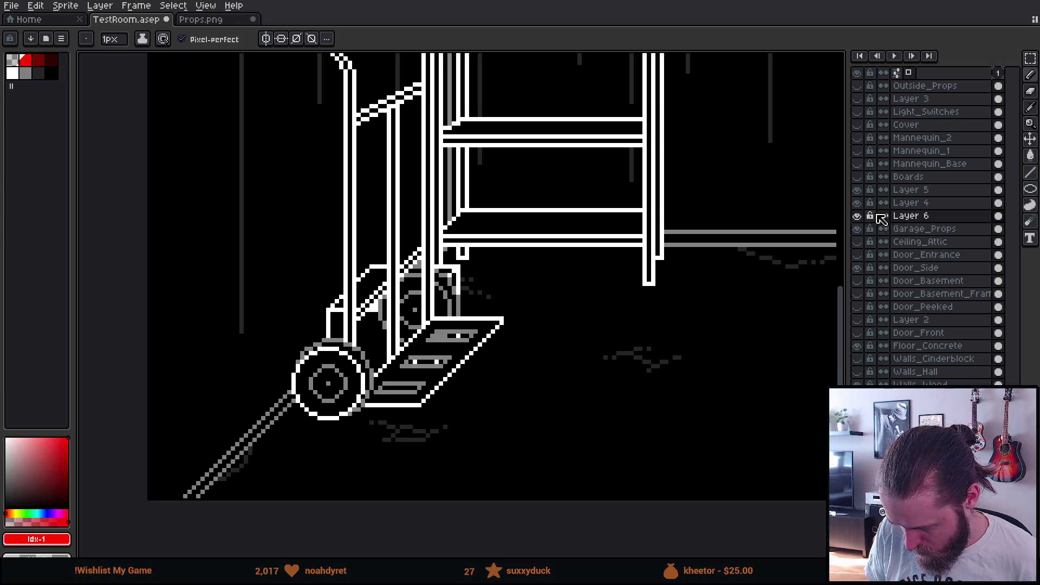
Show Layers 5 and 4, add Layer 7 above Layer 5, and draw the red diagonal guide
left_click(857, 190)
left_click(857, 203)
left_click(910, 190)
key("shift+n")
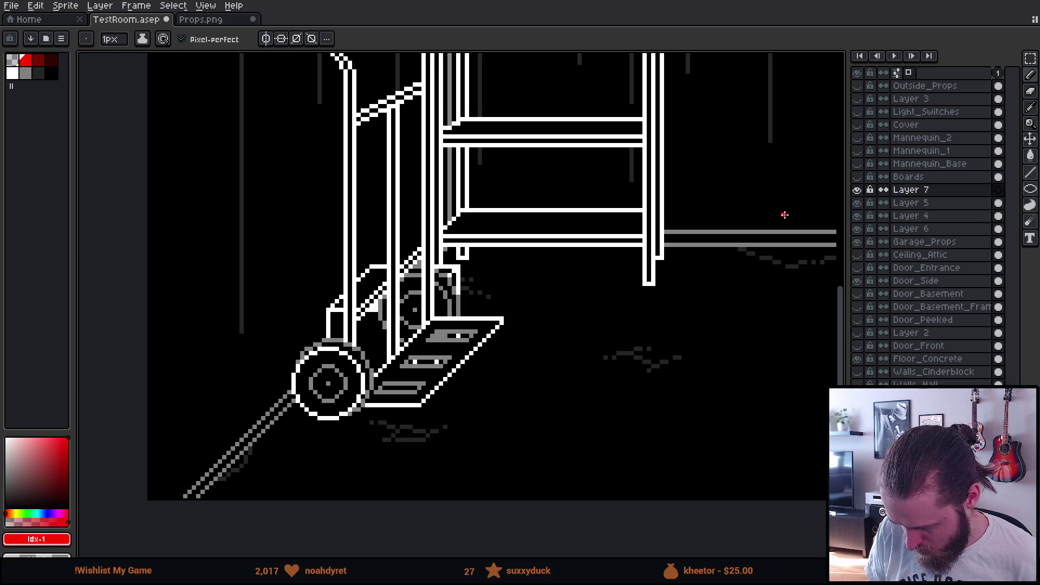
scroll(337, 379, "up", 2)
mouse_move(318, 388)
left_mouse_down()
mouse_move(494, 197)
mouse_move(581, 142)
mouse_move(584, 122)
mouse_move(546, 209)
left_mouse_up()
scroll(582, 120, "down", 3)
scroll(546, 209, "up", 2)
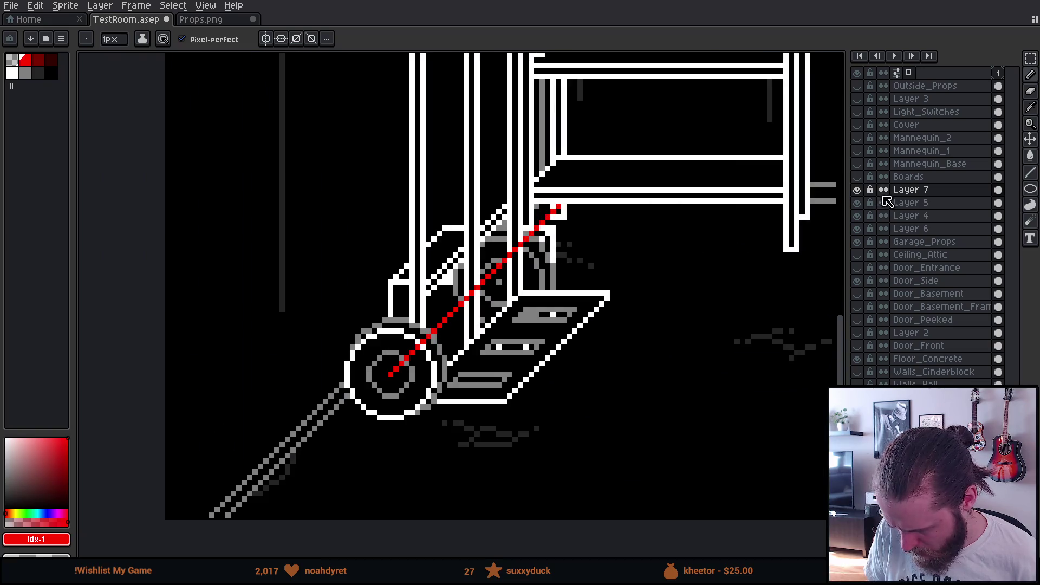
Check the wheel by toggling layers, then show and select Layer 6
left_click(859, 205)
left_click(858, 205)
left_click(860, 228)
left_click(857, 228)
left_click(910, 228)
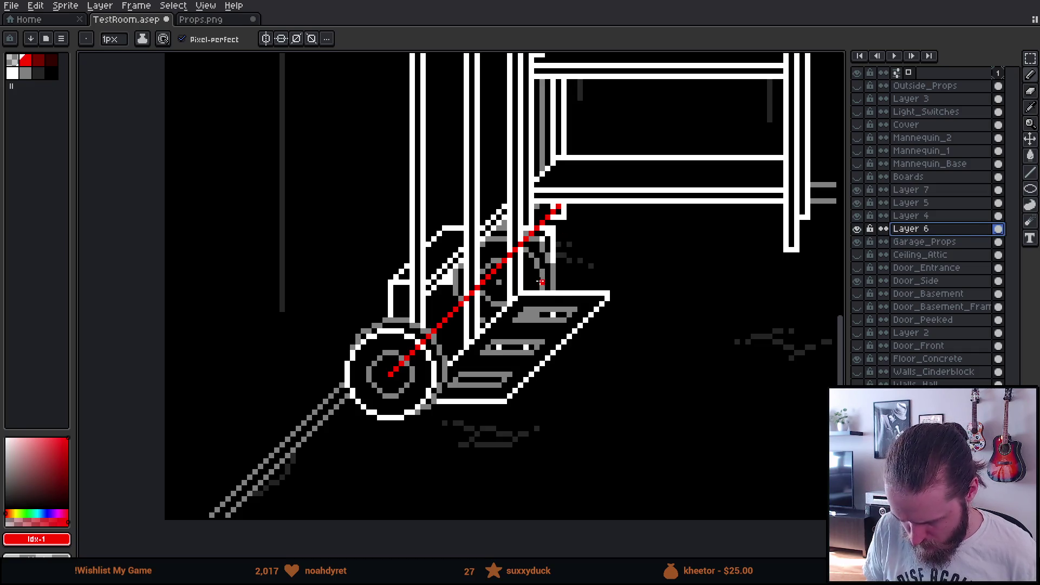
Move Layer 6's grey wheel lines down-left along the red guide
key("v")
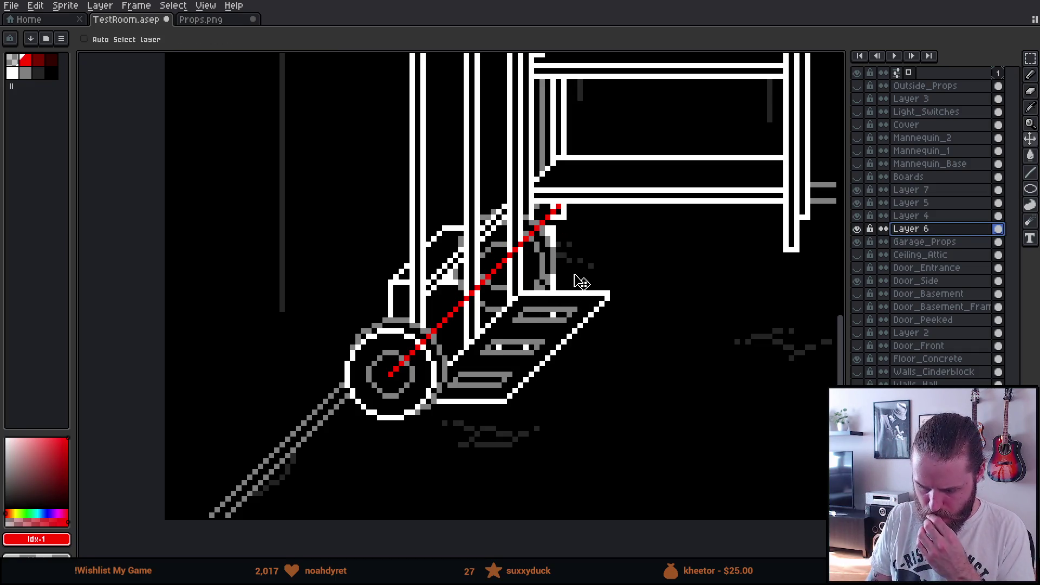
scroll(581, 282, "down", 2)
scroll(575, 279, "up", 2)
left_click_drag(574, 282, 564, 292)
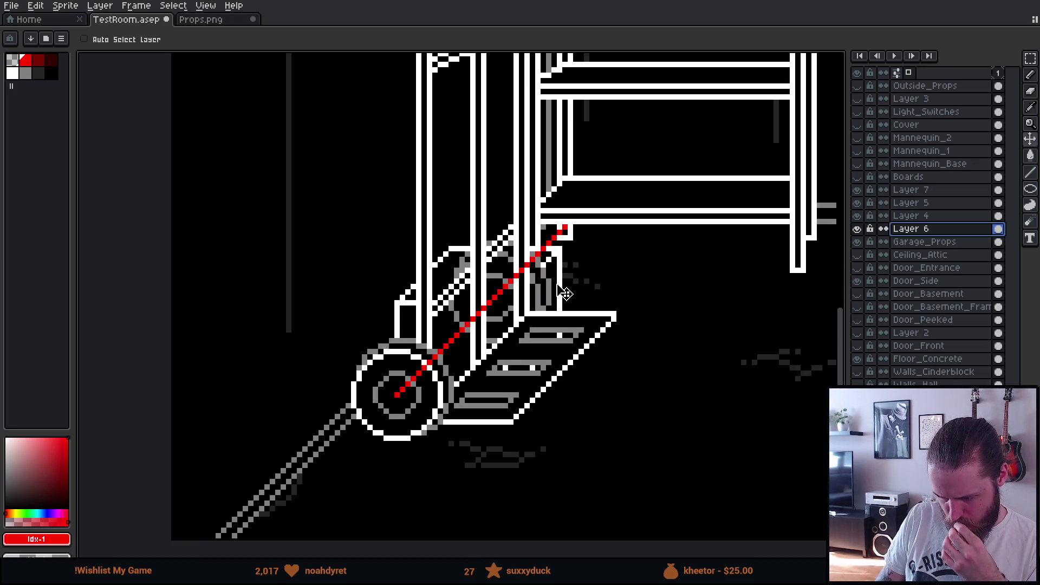
scroll(565, 293, "down", 3)
scroll(585, 267, "up", 3)
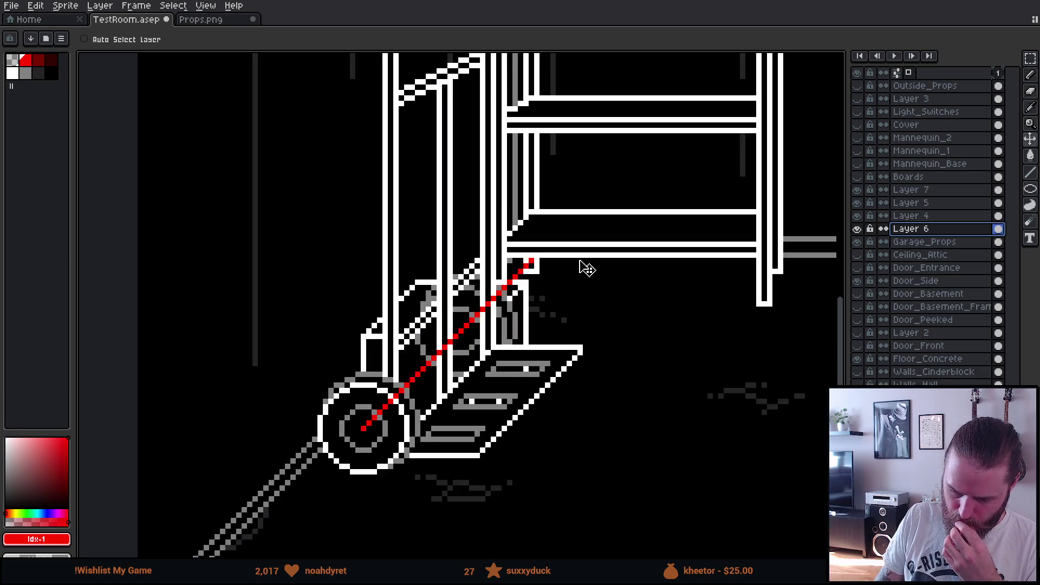
left_click_drag(551, 328, 557, 315)
scroll(564, 323, "down", 2)
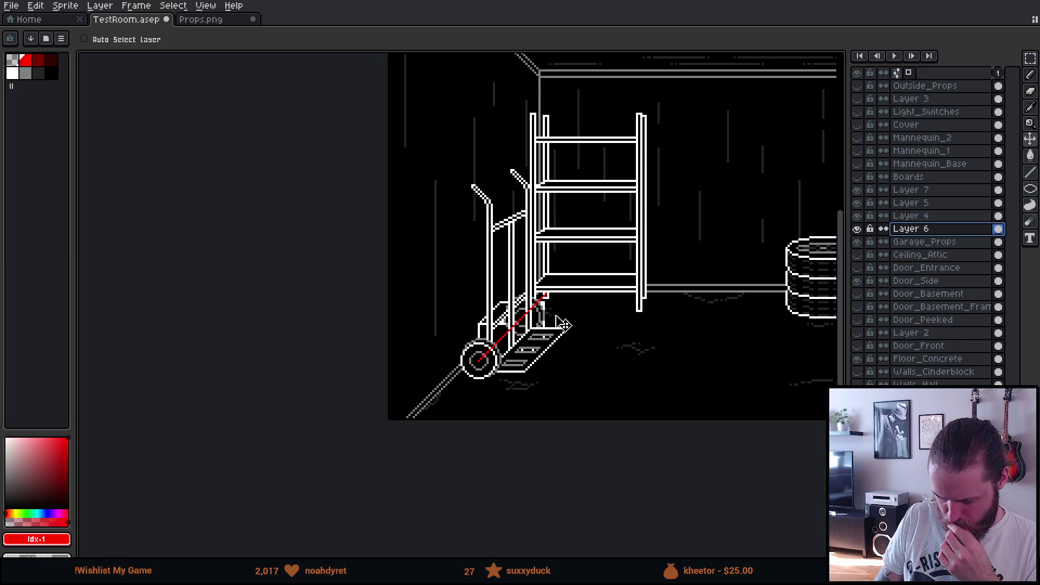
scroll(564, 324, "up", 1)
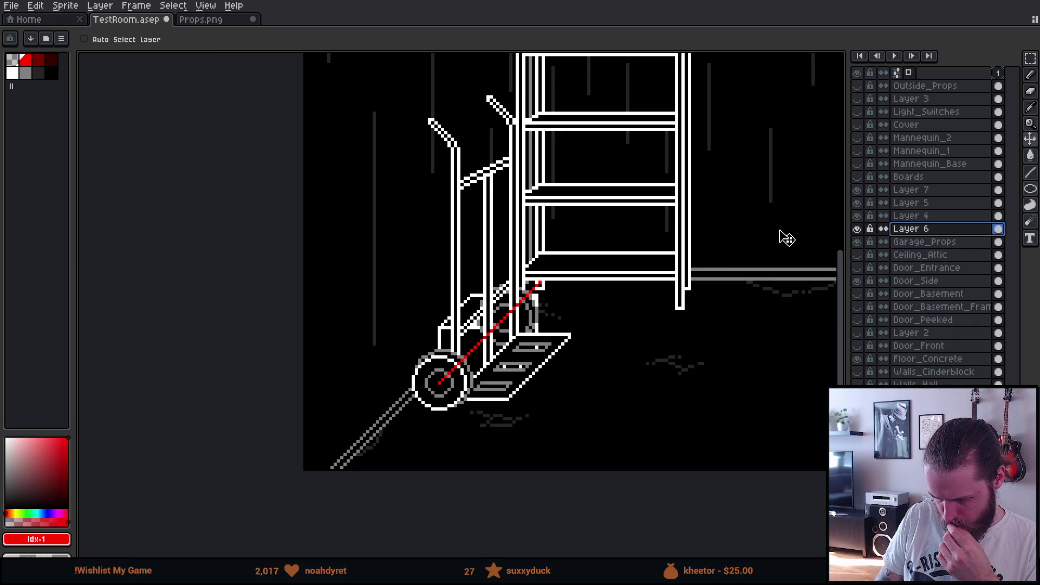
Hide the shelf unit and red guide line layers and zoom in on the hand truck
left_click(858, 214)
left_click(859, 215)
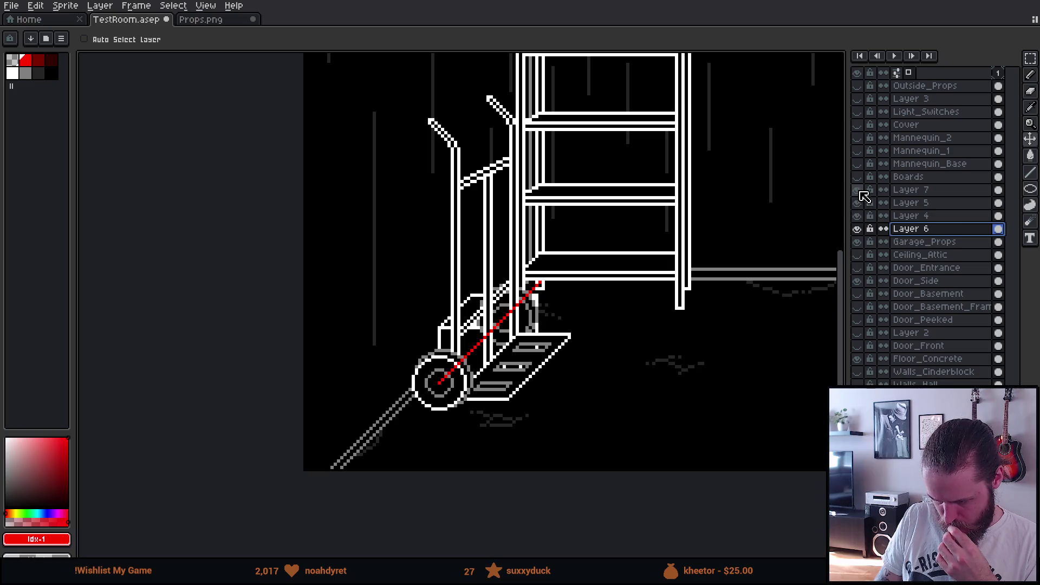
left_click(858, 242)
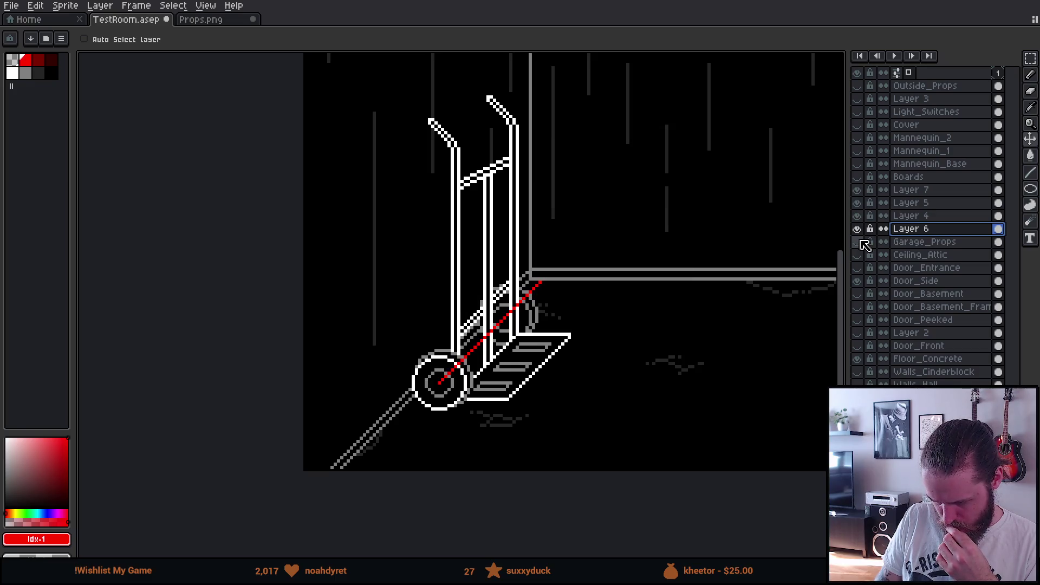
left_click(858, 191)
scroll(628, 270, "down", 3)
scroll(542, 332, "up", 1)
scroll(542, 332, "down", 1)
scroll(516, 355, "up", 1)
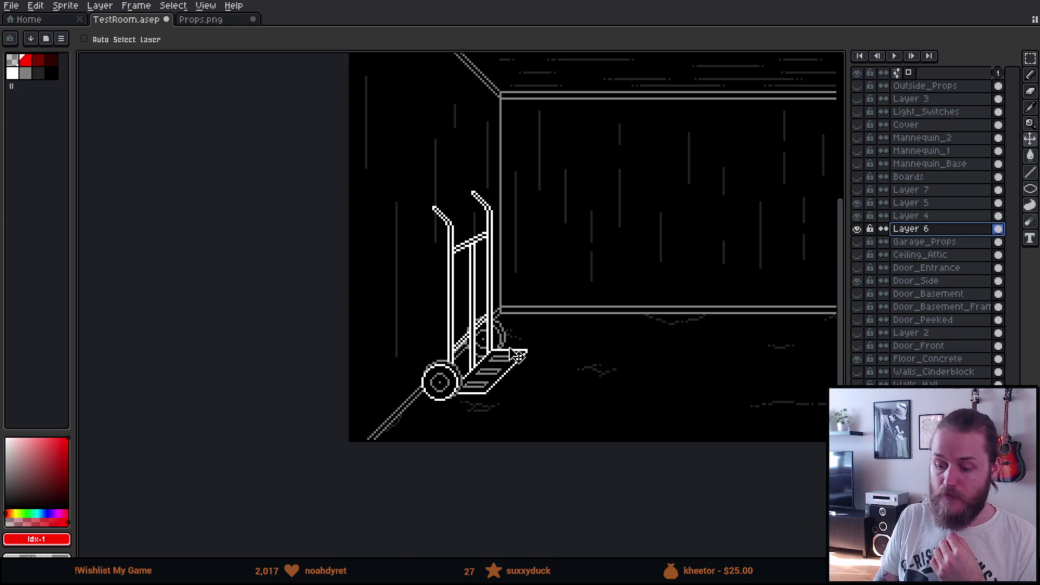
scroll(516, 354, "up", 2)
scroll(516, 356, "down", 1)
scroll(514, 356, "down", 1)
scroll(515, 355, "up", 2)
scroll(513, 352, "down", 1)
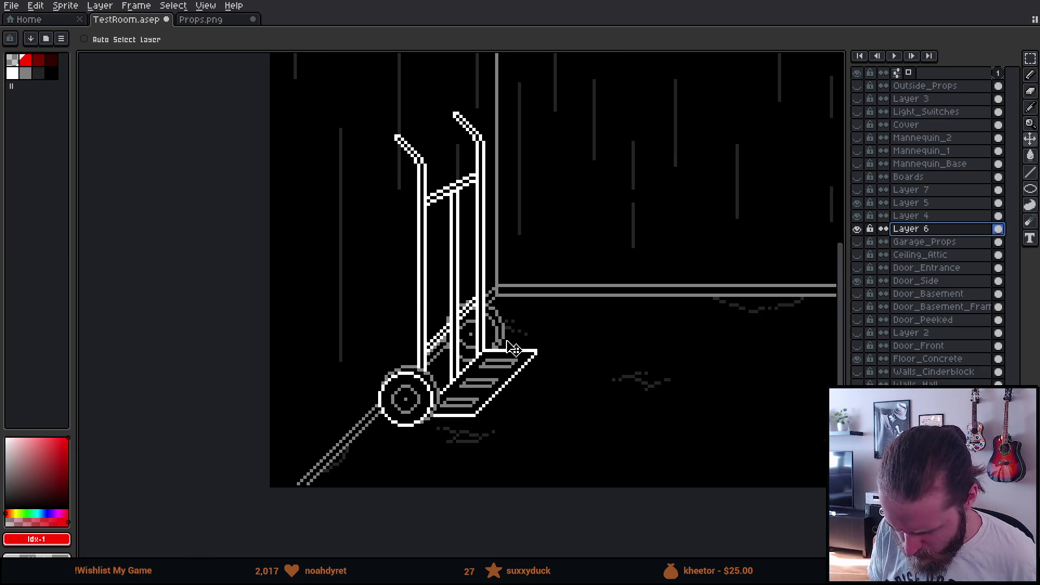
scroll(513, 349, "down", 1)
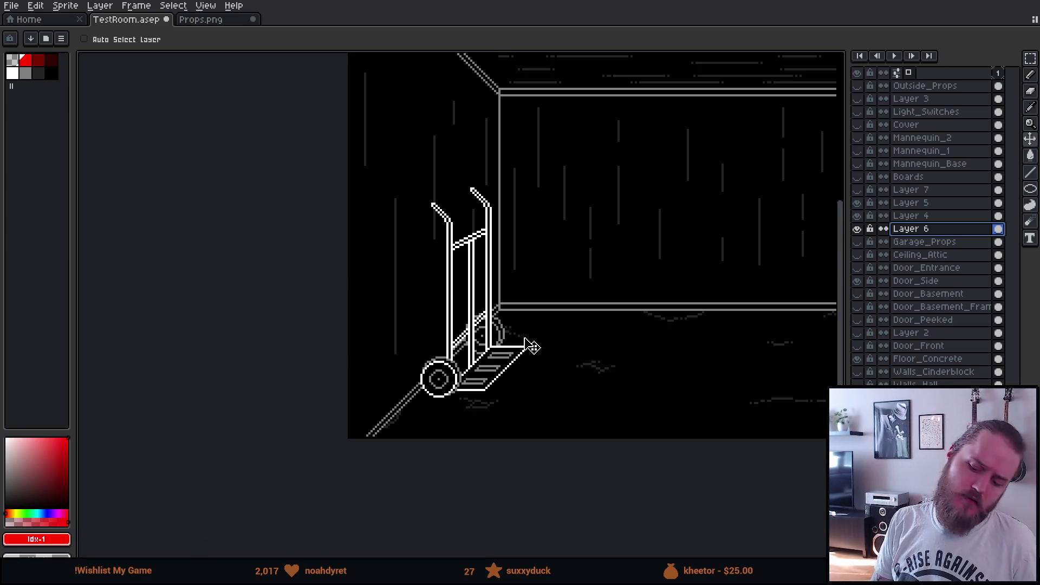
scroll(531, 346, "up", 1)
scroll(531, 344, "up", 1)
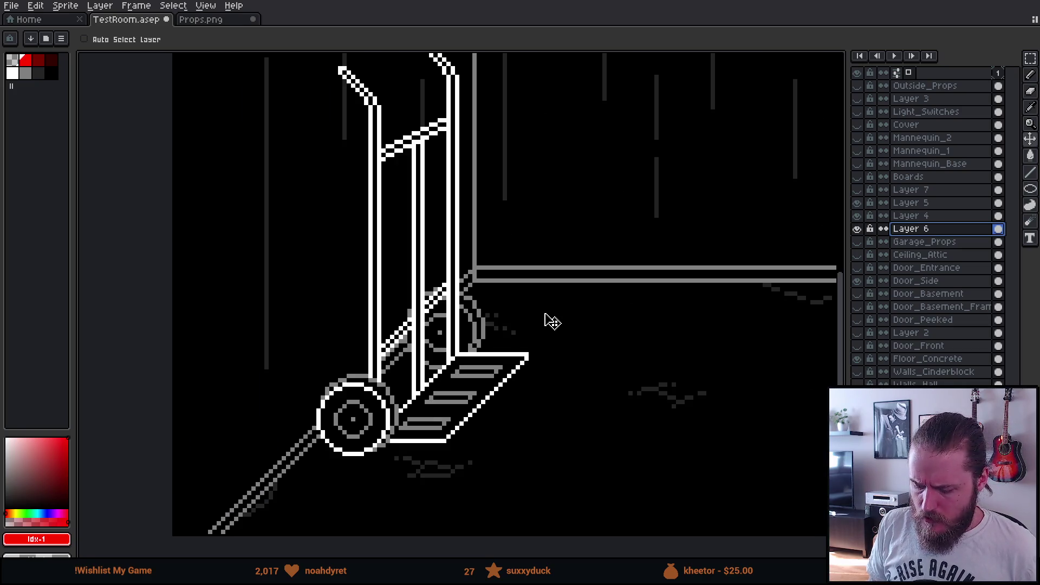
scroll(551, 320, "down", 1)
scroll(501, 338, "up", 2)
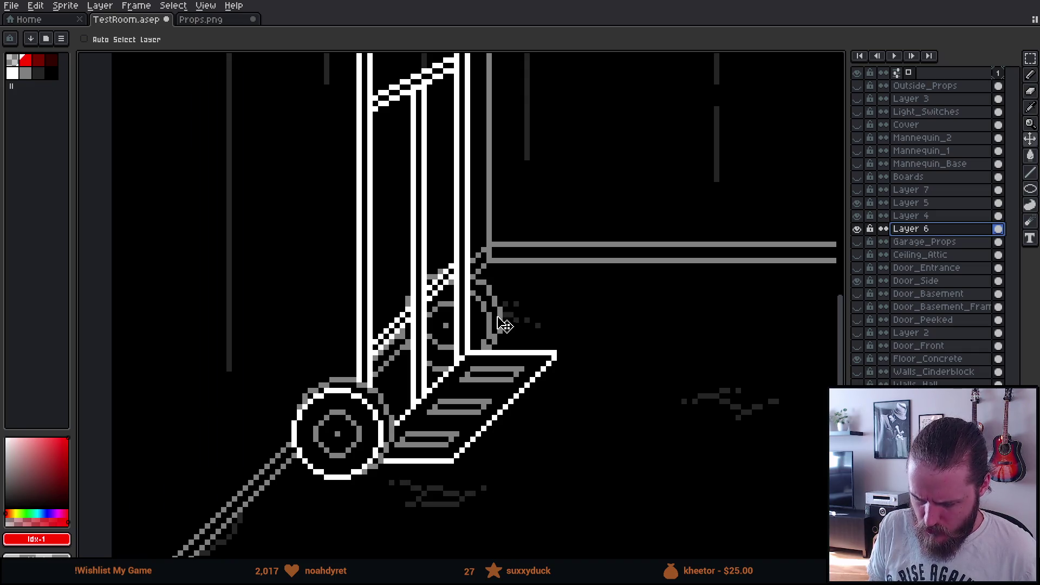
With the Move tool, shift Layer 6's grey wheel outline slightly right behind the frame
key("b")
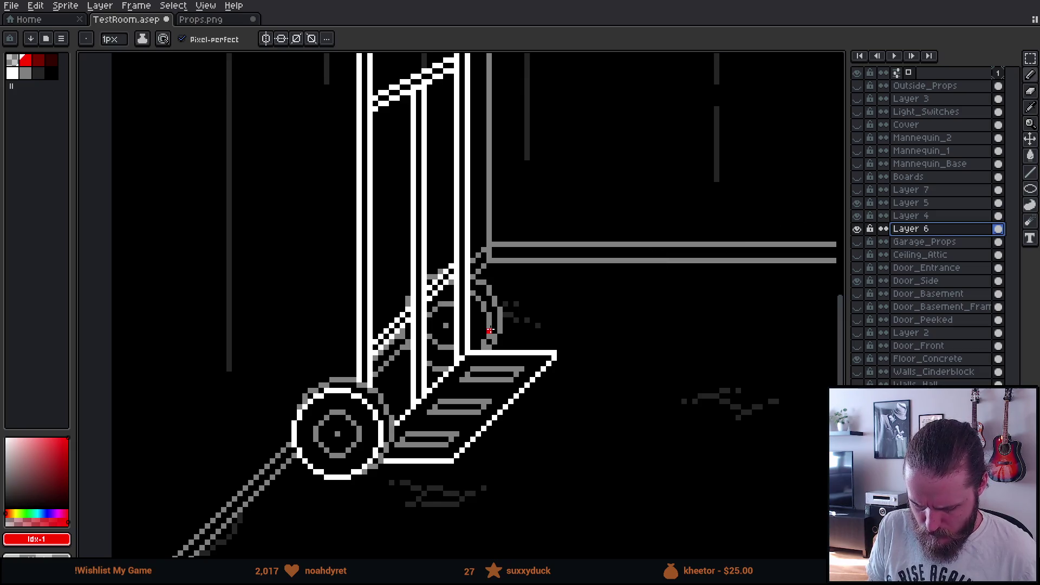
key("v")
mouse_move(492, 329)
left_mouse_down()
mouse_move(501, 321)
mouse_move(483, 344)
left_mouse_up()
scroll(501, 321, "down", 4)
scroll(501, 321, "up", 3)
scroll(496, 328, "up", 2)
scroll(482, 345, "down", 2)
scroll(482, 345, "down", 2)
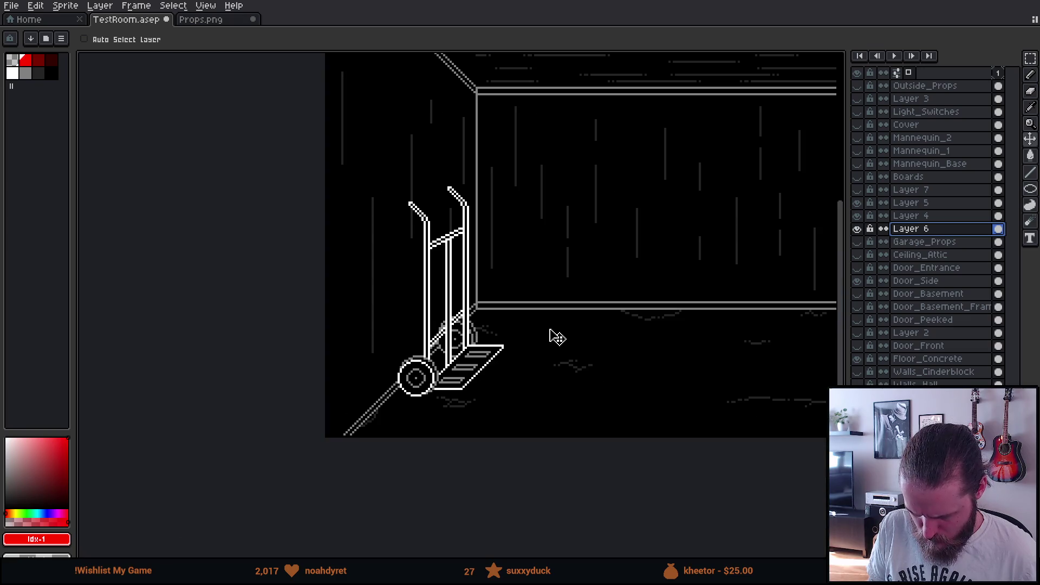
scroll(545, 346, "down", 1)
scroll(544, 346, "up", 2)
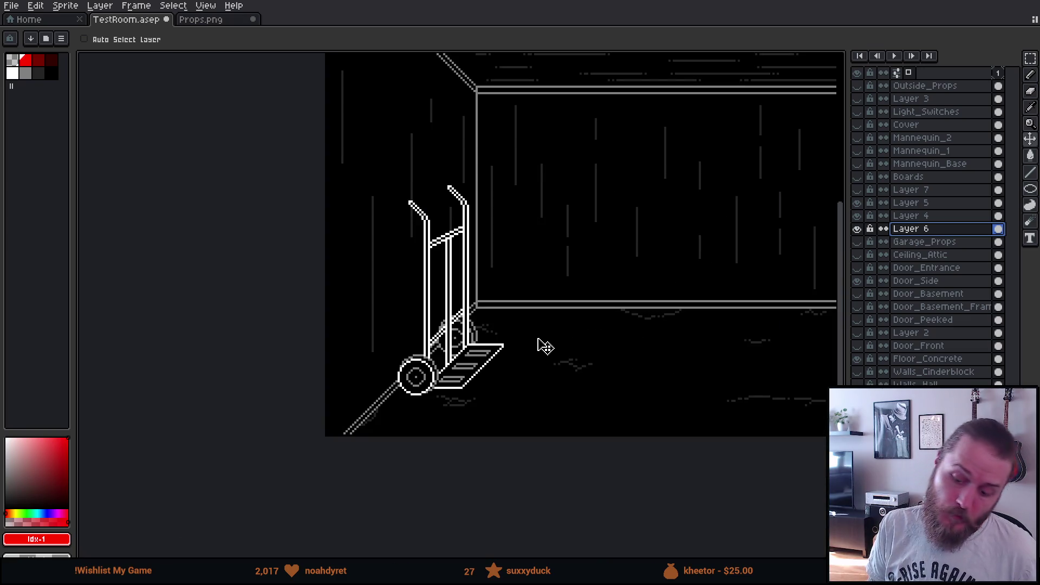
scroll(439, 373, "up", 2)
scroll(438, 374, "down", 2)
scroll(442, 360, "up", 3)
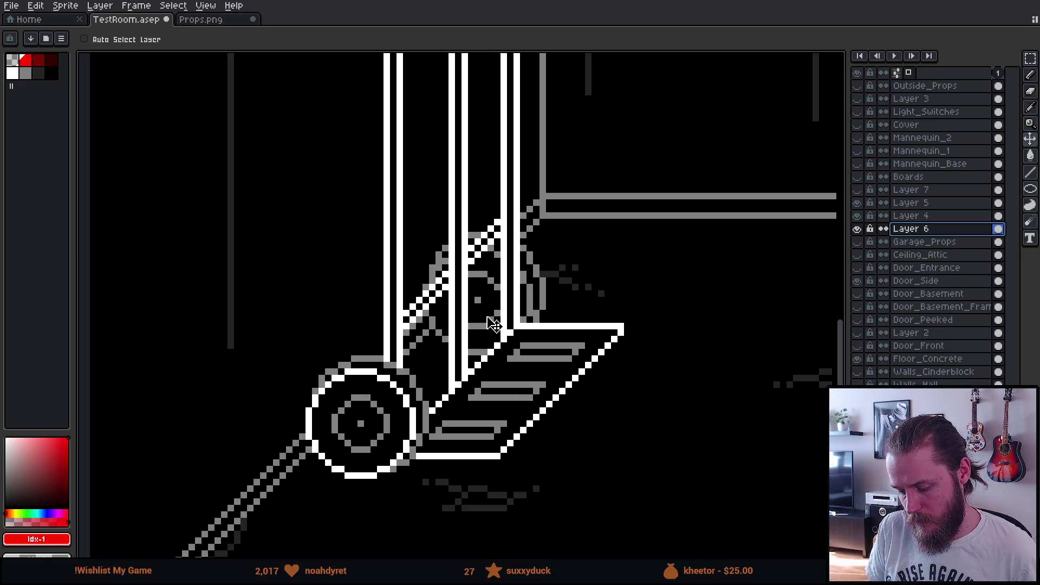
left_click_drag(493, 324, 498, 324)
scroll(498, 323, "down", 2)
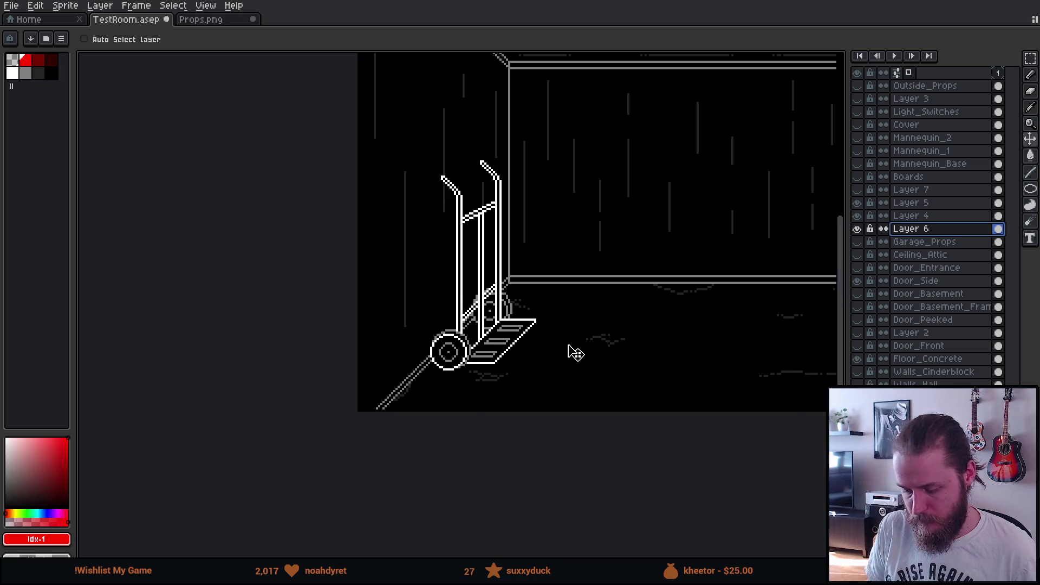
scroll(570, 352, "down", 1)
scroll(545, 338, "up", 3)
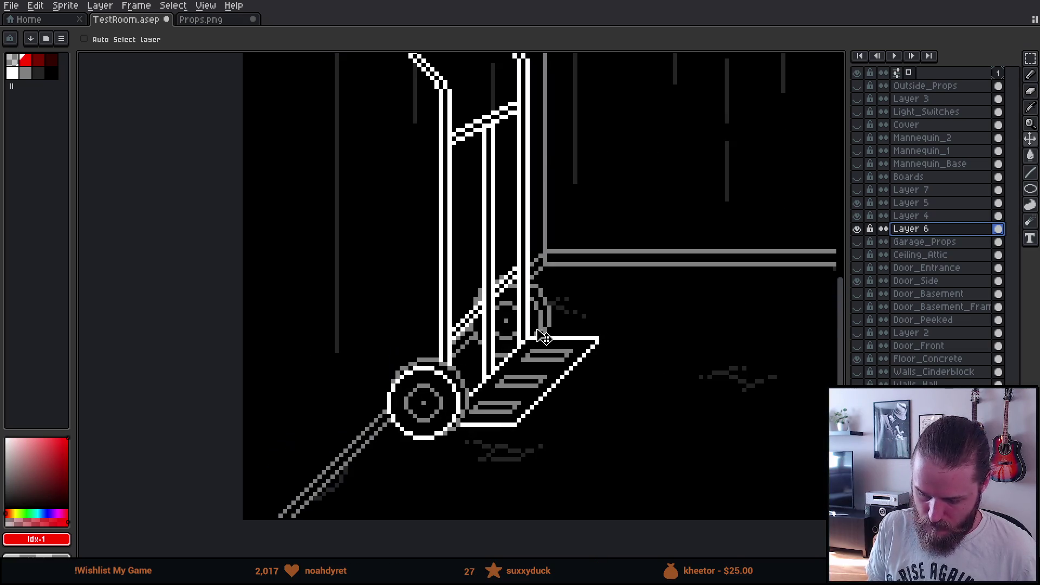
Toggle the red guide, wheel, trolley body and grey line layers to compare the alignment
left_click(856, 190)
left_click(857, 189)
scroll(708, 259, "down", 1)
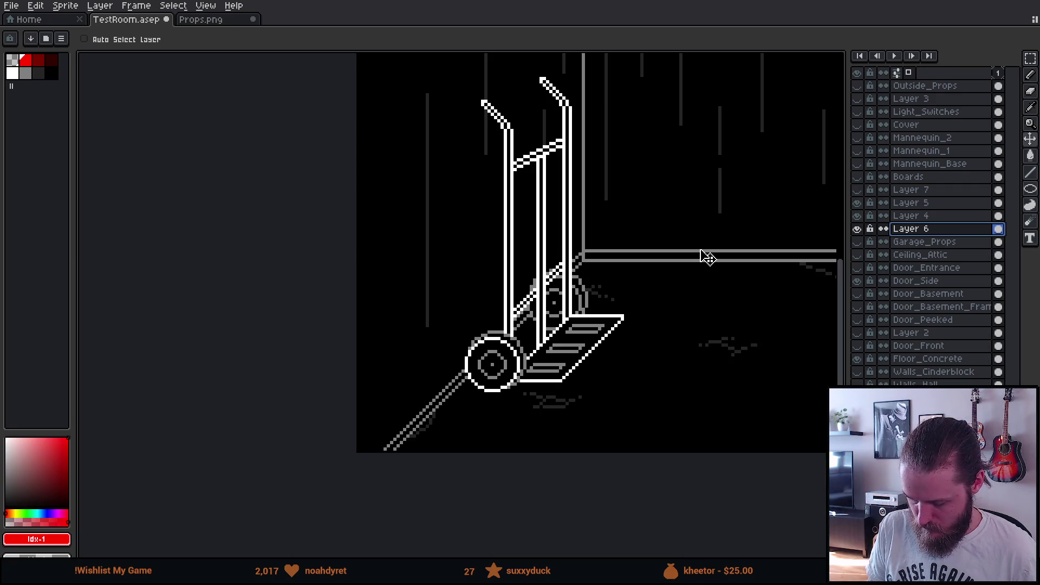
scroll(707, 256, "up", 2)
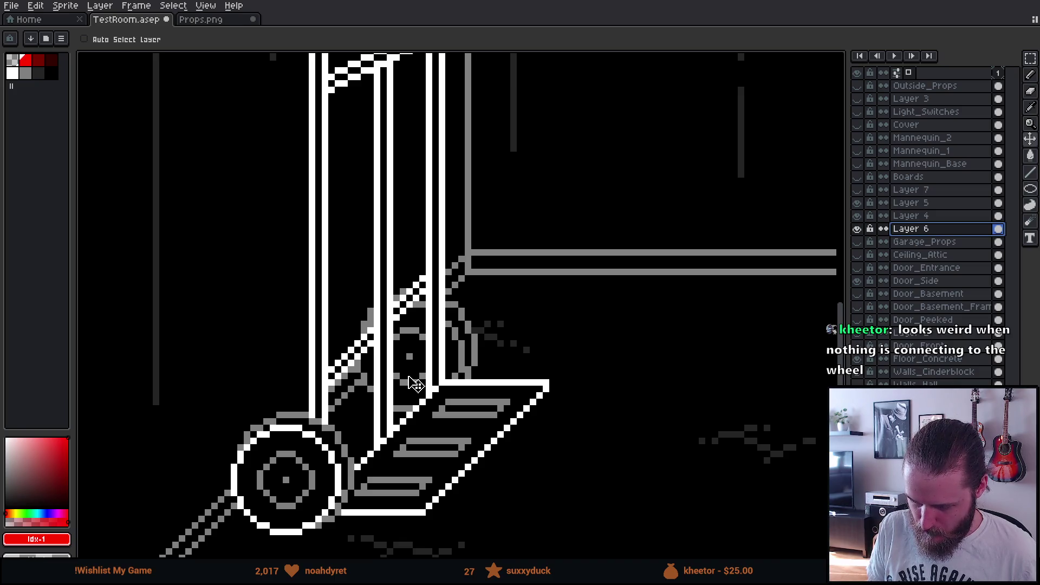
scroll(406, 392, "down", 3)
scroll(398, 399, "up", 4)
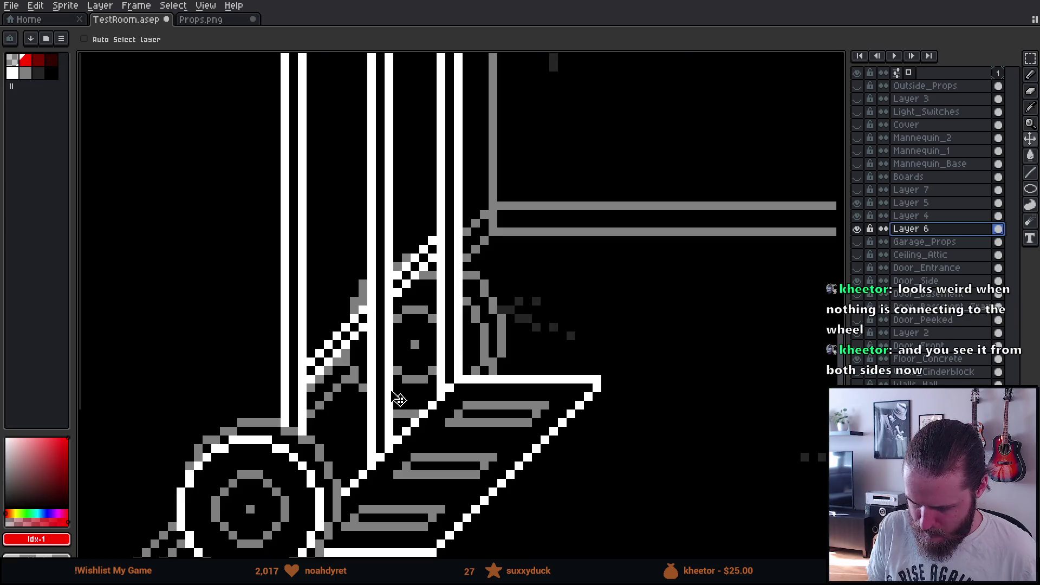
left_click(858, 203)
left_click(857, 204)
left_click(858, 216)
left_click(858, 216)
left_click(858, 229)
left_click(857, 229)
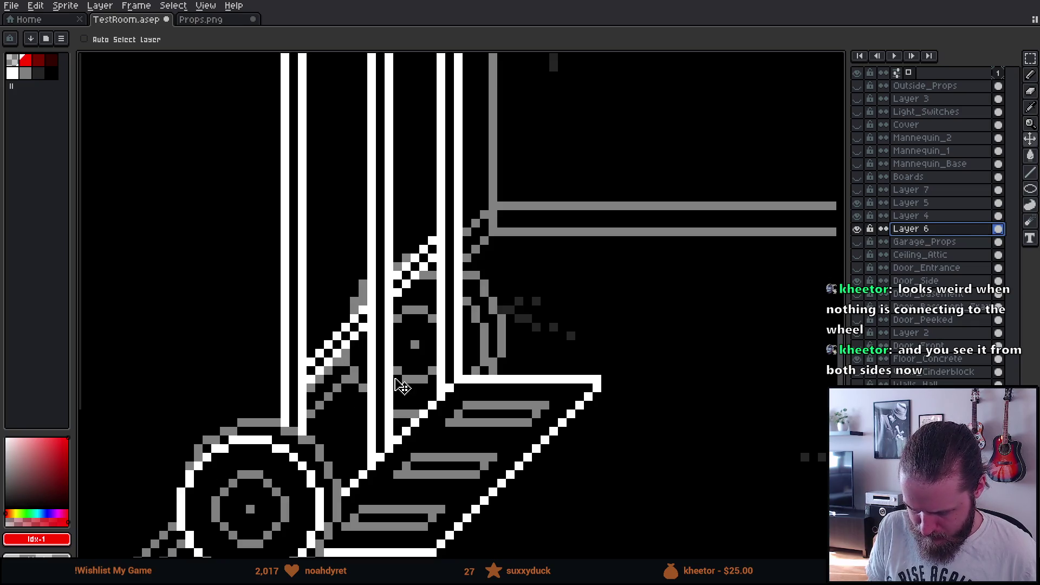
scroll(403, 387, "up", 3)
key("alt")
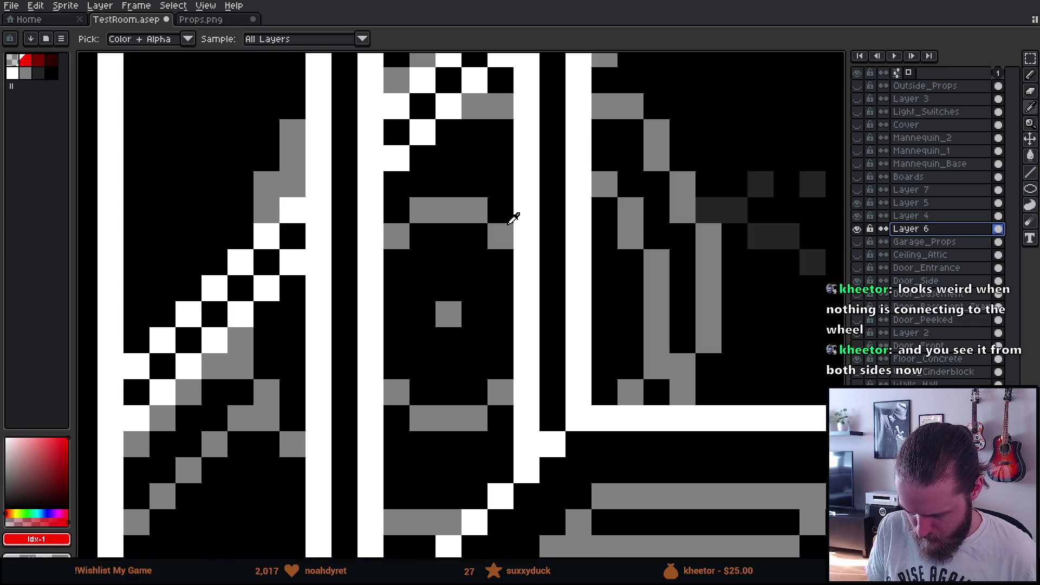
Pick white from the truck frame and pencil the hub ring's diagonal and vertical sides
left_click(518, 216, "alt")
left_click(449, 305)
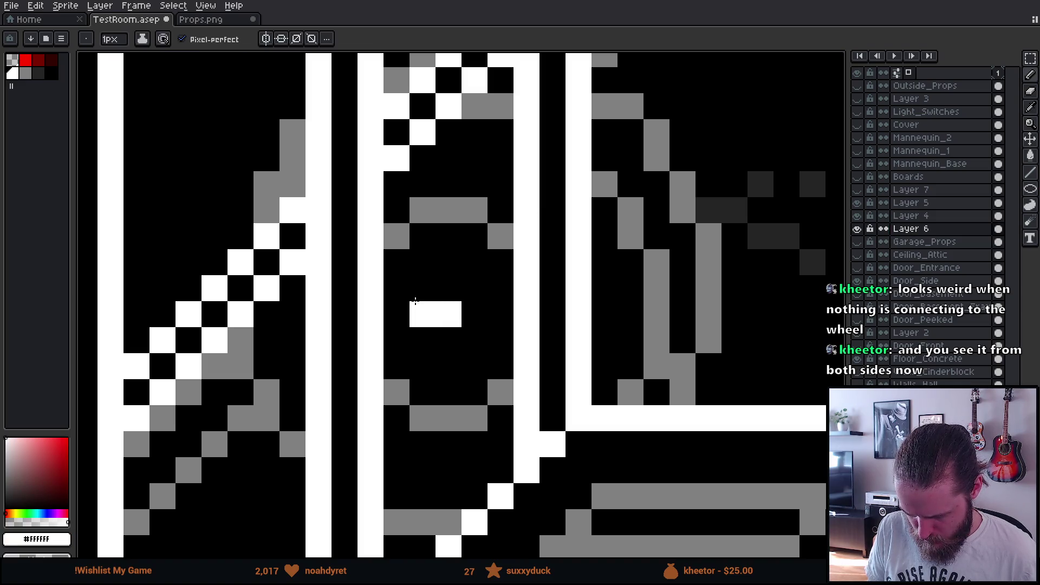
key("ctrl+z")
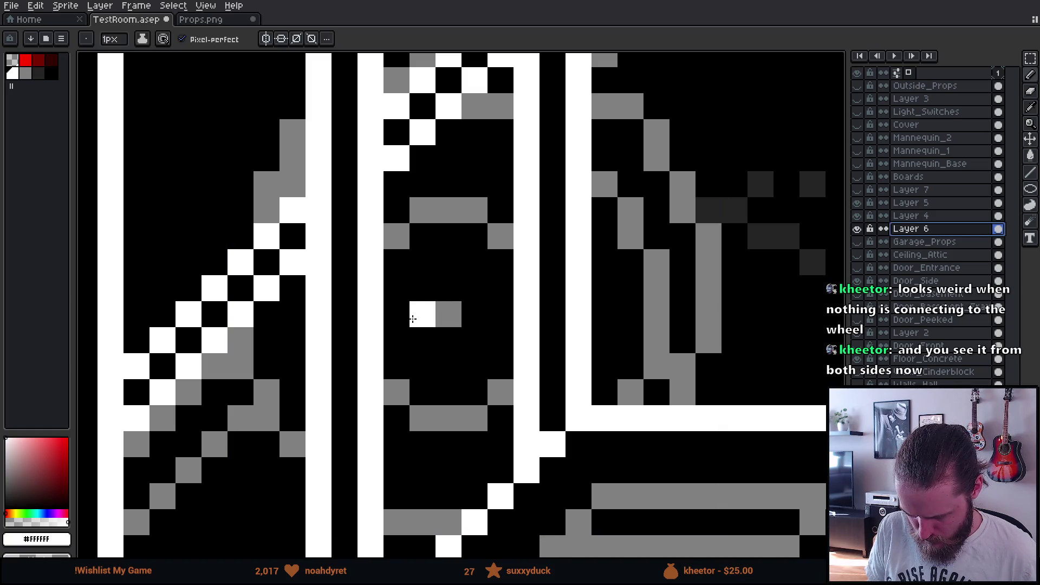
left_click(423, 287)
mouse_move(423, 314)
left_mouse_down()
mouse_move(425, 336)
mouse_move(491, 385)
mouse_move(498, 414)
left_mouse_up()
left_click(448, 263)
left_click(475, 236)
left_click(499, 213)
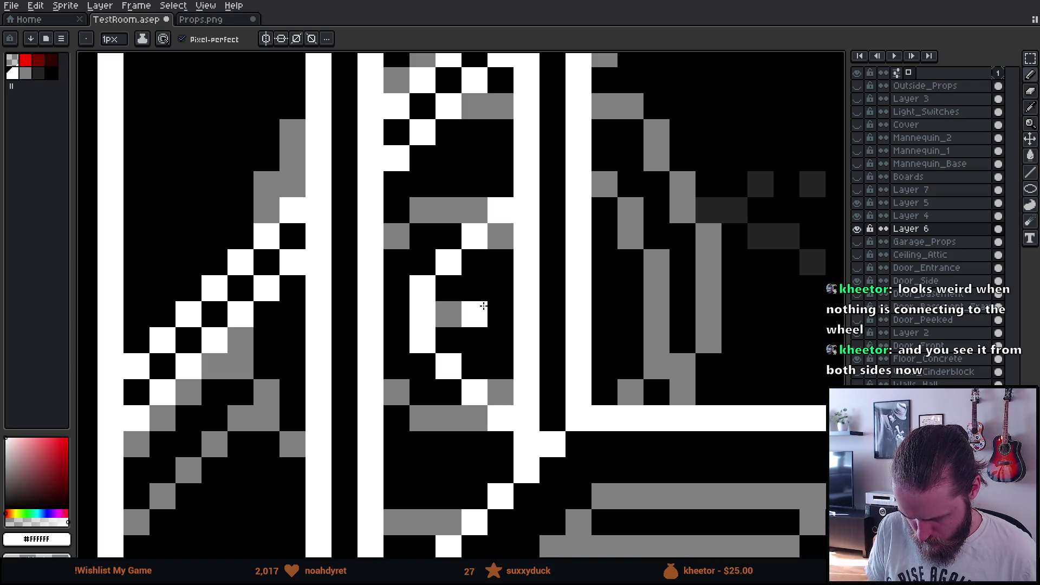
mouse_move(479, 293)
left_mouse_down()
mouse_move(478, 339)
mouse_move(505, 361)
left_mouse_up()
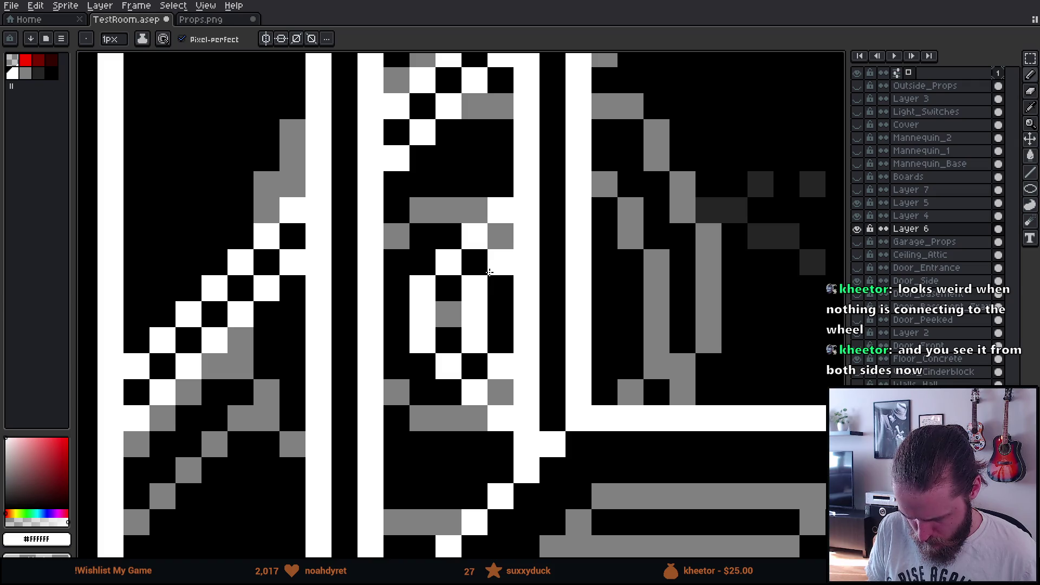
Switch to black and paint over the stray grey pixels above and below the hub
key("x")
left_click(500, 236)
left_click(507, 389)
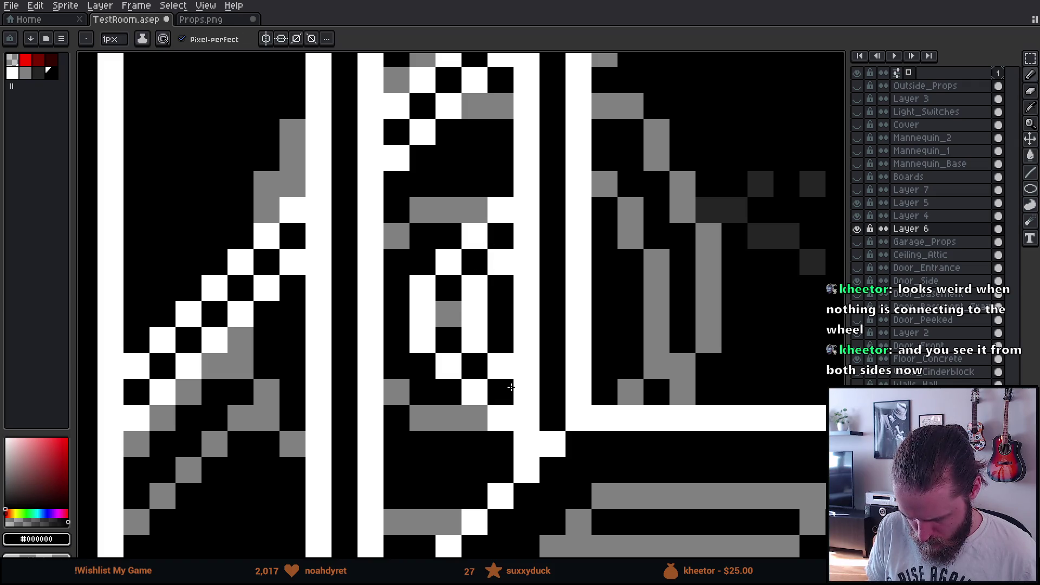
scroll(510, 386, "down", 5)
scroll(514, 388, "down", 2)
scroll(583, 400, "down", 2)
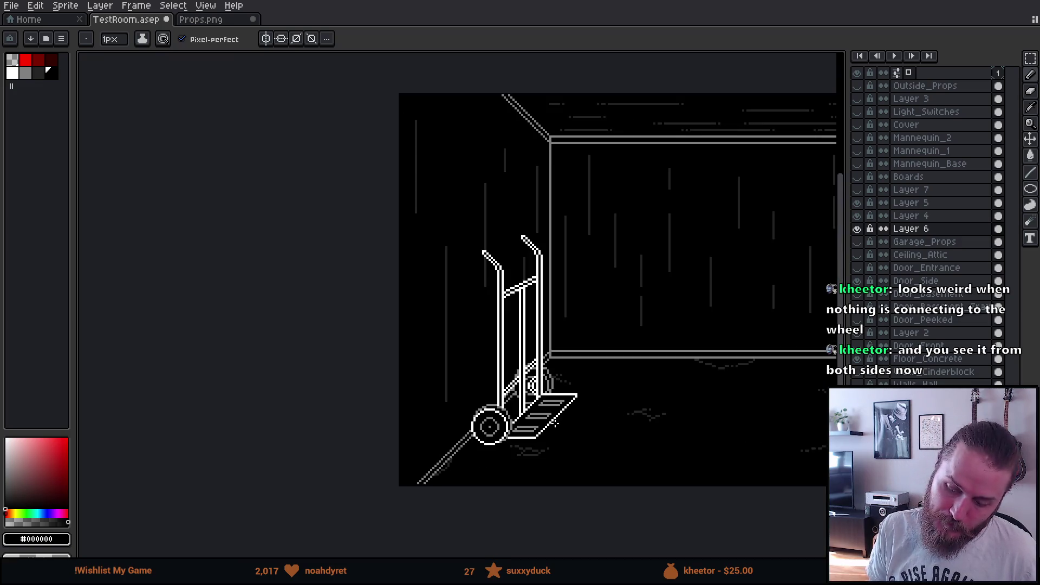
Recentre the room drawing and delete the red guide layer
left_click_drag(643, 420, 578, 415)
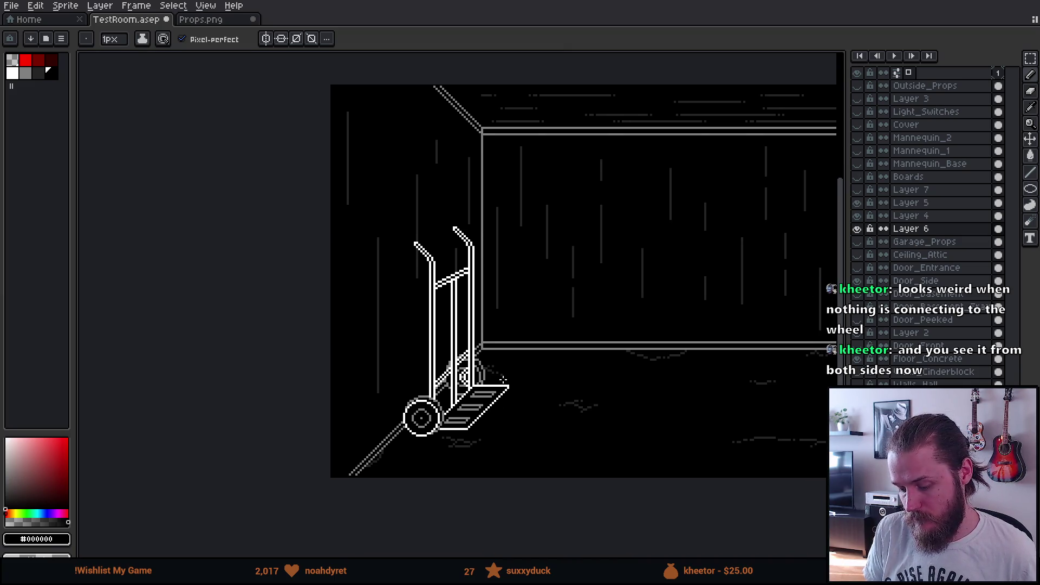
left_click(858, 191)
left_click(905, 192)
key("Delete")
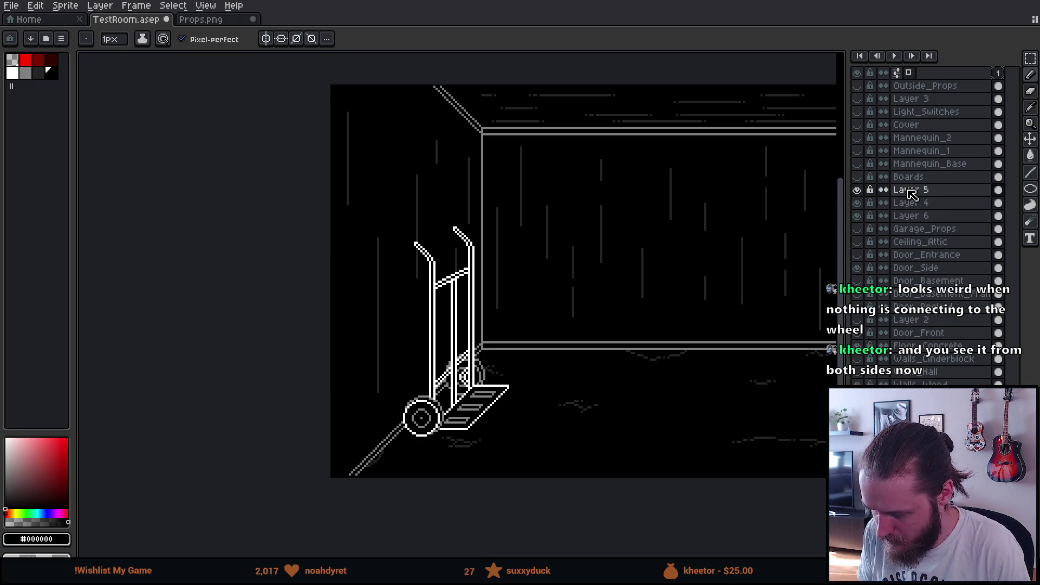
Merge Layers 5 and 4 down into Layer 6 and marquee-select the hand truck
right_click(911, 195)
left_click(944, 265)
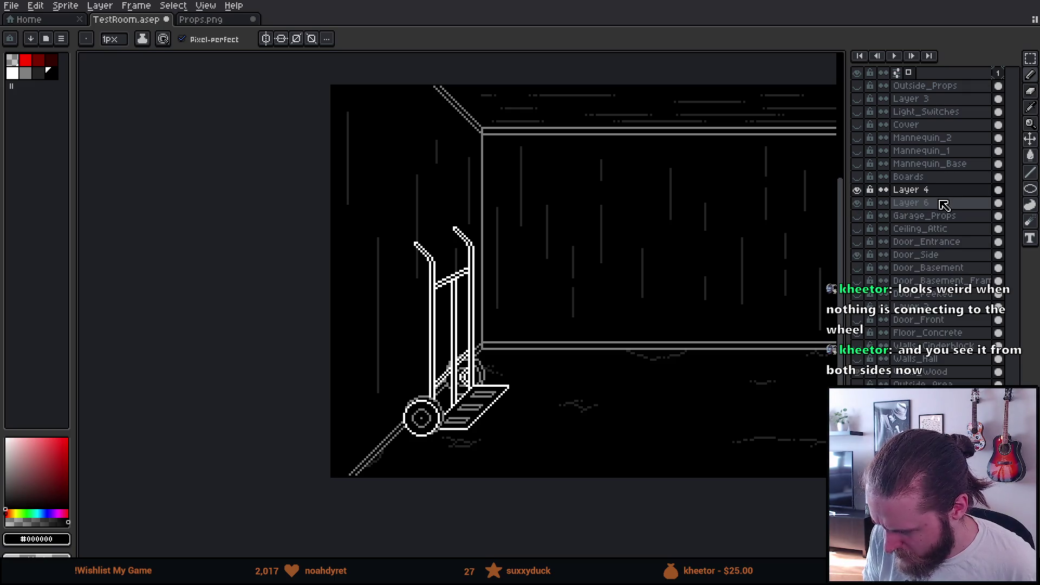
right_click(947, 195)
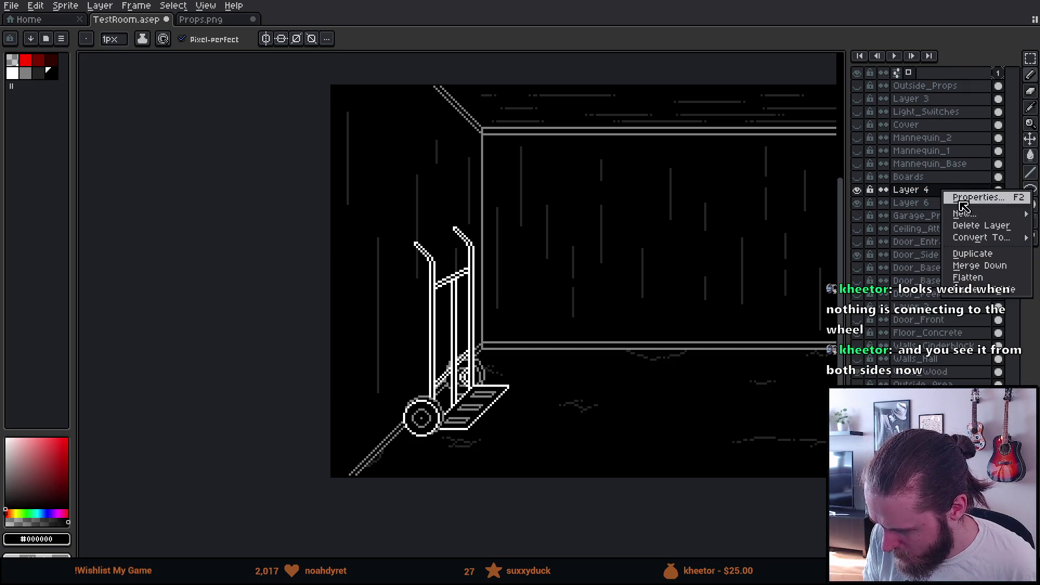
left_click(982, 264)
left_click(857, 191)
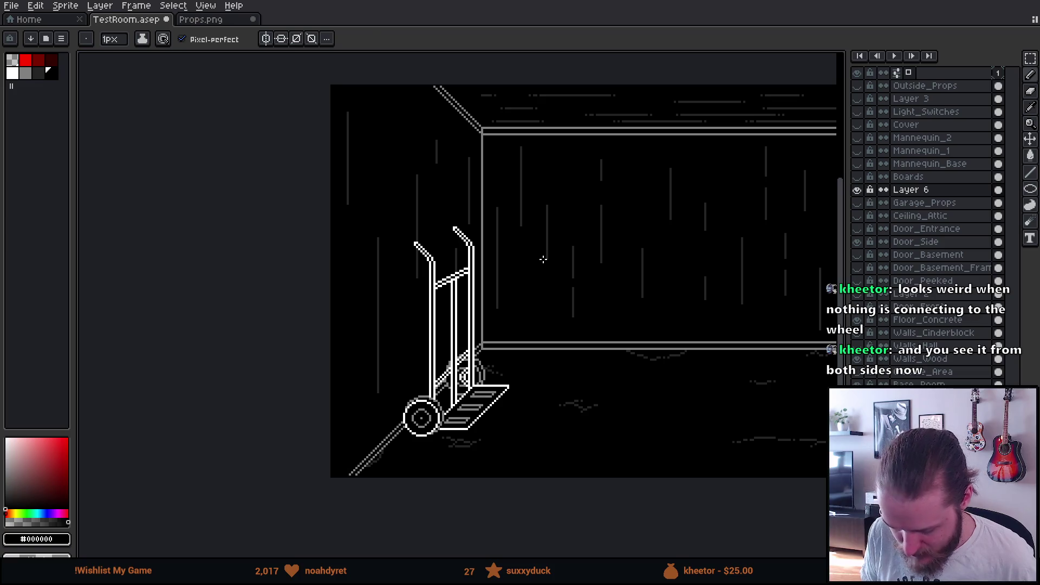
key("m")
left_click_drag(364, 193, 608, 539)
Drag the hand truck down and left, then drop the selection
left_click_drag(553, 431, 497, 491)
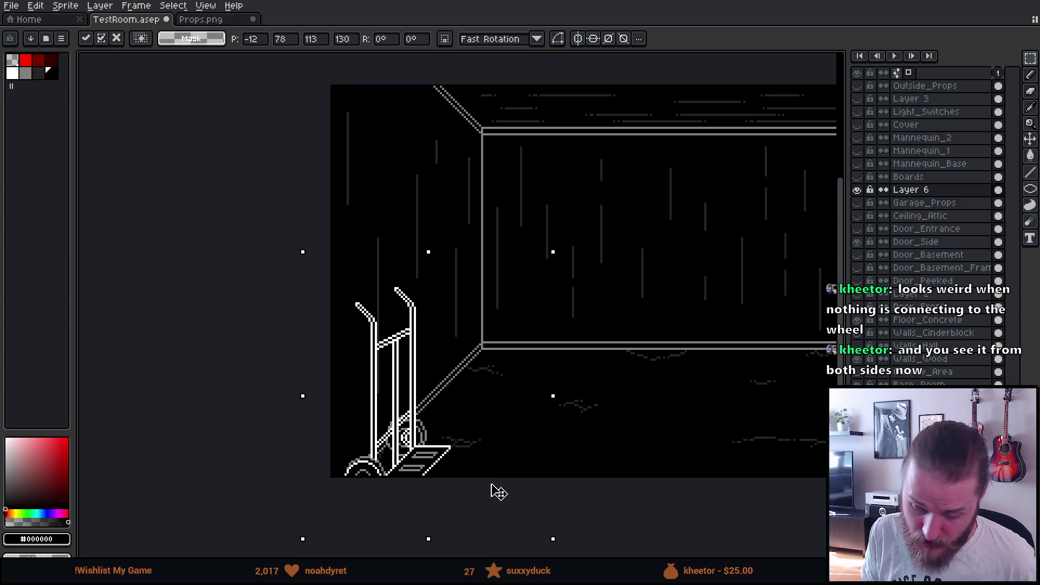
scroll(497, 491, "down", 2)
left_click(628, 432)
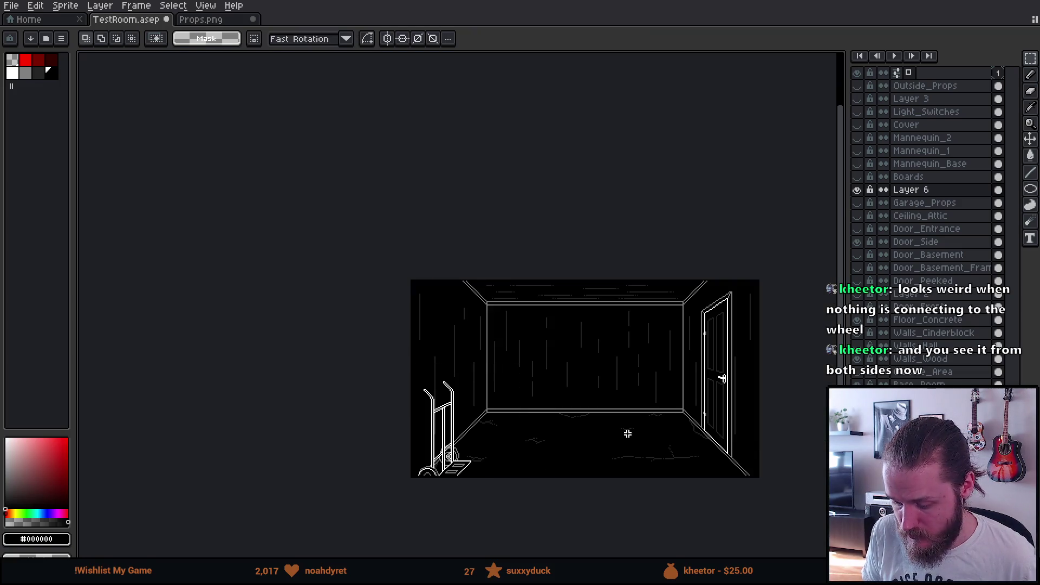
scroll(629, 432, "up", 3)
scroll(628, 432, "down", 2)
left_click_drag(609, 381, 662, 369)
Undo the hand truck's accidental move, clear the selection, and reselect a rectangle around it
scroll(659, 373, "down", 2)
scroll(658, 369, "up", 2)
key("ctrl+z")
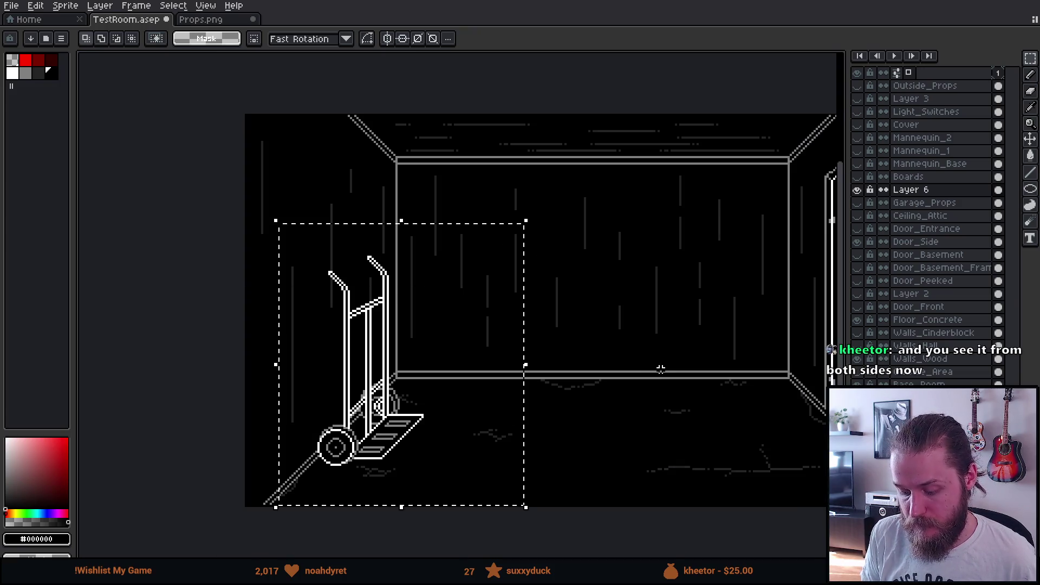
key("ctrl+d")
left_click_drag(271, 223, 499, 507)
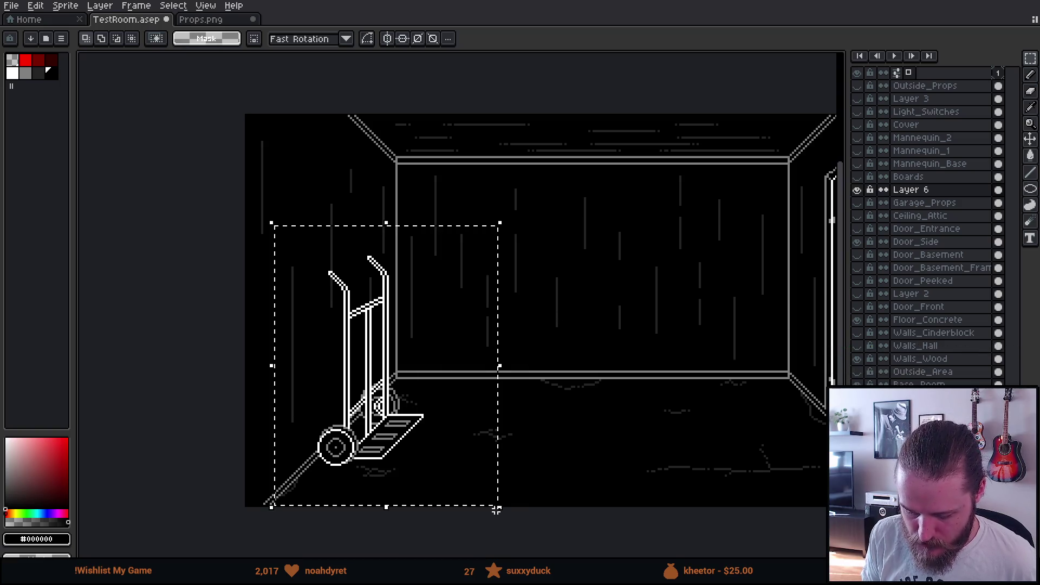
left_click(218, 20)
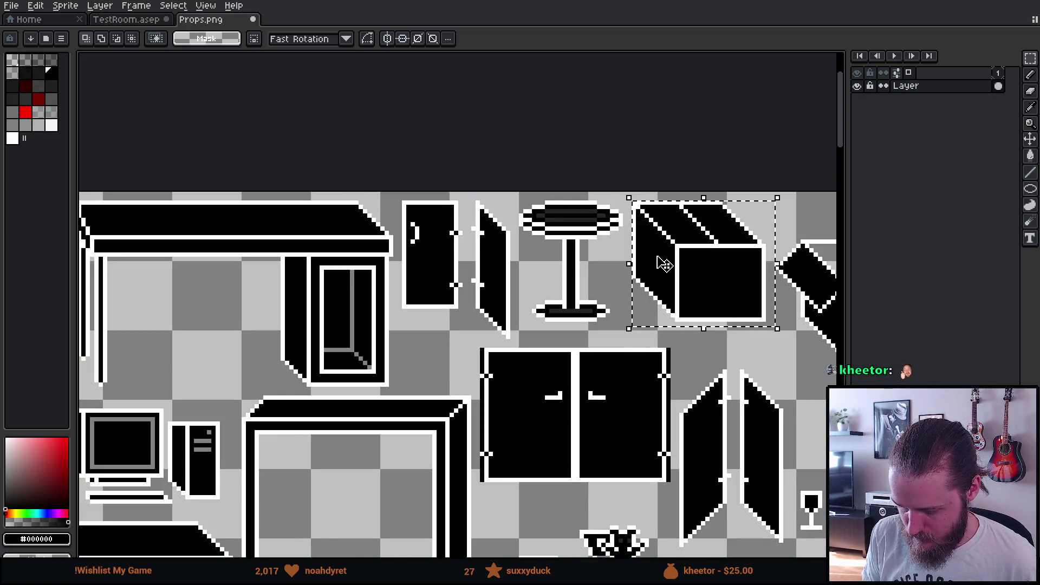
Paste the hand truck into empty space on Props.png beside the wheelbarrow and save the sheet
scroll(664, 263, "down", 5)
scroll(794, 306, "up", 8)
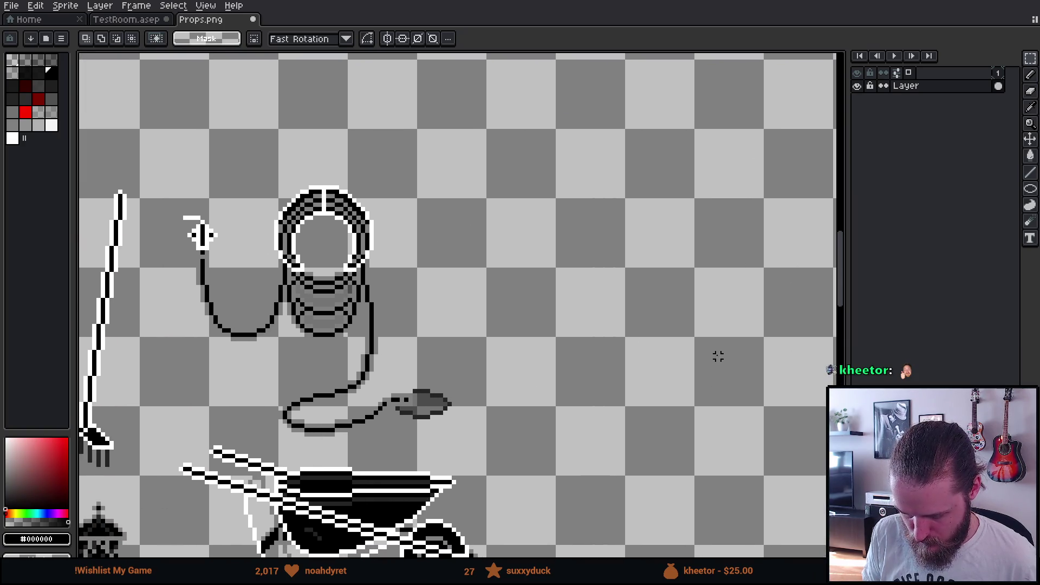
mouse_move(719, 356)
left_mouse_down()
mouse_move(726, 165)
mouse_move(633, 65)
mouse_move(556, 248)
left_mouse_up()
key("ctrl+v")
left_click_drag(459, 297, 517, 306)
left_click(196, 310)
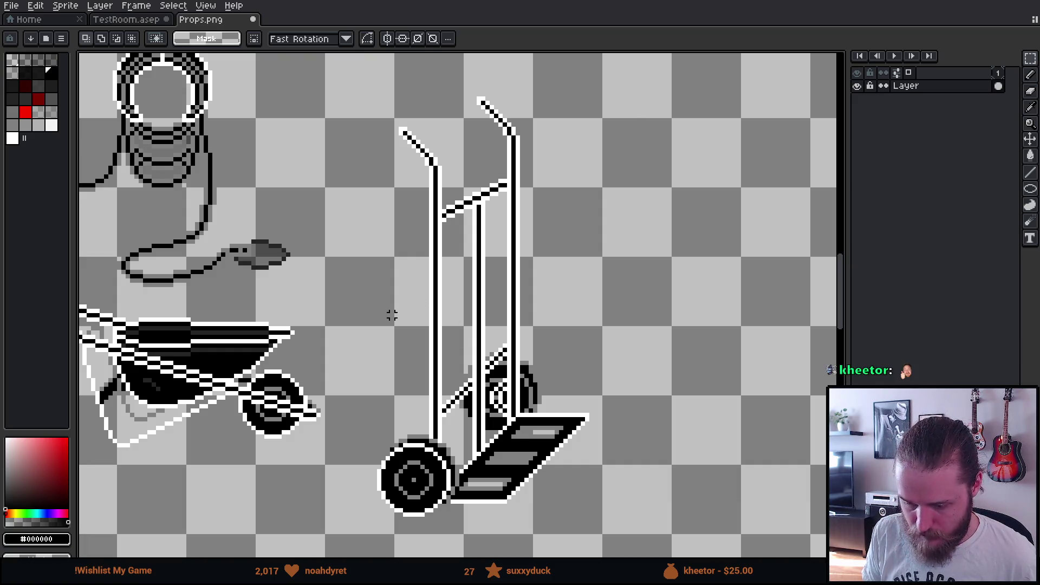
key("ctrl+s")
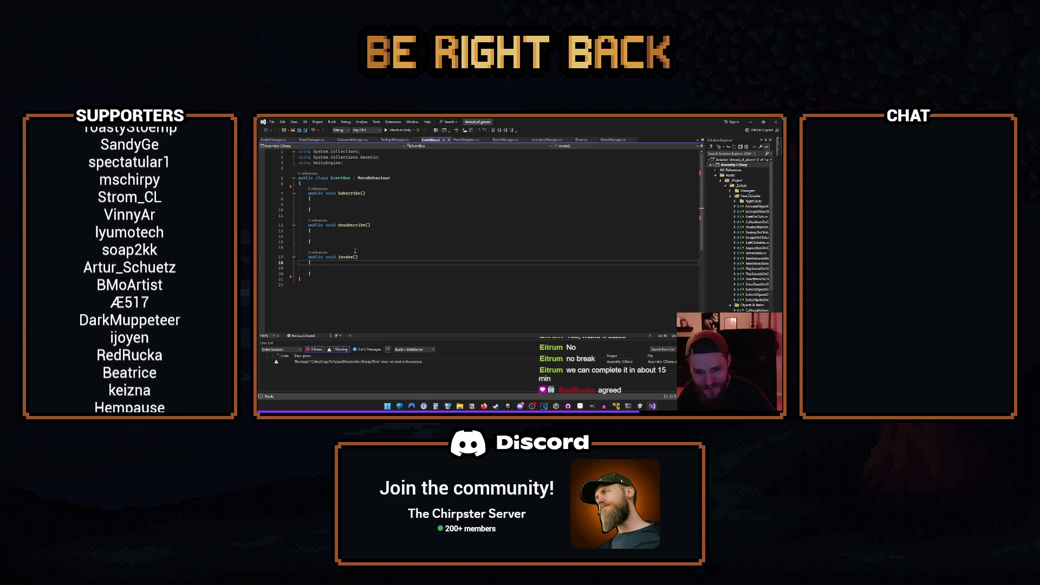
Add 'static' before 'class' on line 5 so the EventBus class is static
left_click(316, 178)
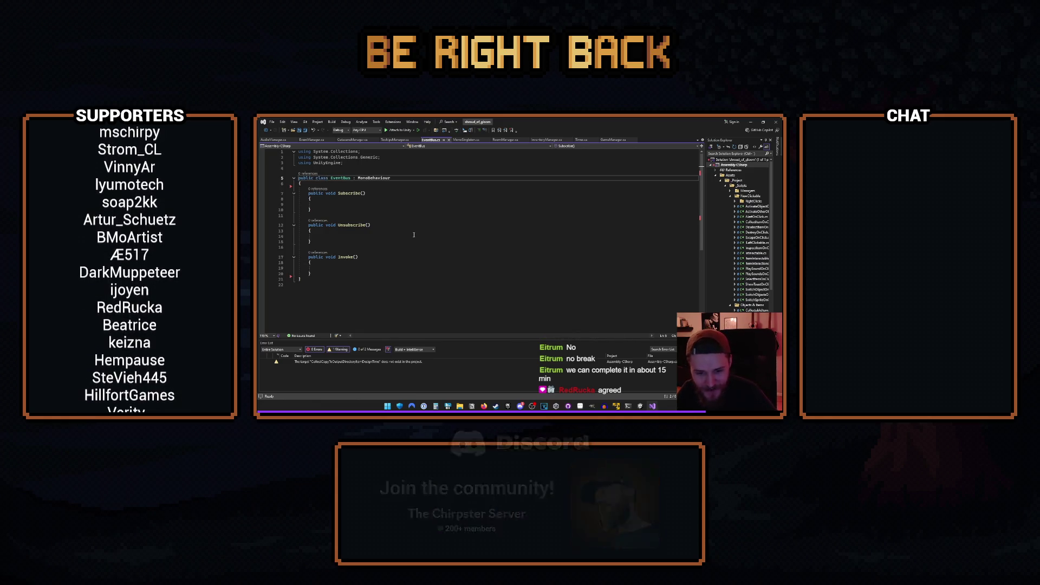
type("static")
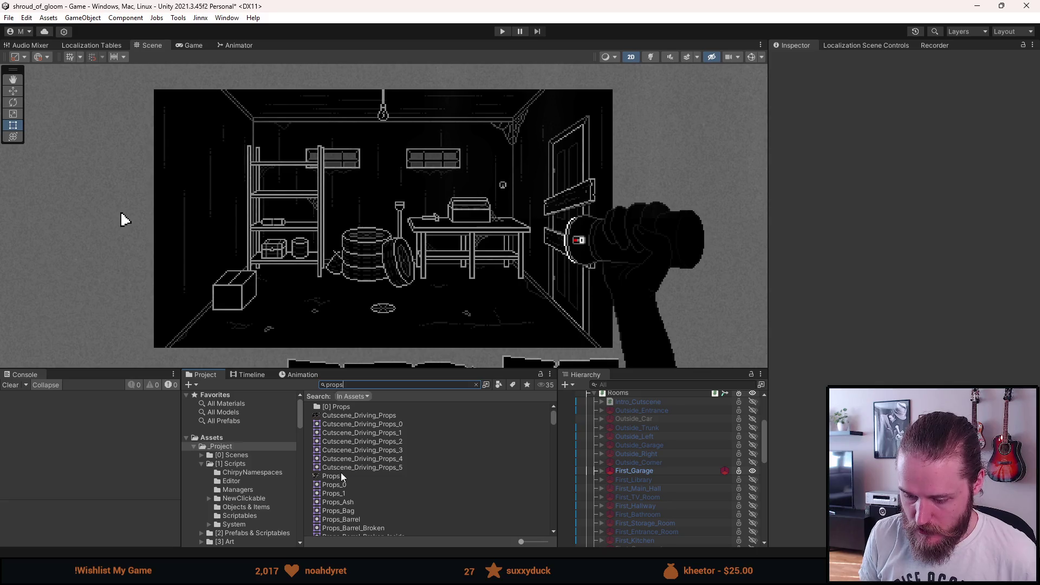
Select the Props sprite sheet and open its Sprite Editor in the main workspace
left_click(341, 477)
left_click(1011, 193)
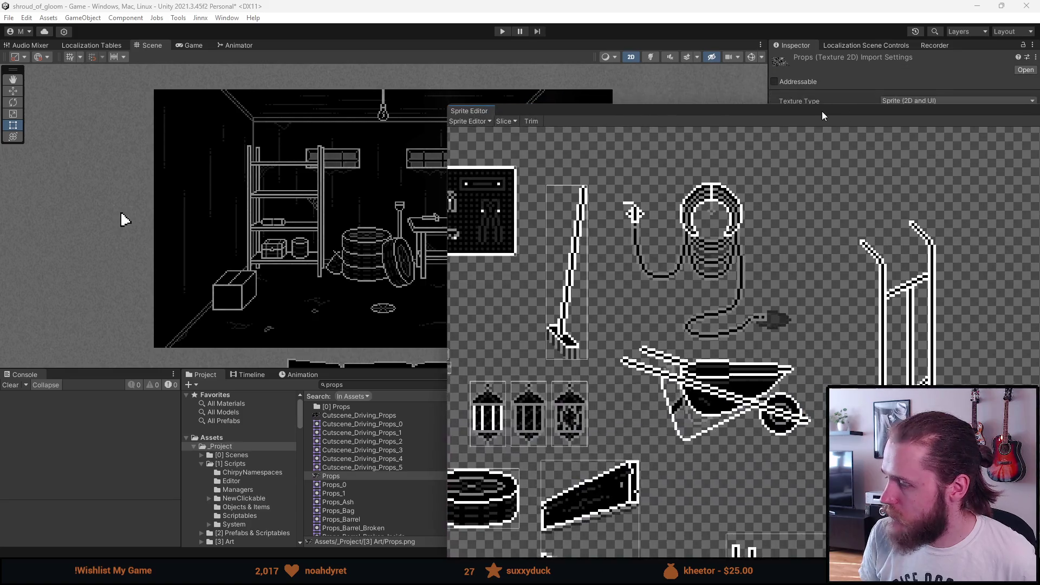
mouse_move(840, 111)
left_mouse_down()
mouse_move(518, 66)
mouse_move(431, 67)
left_mouse_up()
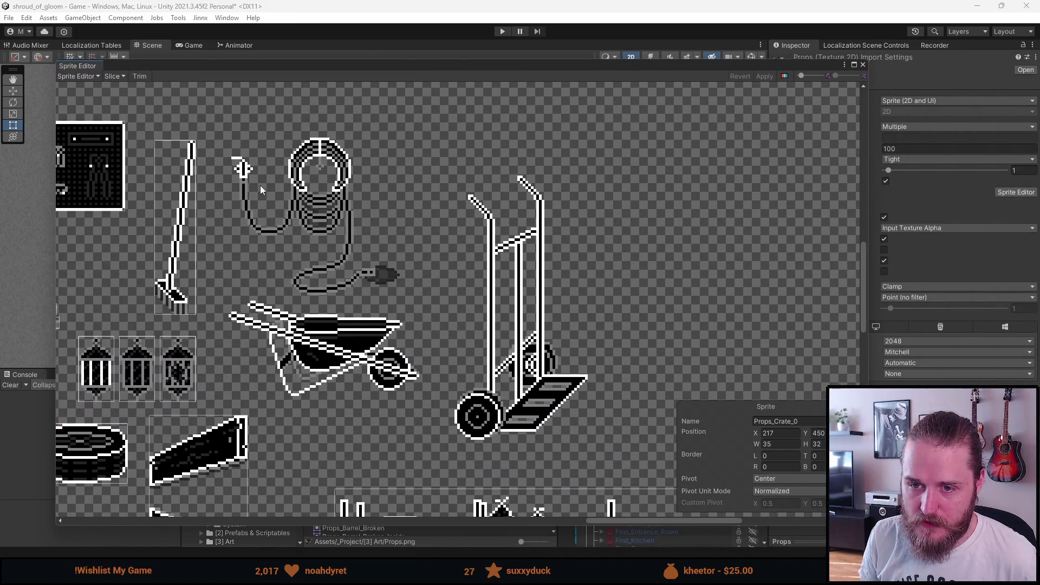
Slice the coiled hose into a sprite, trim its left and top edges, and name it '_Hose'
scroll(260, 185, "up", 2)
mouse_move(208, 116)
left_mouse_down()
mouse_move(311, 252)
mouse_move(449, 325)
mouse_move(426, 329)
left_mouse_up()
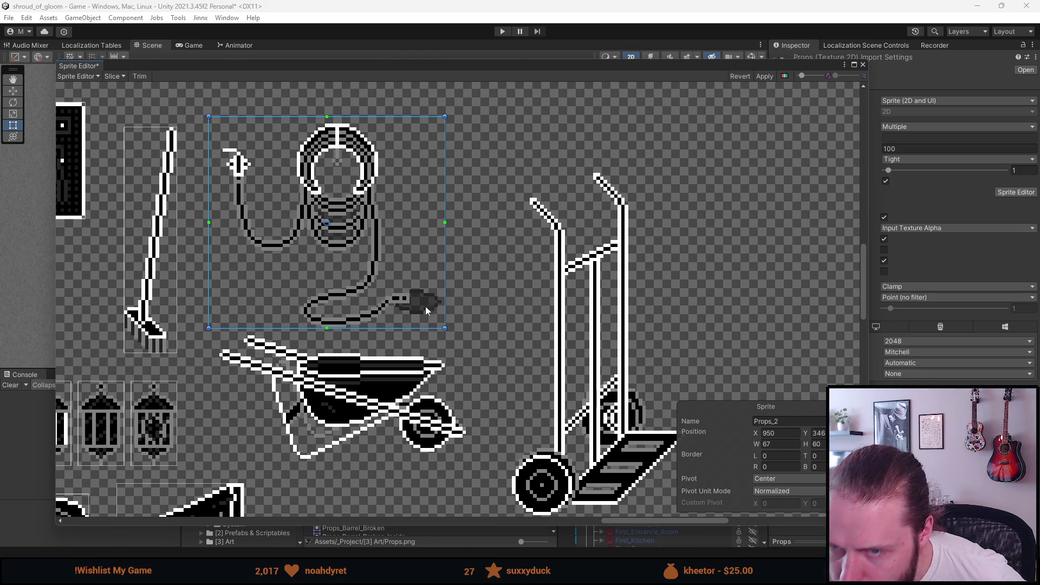
left_click_drag(211, 126, 223, 126)
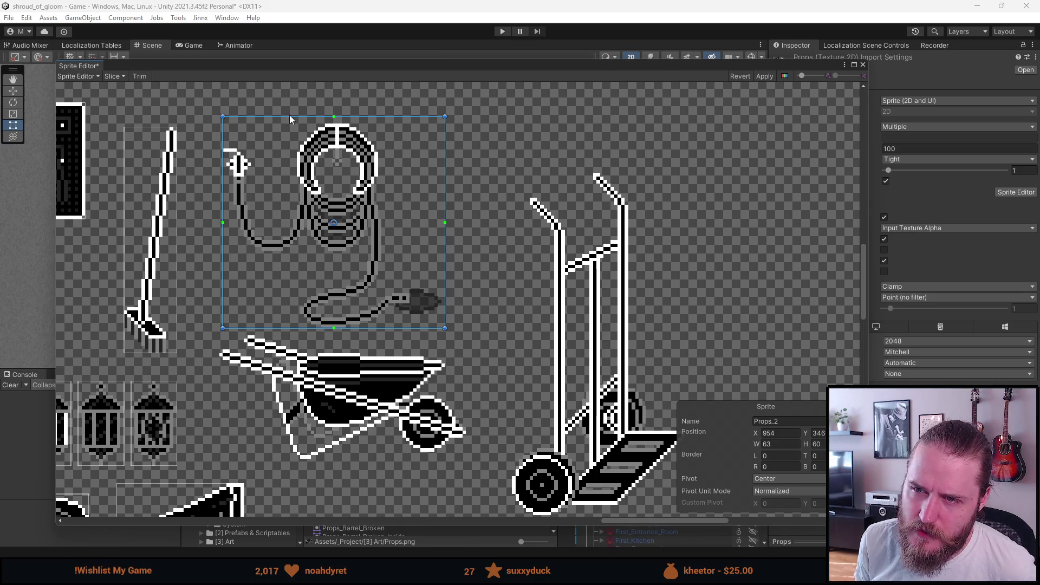
left_click_drag(290, 119, 290, 123)
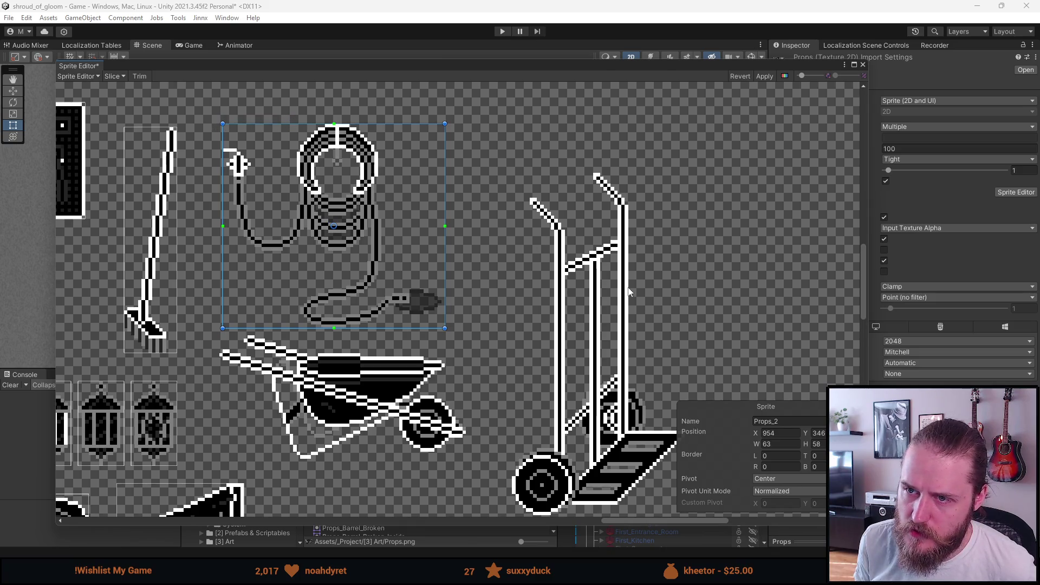
left_click(797, 421)
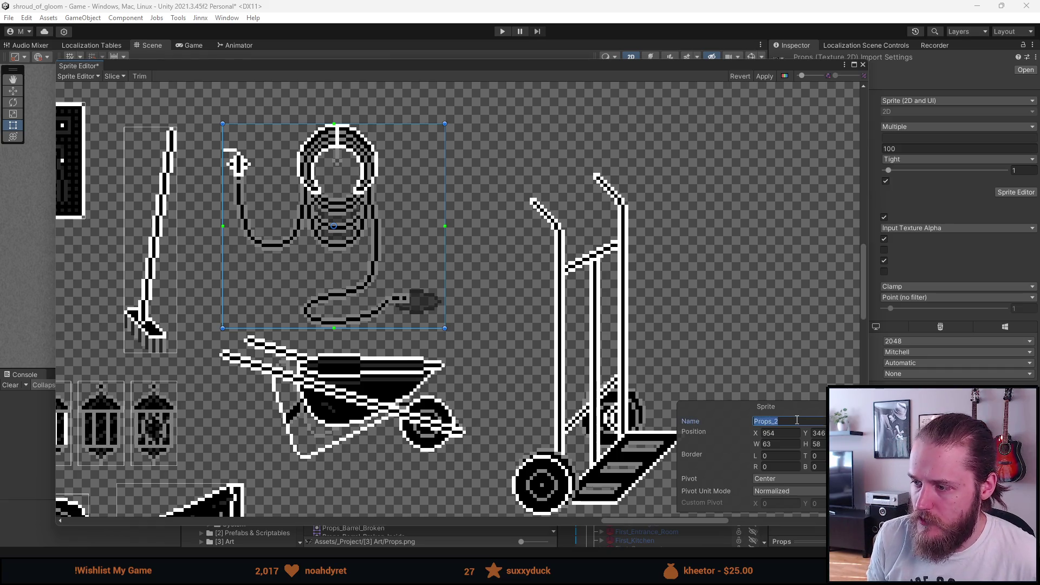
key("End")
key("BackSpace")
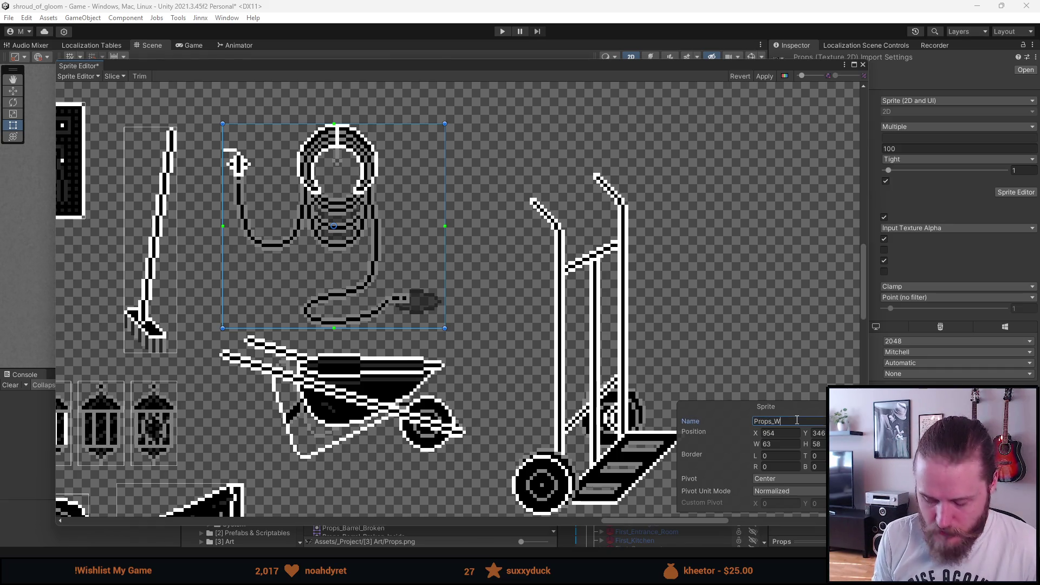
type("_Hose")
Draw a sprite rectangle around the wheelbarrow, extend its bottom and left edges, and start renaming it
left_click_drag(386, 334, 397, 292)
mouse_move(235, 277)
left_mouse_down()
mouse_move(344, 396)
mouse_move(479, 396)
left_mouse_up()
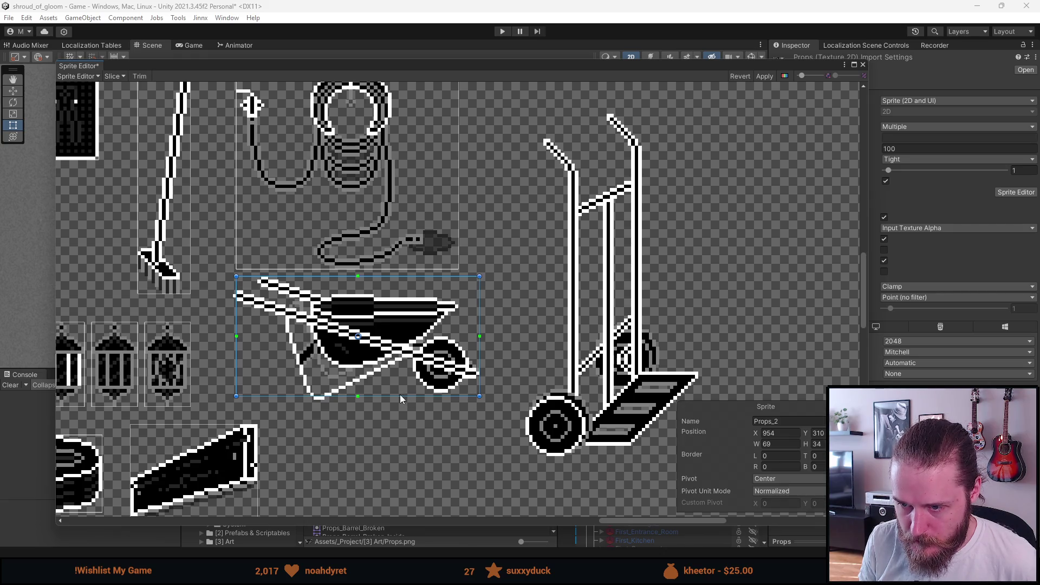
left_click_drag(400, 396, 400, 399)
left_click_drag(237, 317, 233, 318)
left_click(808, 420)
type("Wheelbarrow")
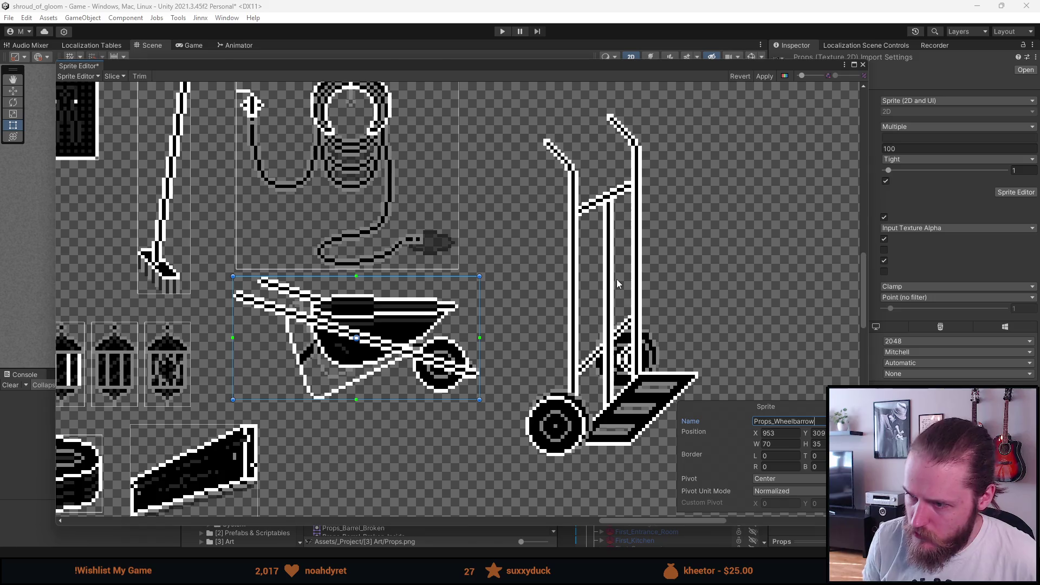
Slice the hand truck as Props_Trolley_Thingy, apply the slices, and close the Sprite Editor
left_click_drag(601, 207, 476, 195)
mouse_move(408, 99)
left_mouse_down()
mouse_move(457, 152)
mouse_move(554, 428)
mouse_move(574, 439)
mouse_move(521, 444)
left_mouse_up()
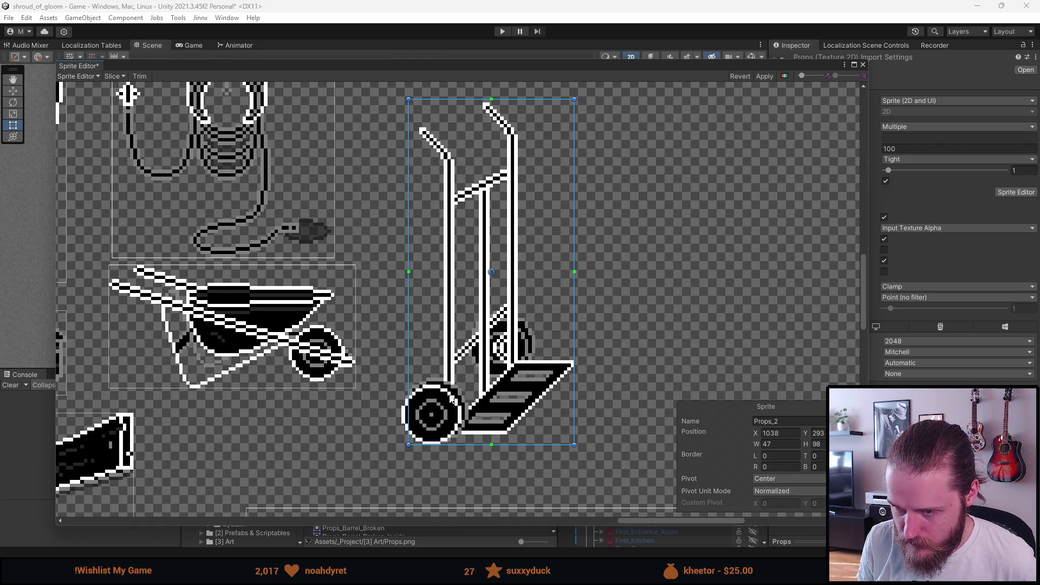
left_click_drag(409, 396, 402, 396)
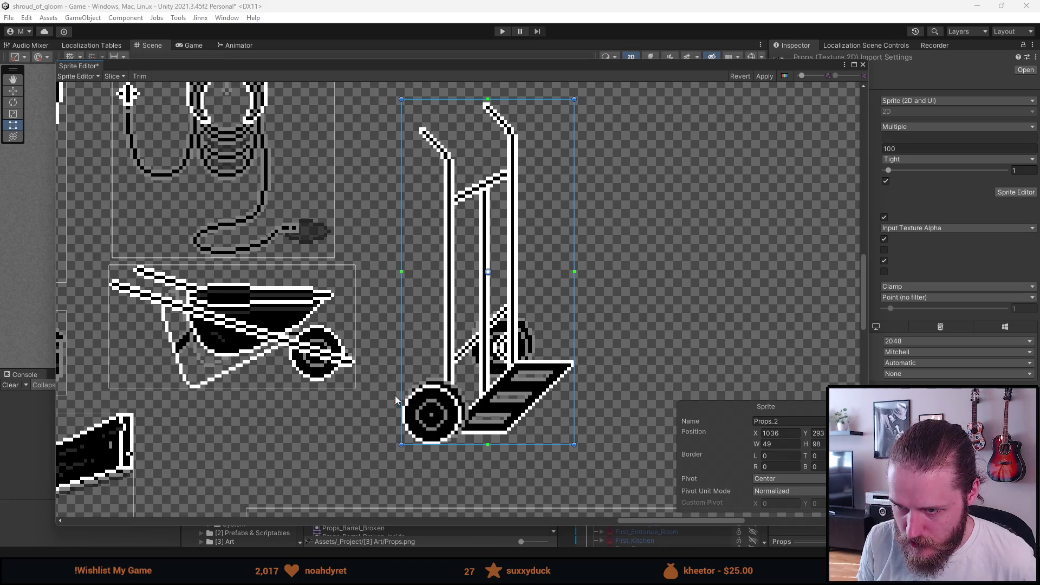
left_click_drag(473, 281, 471, 302)
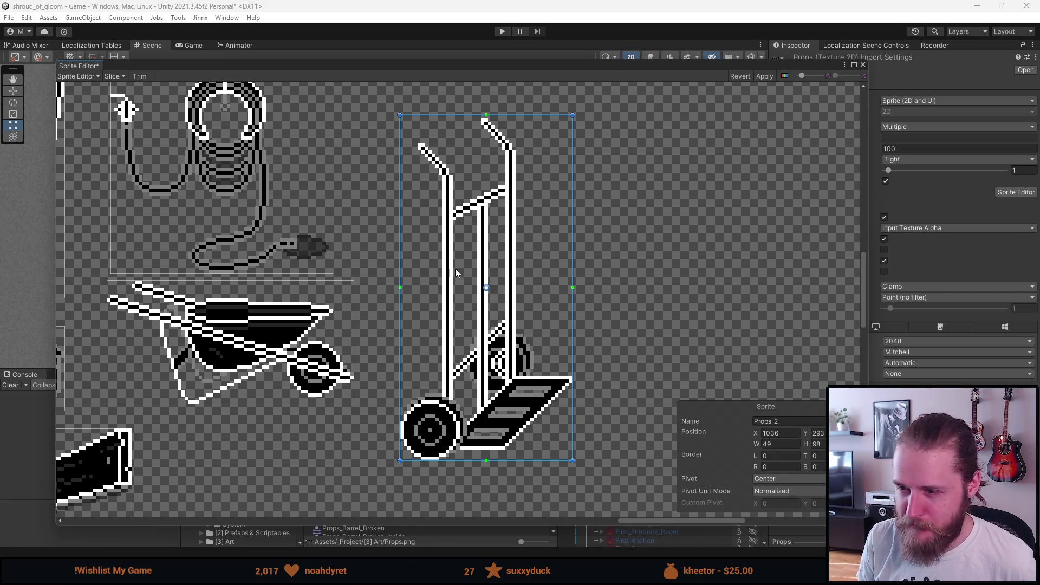
left_click_drag(527, 117, 527, 120)
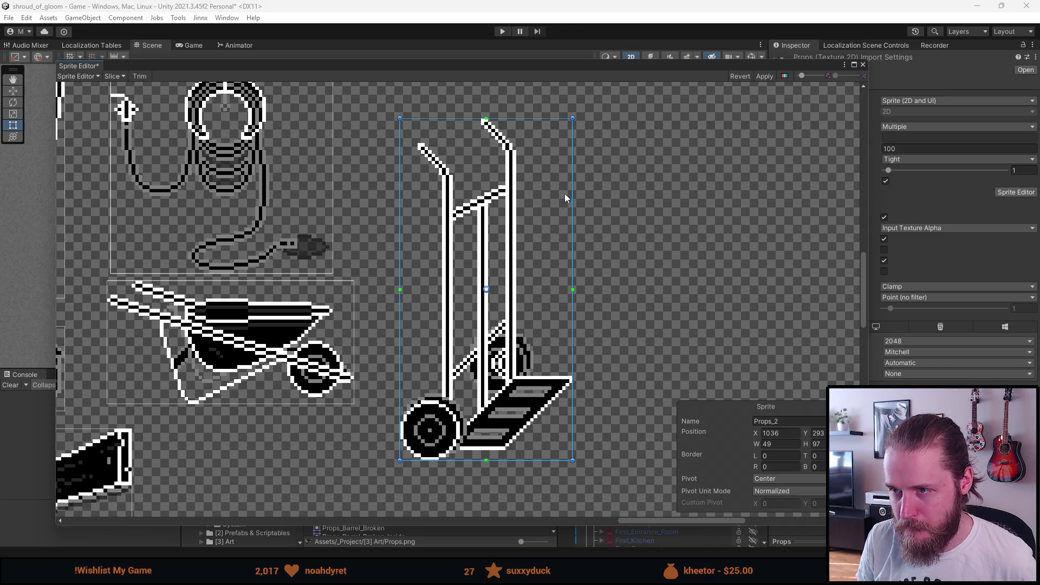
left_click(789, 420)
left_click(789, 420)
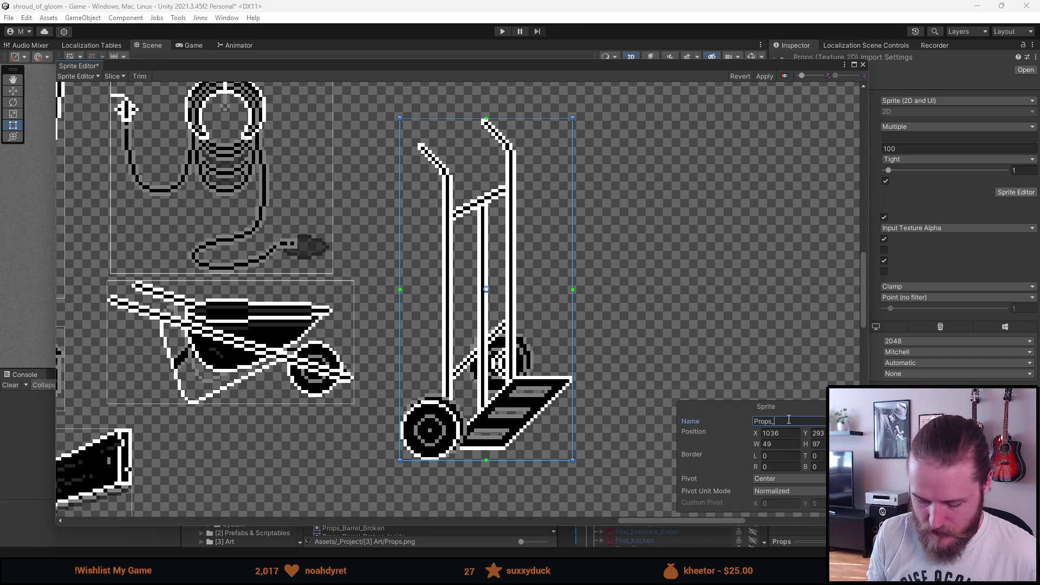
type("Trolley_T")
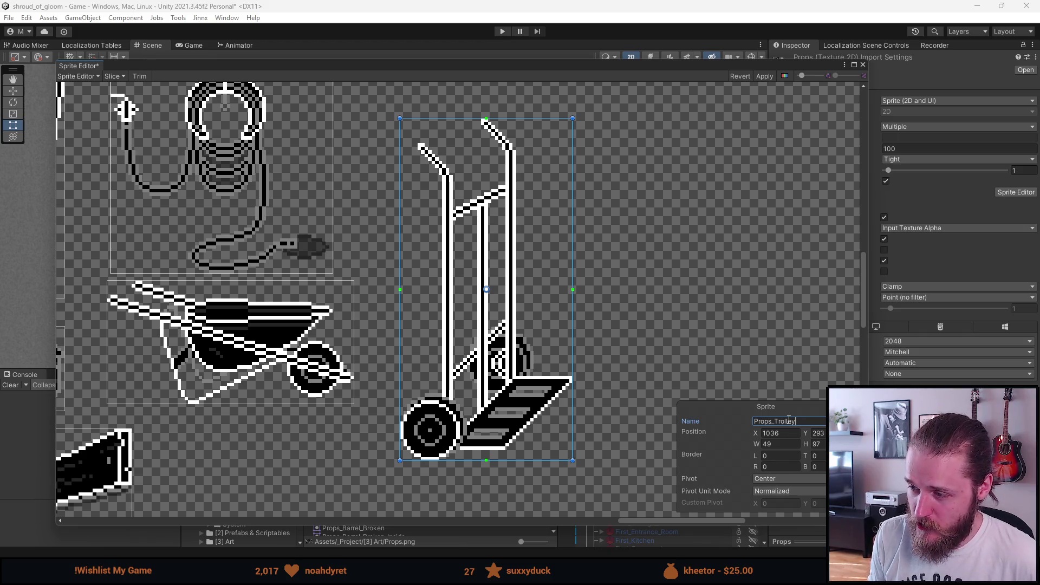
type("hingy")
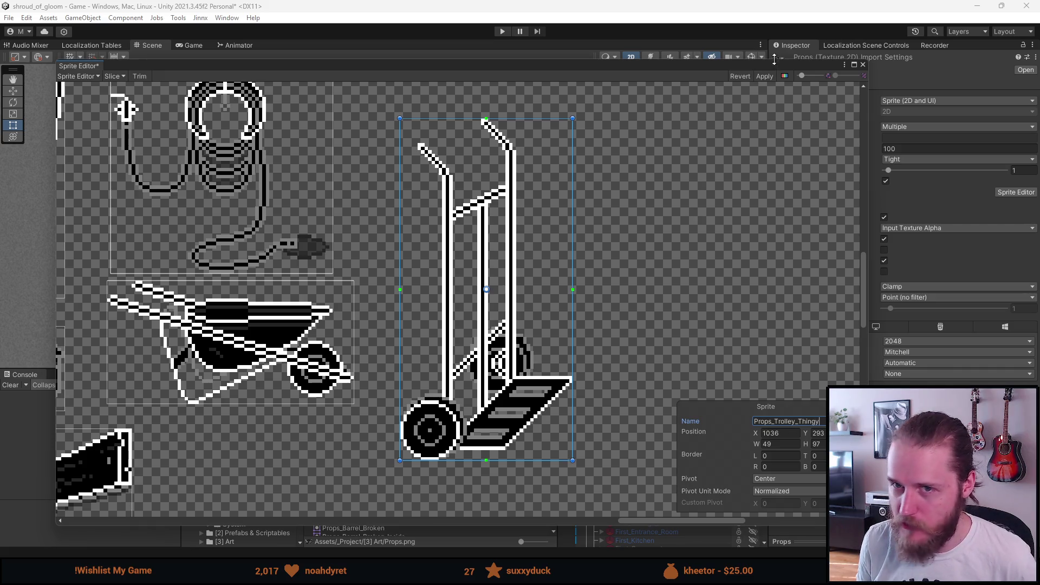
left_click(766, 78)
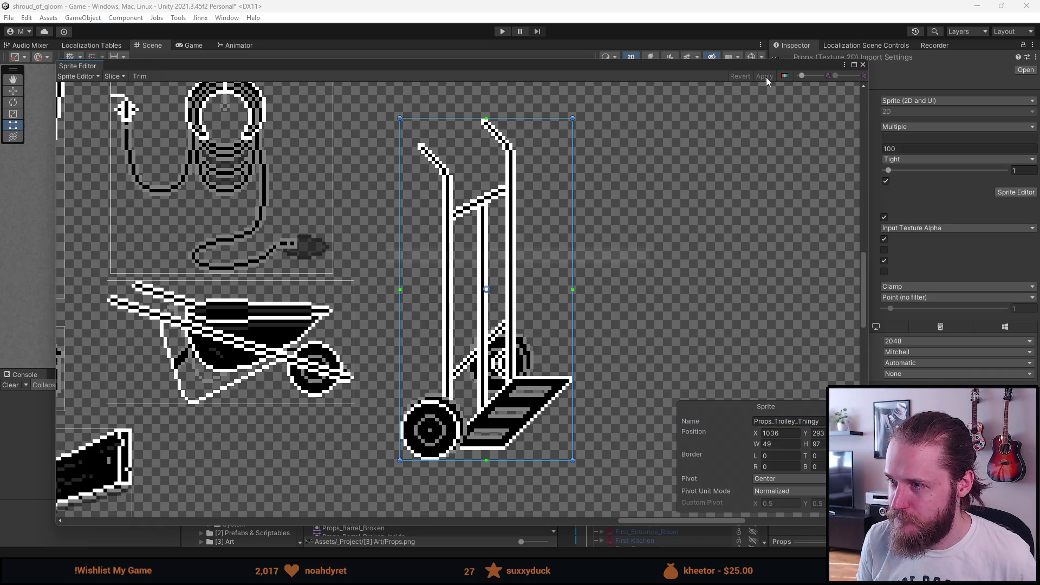
left_click(863, 66)
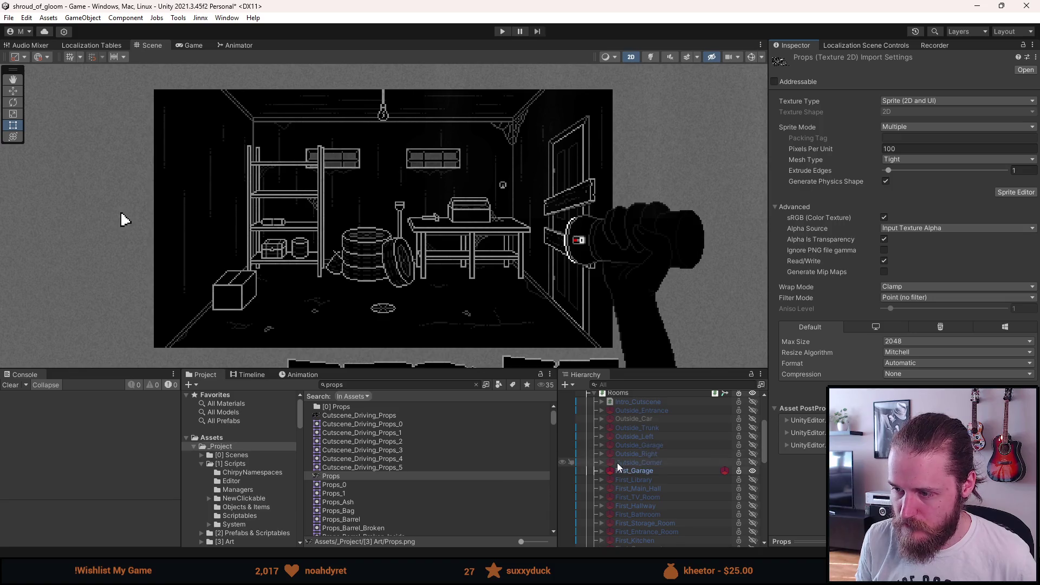
Expand First_Garage in the Hierarchy and duplicate the Shovel object with Ctrl+D
left_click(601, 471)
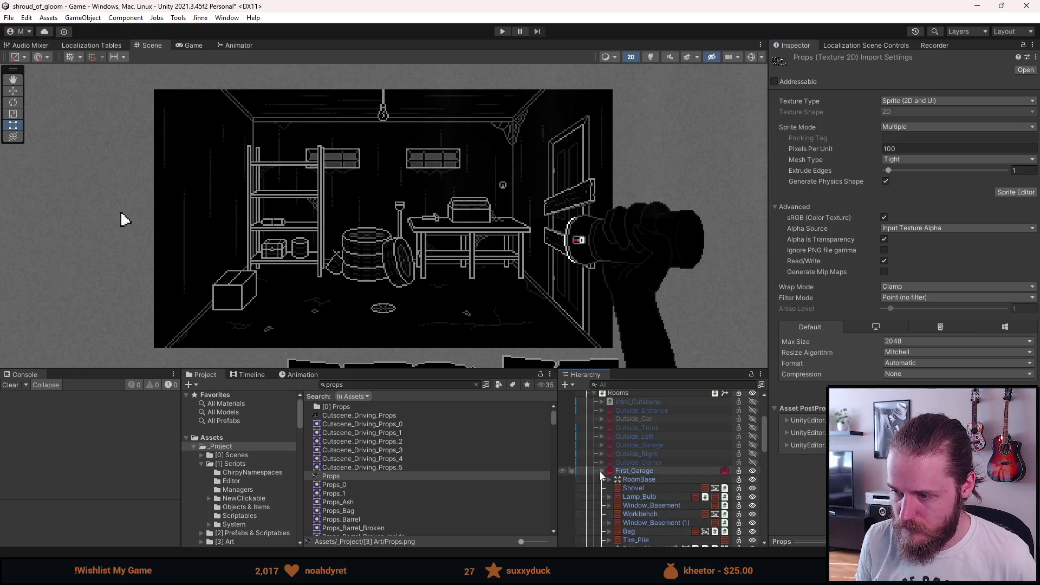
left_click(626, 489)
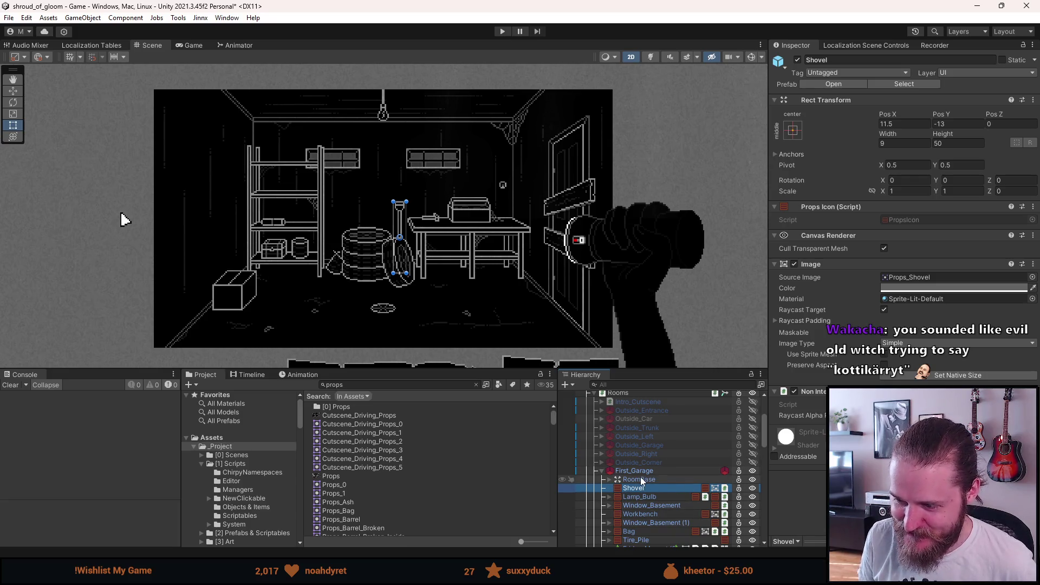
key("ctrl+d")
scroll(648, 524, "down", 1)
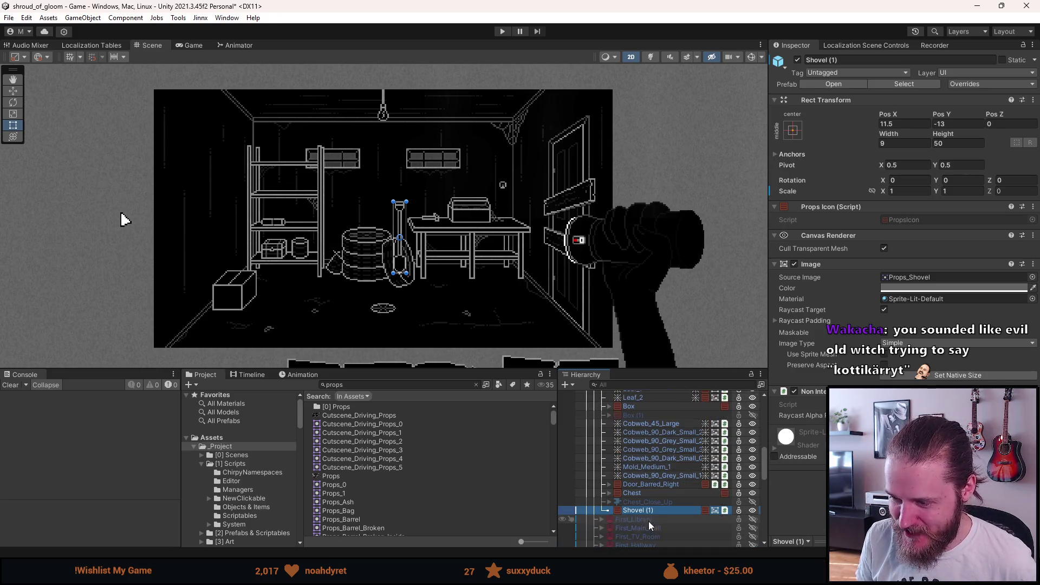
Unpack the Shovel copy completely from its prefab and rename it Trolley
right_click(654, 509)
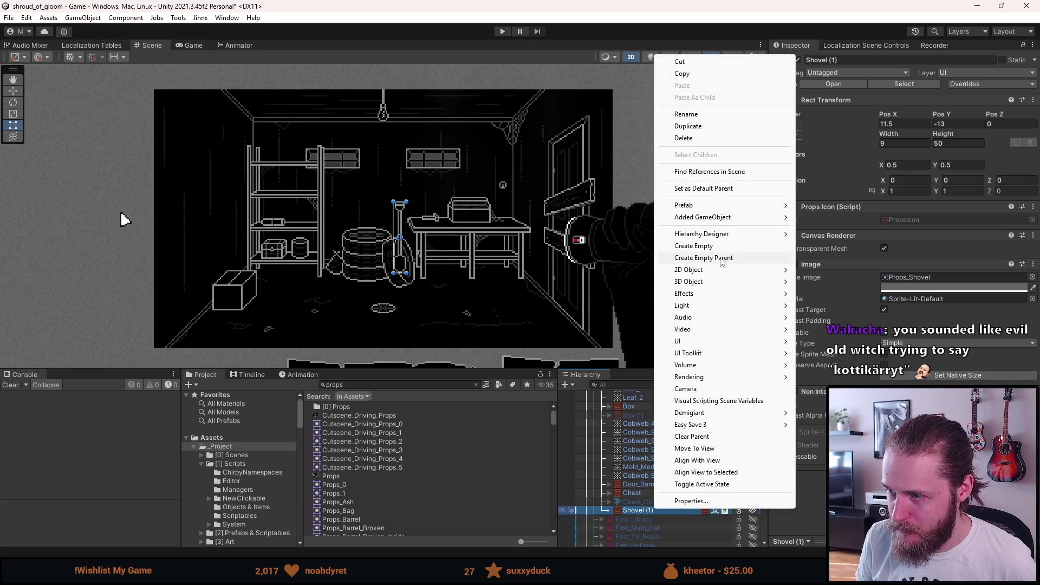
mouse_move(713, 205)
left_click(823, 266)
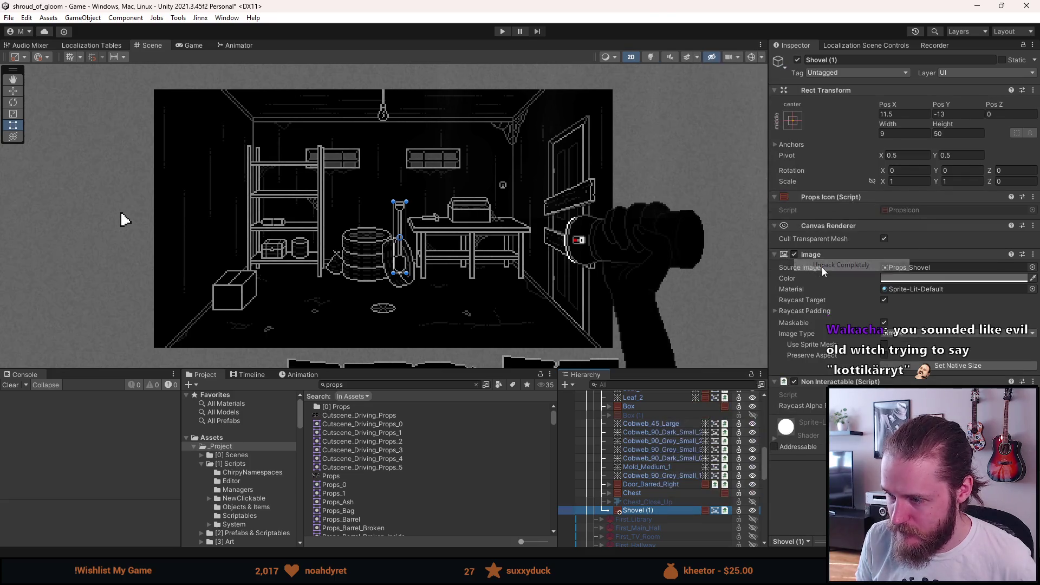
left_click(840, 58)
type("Trolley")
key("Return")
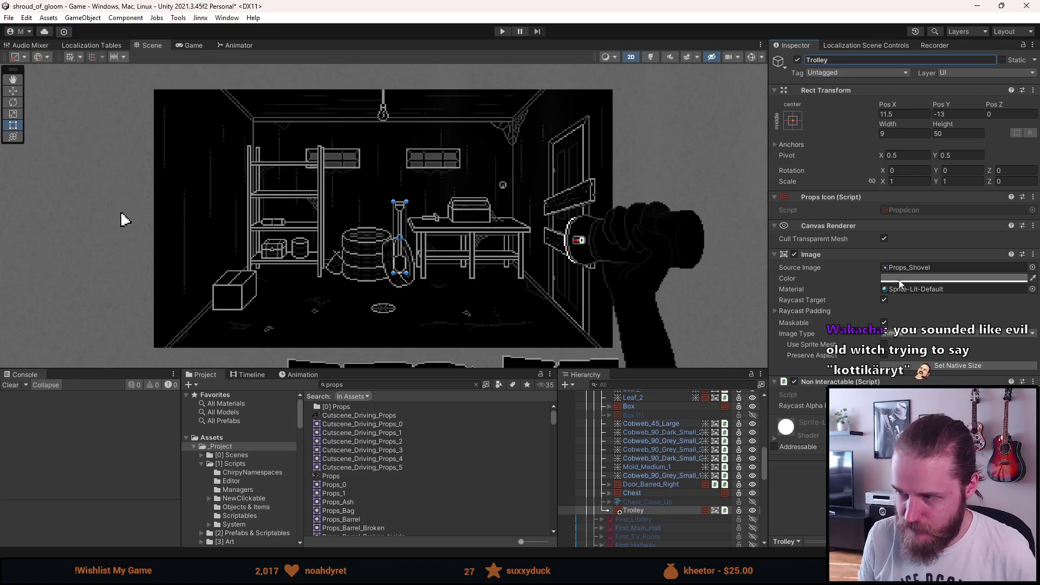
Assign the Props_Trolley_Thingy sprite as the Source Image and set it to native size
left_click(1032, 267)
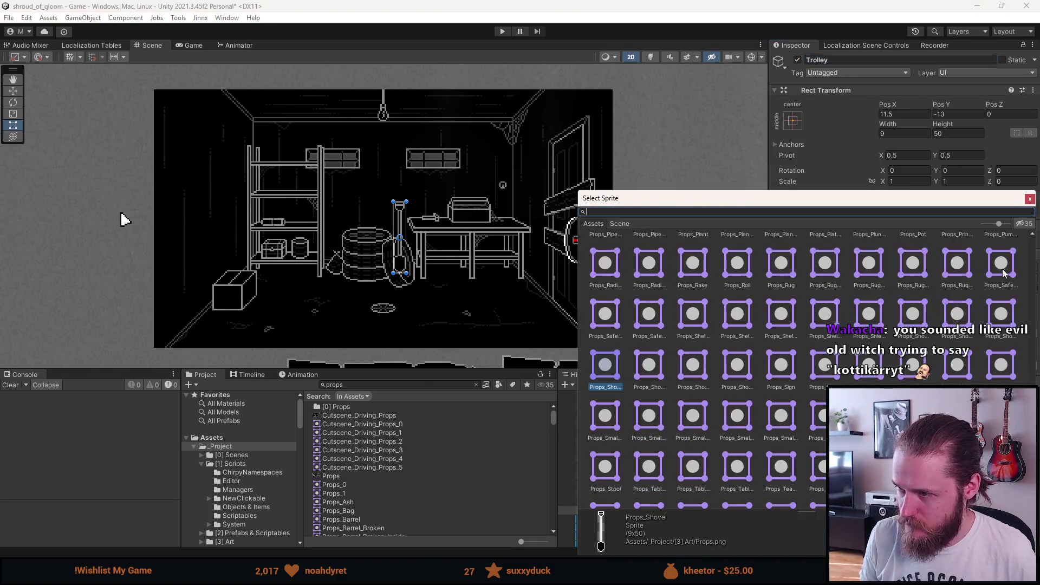
type("trolley")
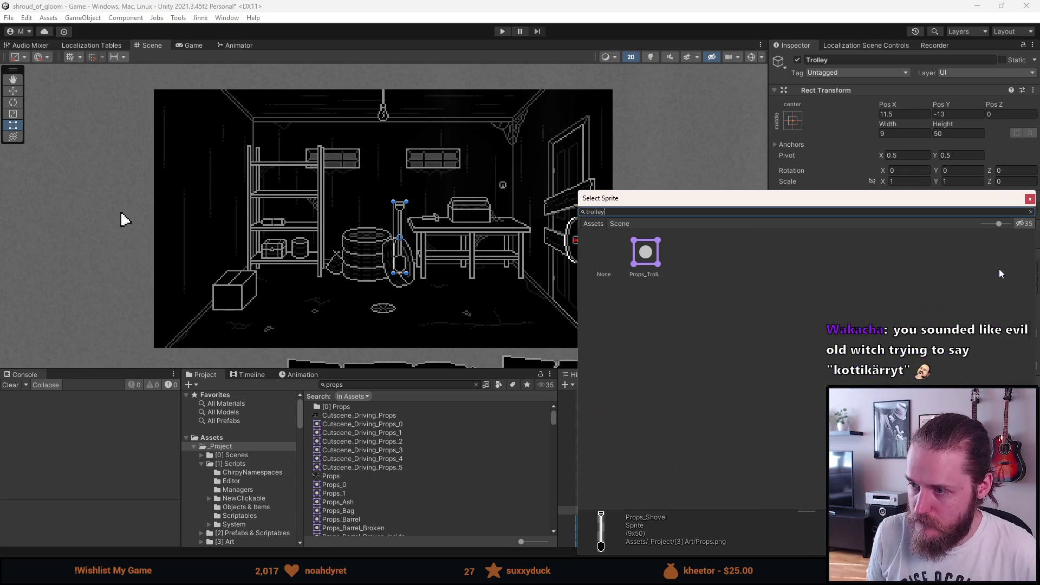
double_click(645, 252)
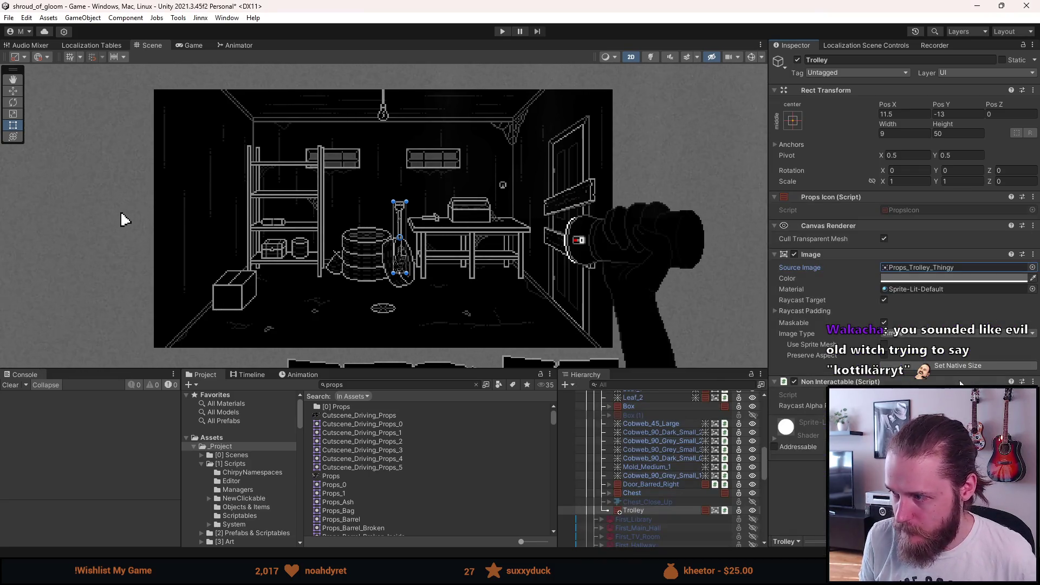
left_click(956, 366)
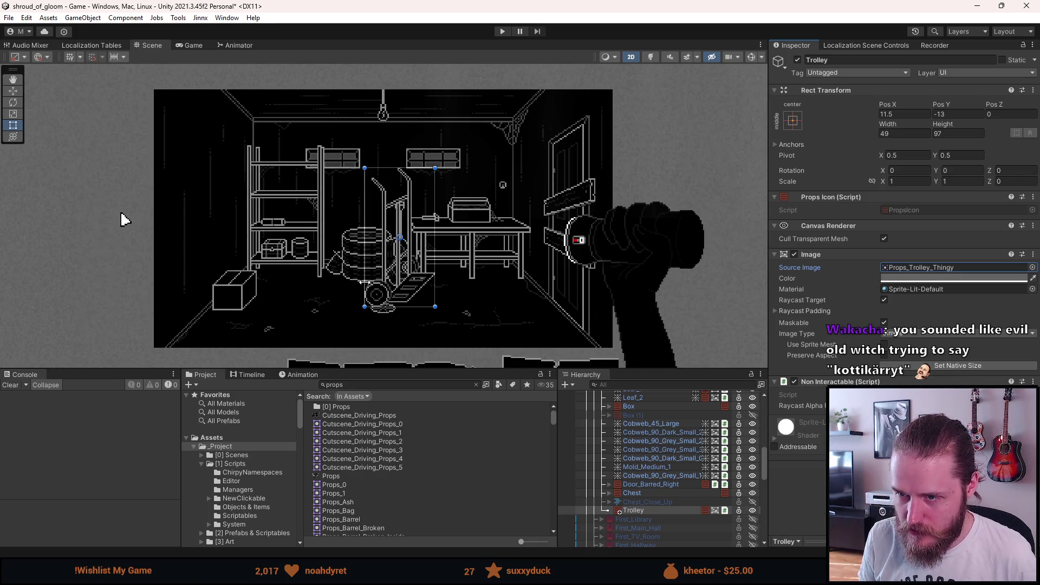
Drag the Trolley left beside the box with the Move tool
scroll(364, 282, "up", 2)
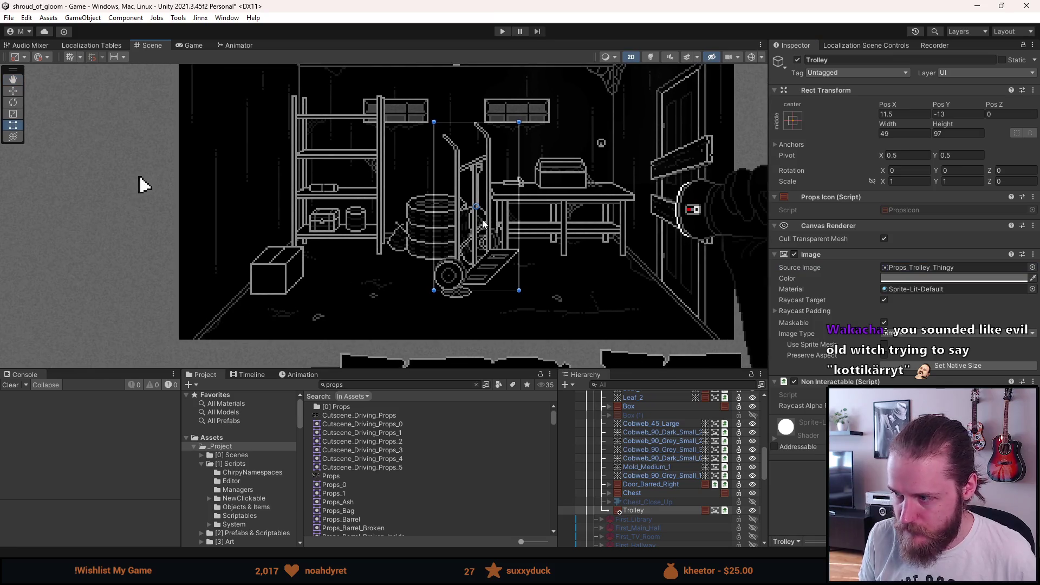
key("w")
mouse_move(477, 211)
left_mouse_down()
mouse_move(279, 243)
mouse_move(241, 267)
left_mouse_up()
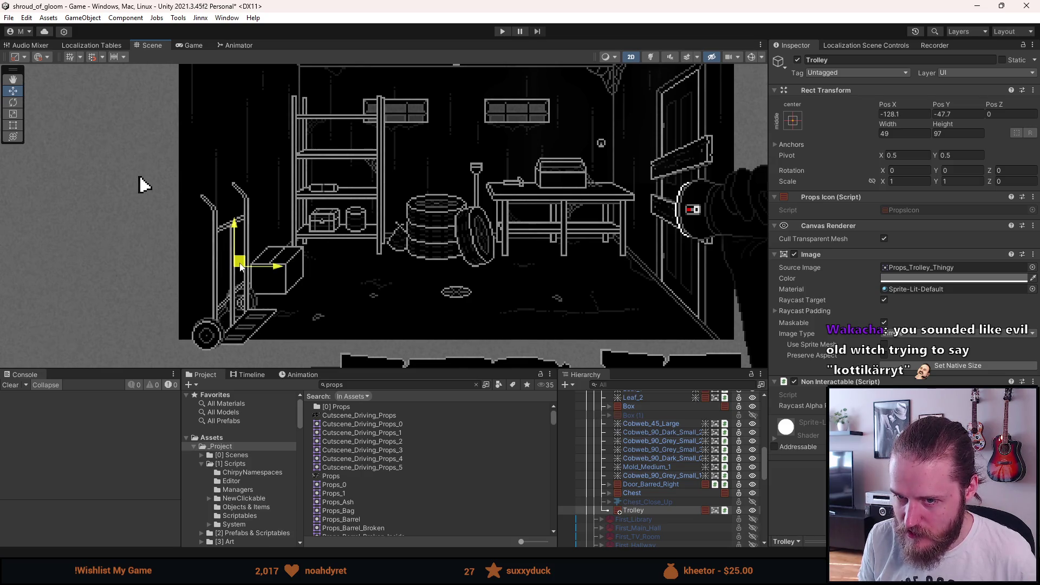
Set the Trolley's position to X -128.5, Y -47.5 and view it in the Game view
scroll(222, 344, "up", 2)
scroll(226, 327, "up", 4)
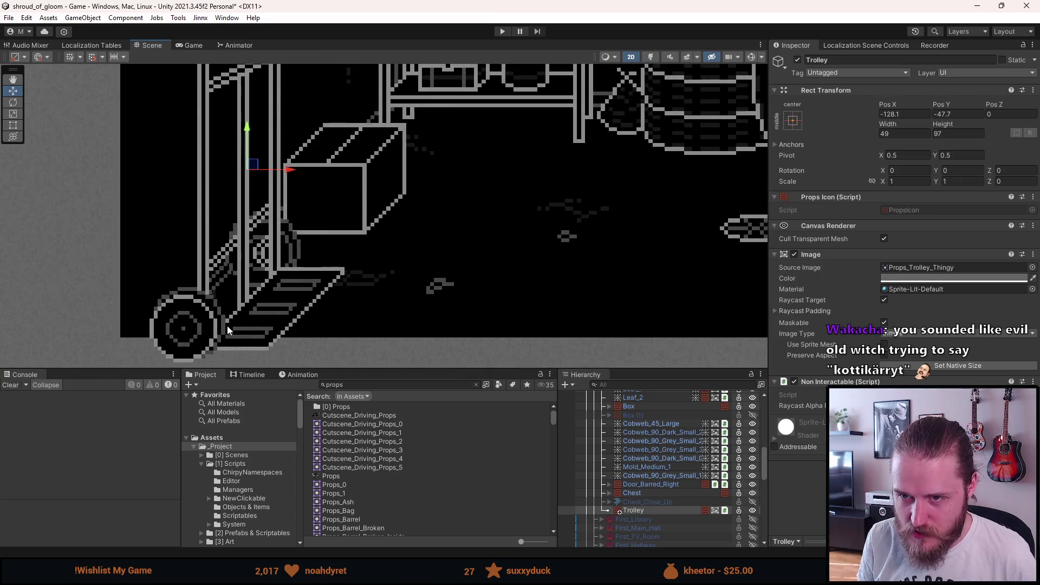
left_click(894, 115)
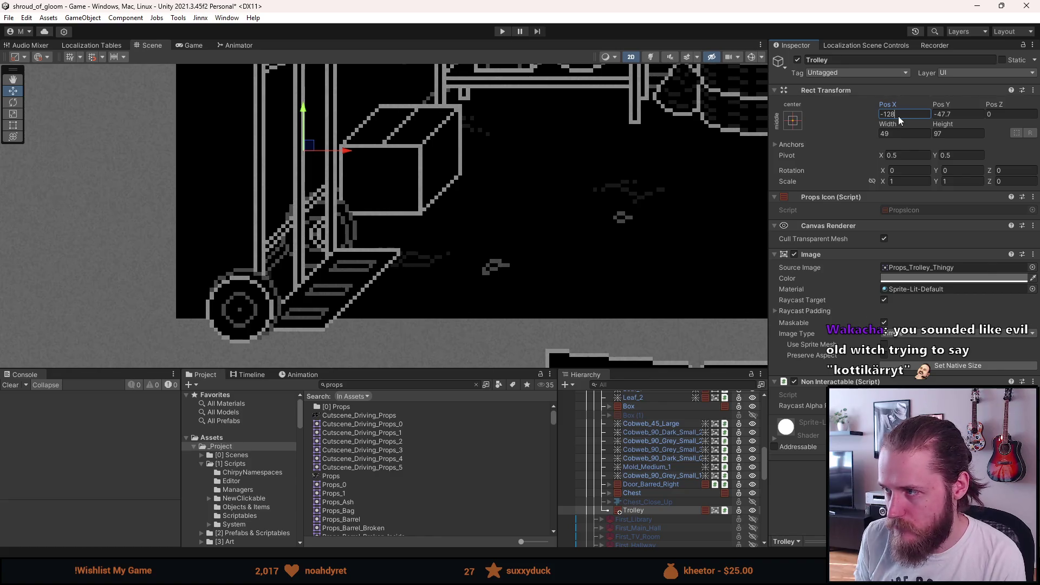
key("BackSpace")
type("7,")
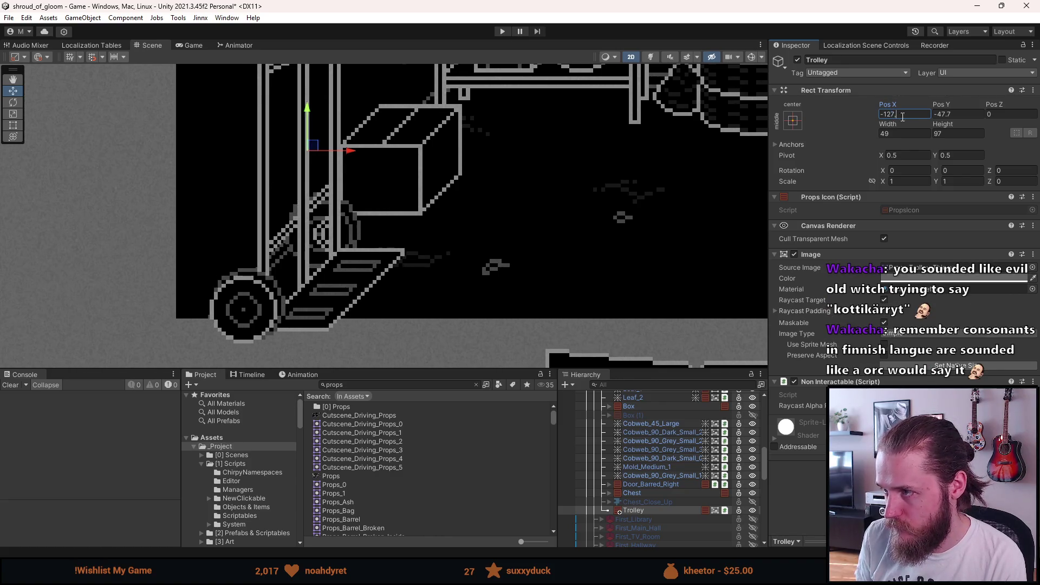
type("5")
key("BackSpace")
type("8")
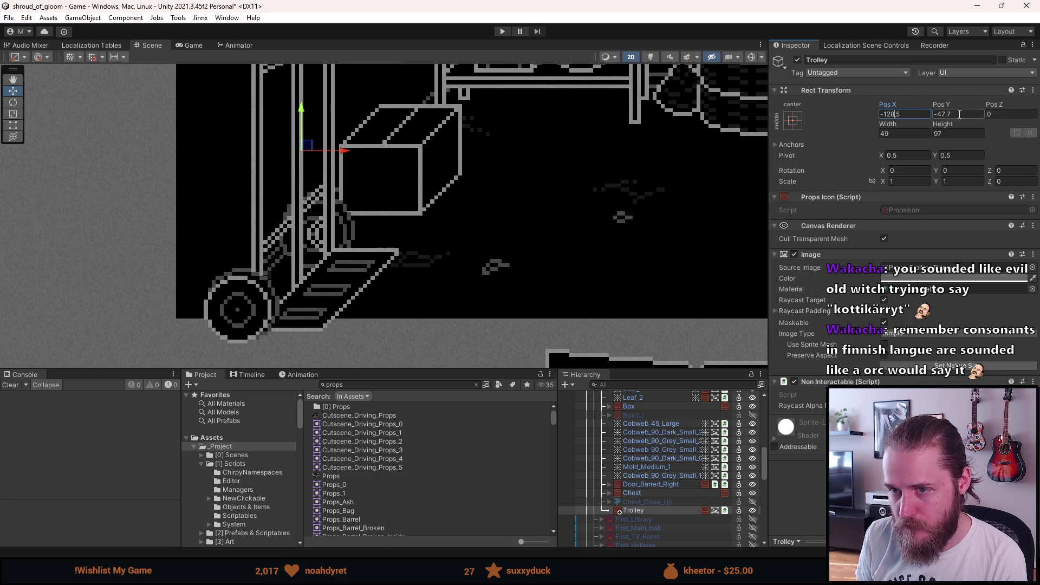
left_click(956, 114)
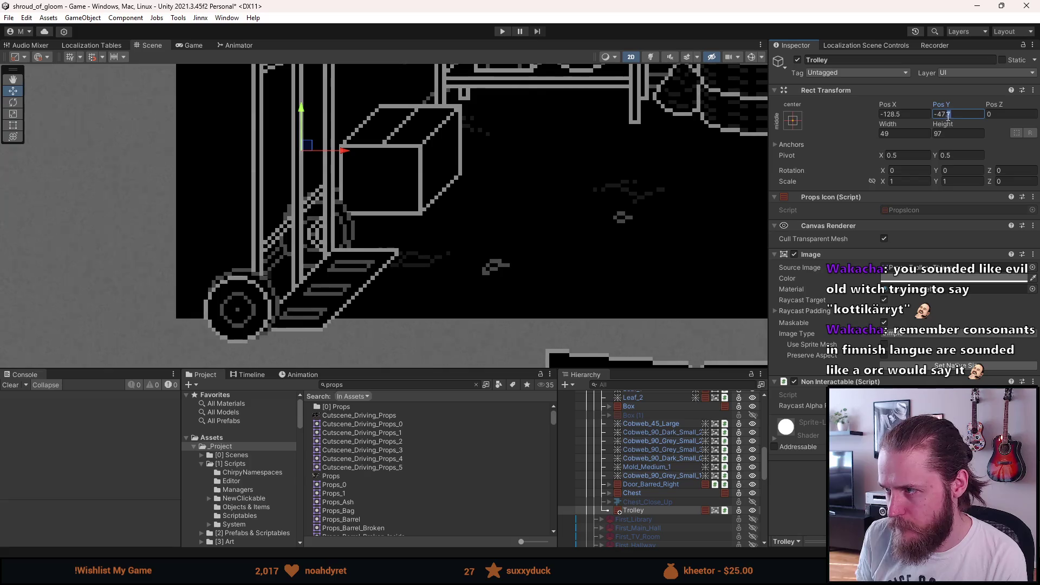
key("BackSpace")
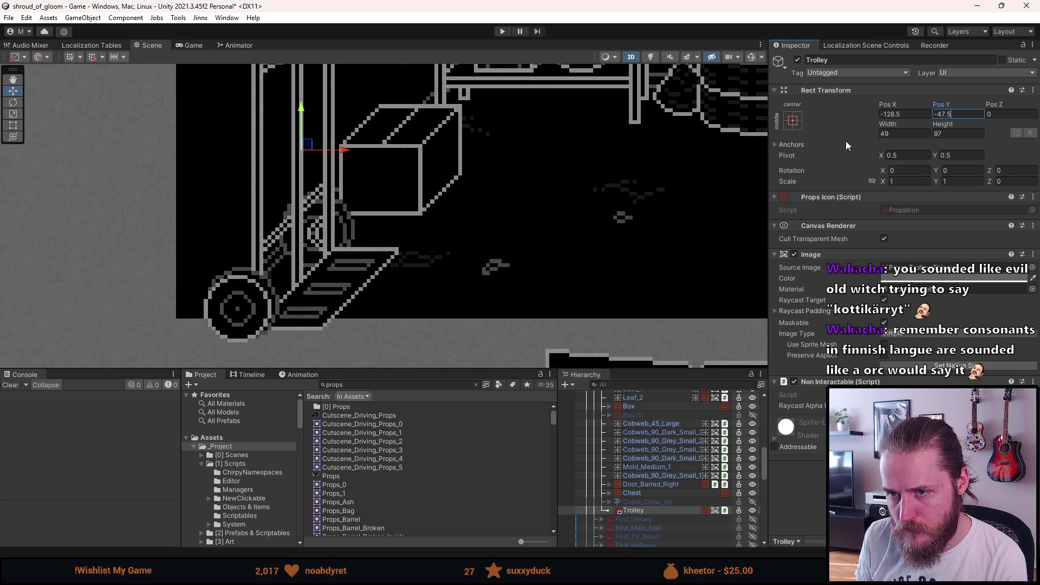
scroll(368, 252, "down", 5)
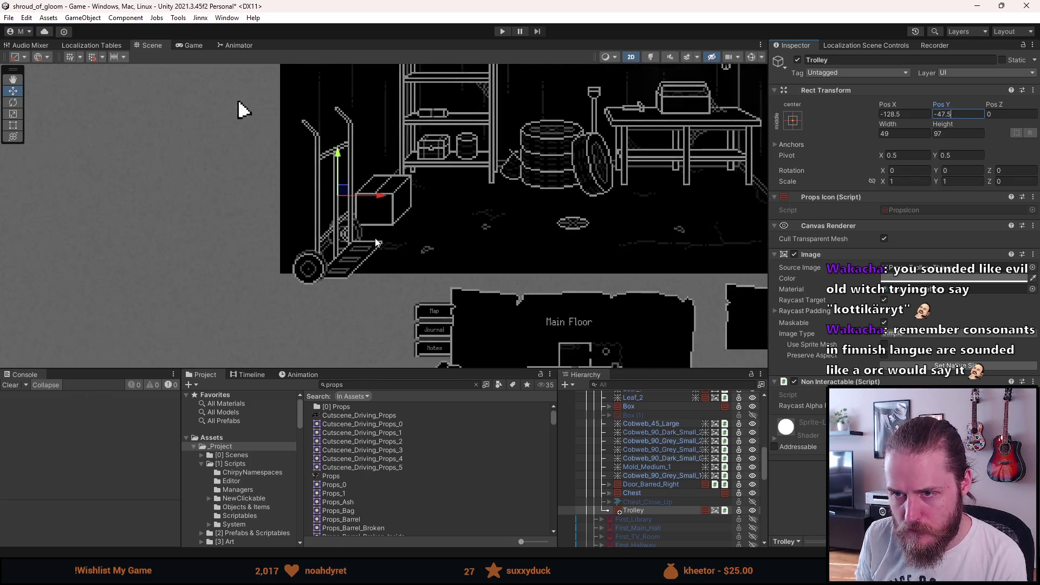
scroll(513, 211, "down", 3)
left_click(194, 46)
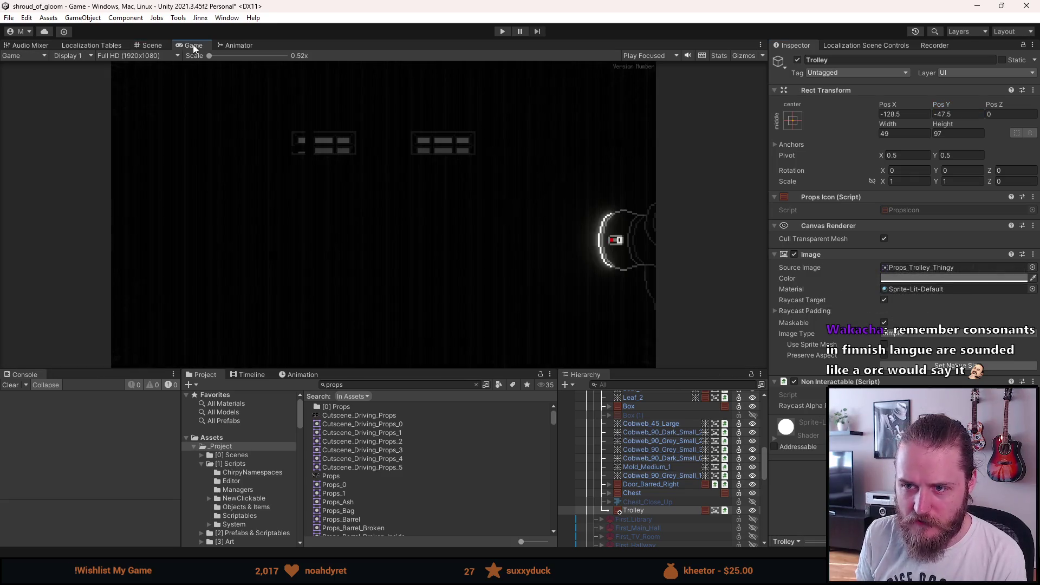
Return to the Scene view and select the Particle_Effects object
left_click(145, 47)
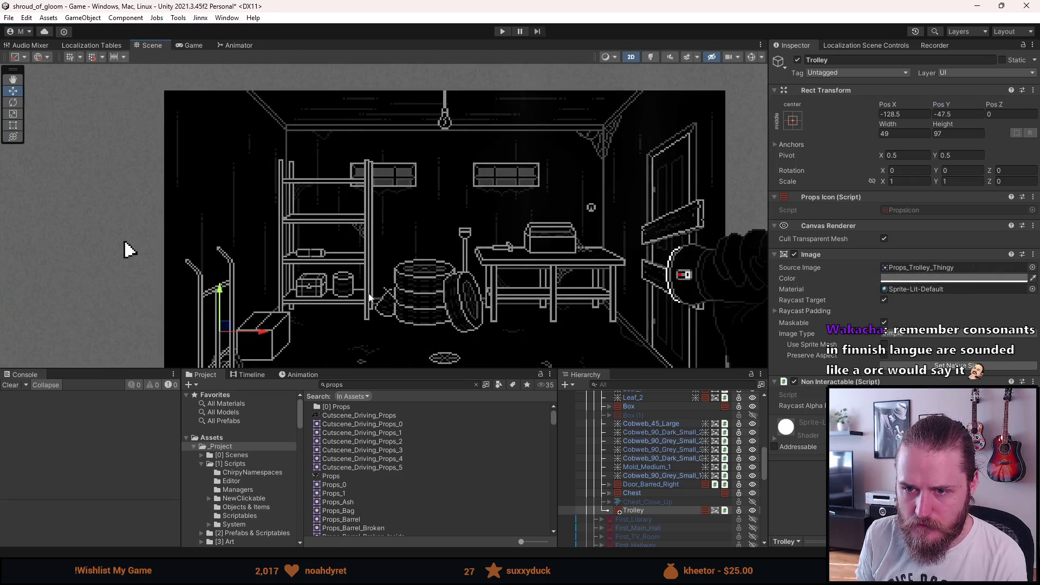
scroll(288, 228, "up", 3)
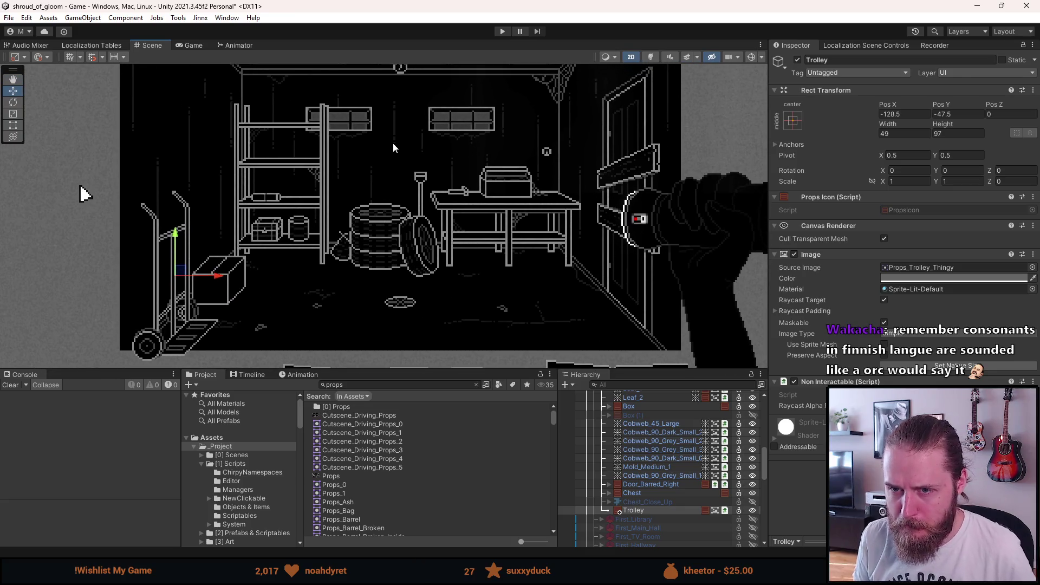
left_click(393, 148)
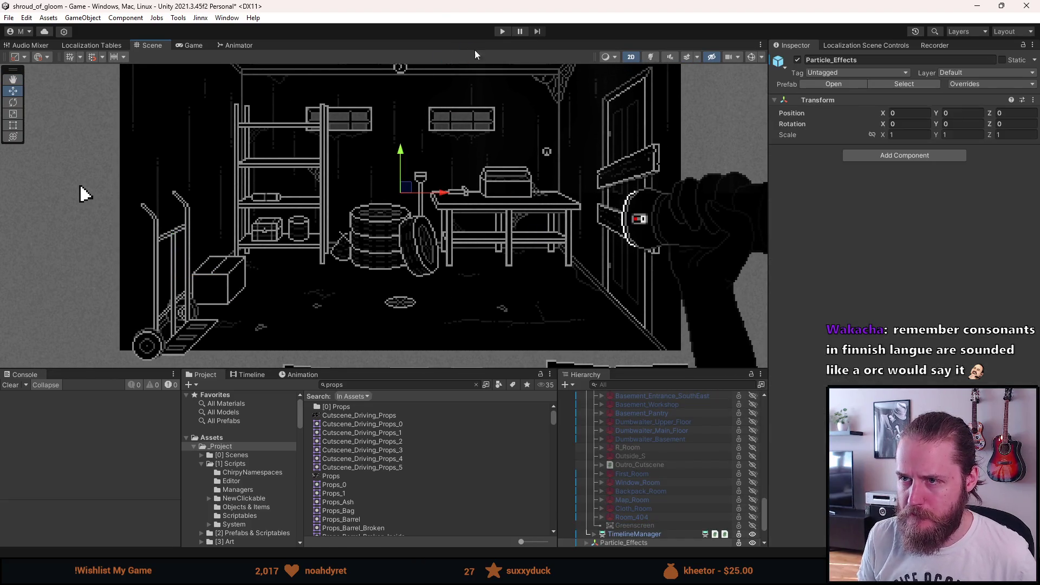
Play-test the game in an enlarged Game view, pause it, then stop Play mode
left_click(502, 32)
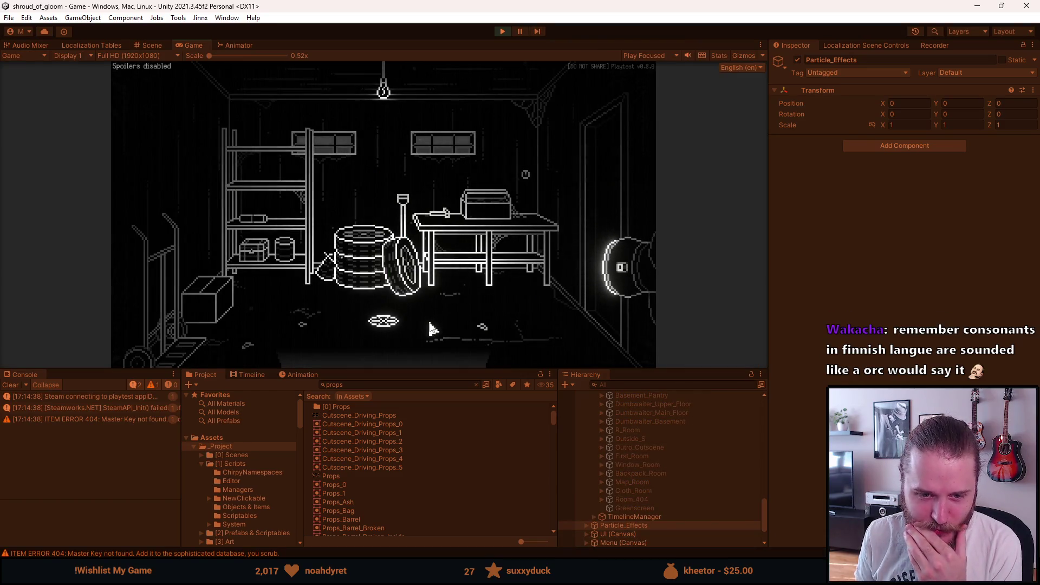
mouse_move(434, 369)
left_mouse_down()
mouse_move(428, 477)
mouse_move(412, 495)
left_mouse_up()
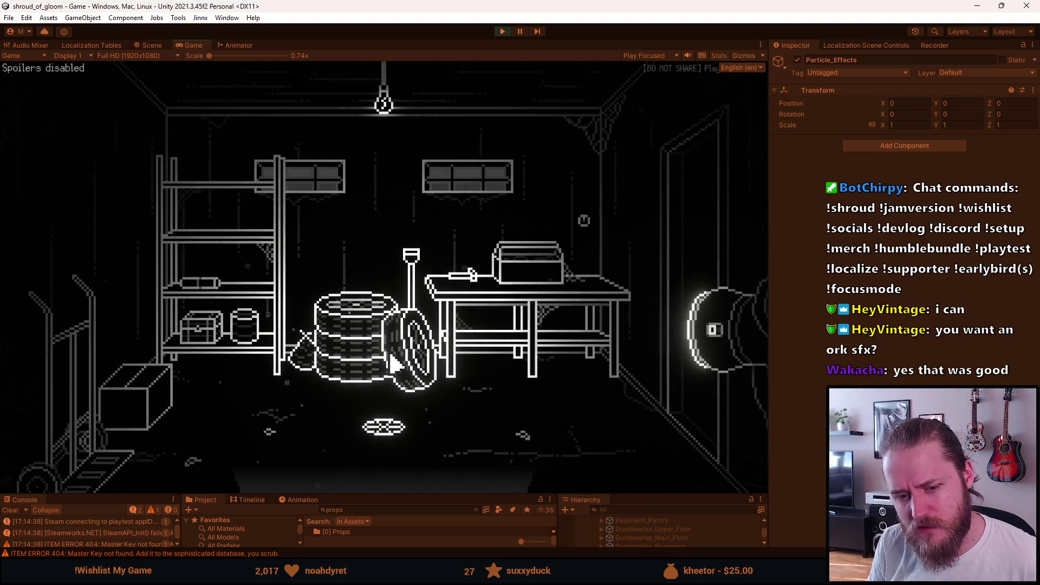
key("Escape")
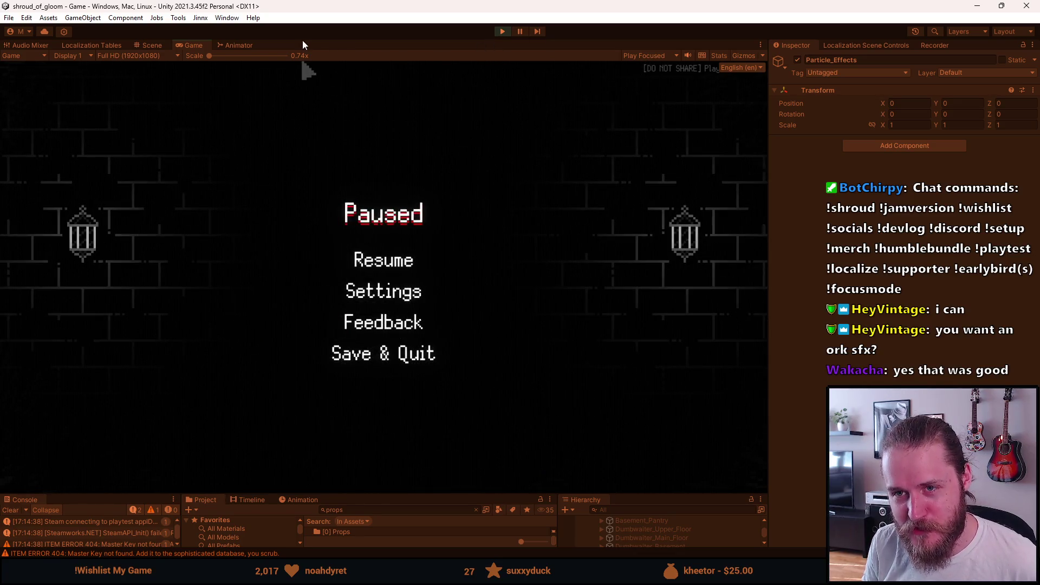
left_click(501, 35)
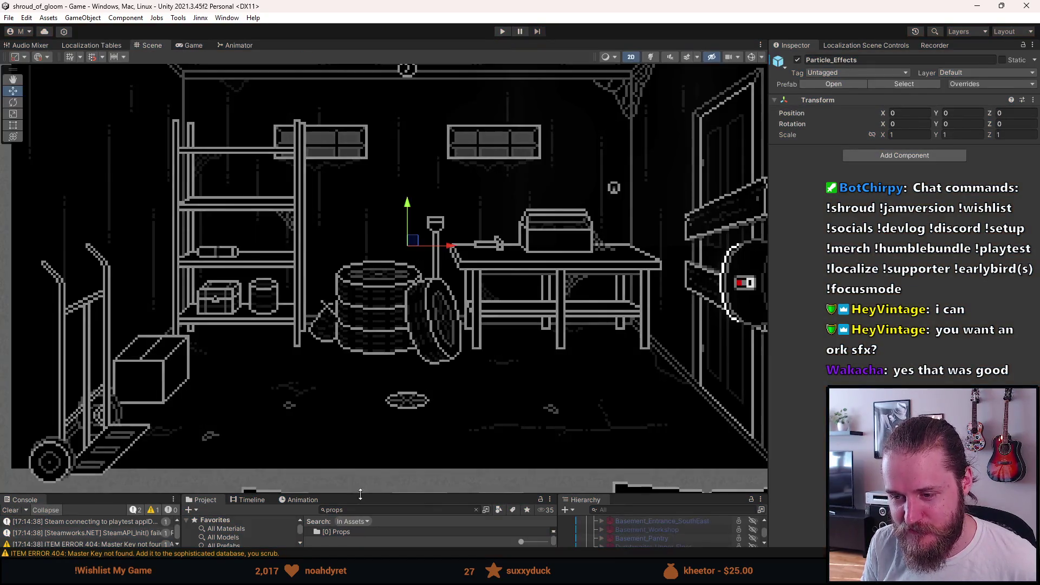
Nudge the Trolley slightly left and down with the move gizmo beside the box
scroll(619, 489, "up", 3)
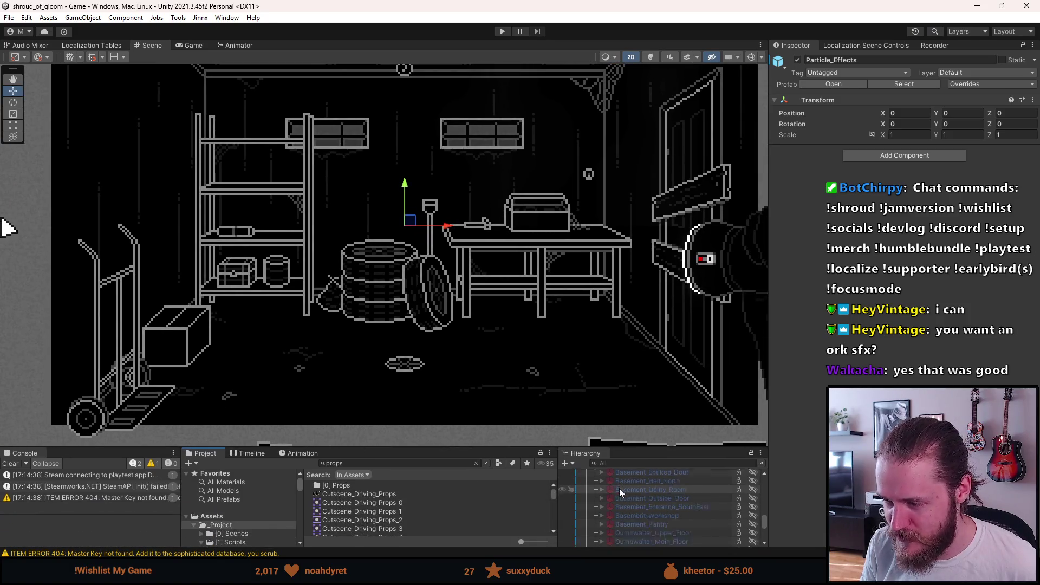
scroll(648, 506, "up", 3)
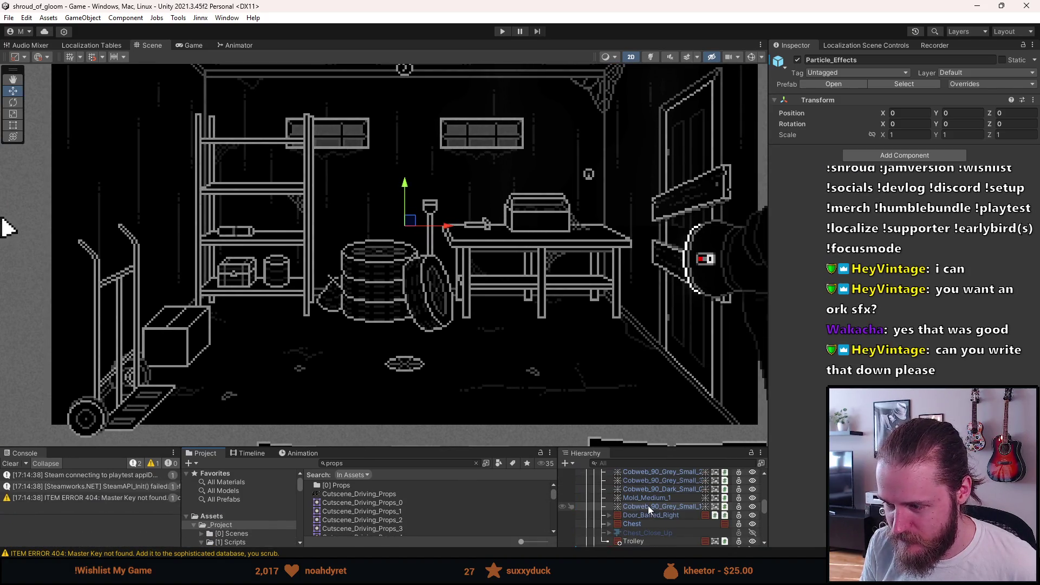
left_click(649, 540)
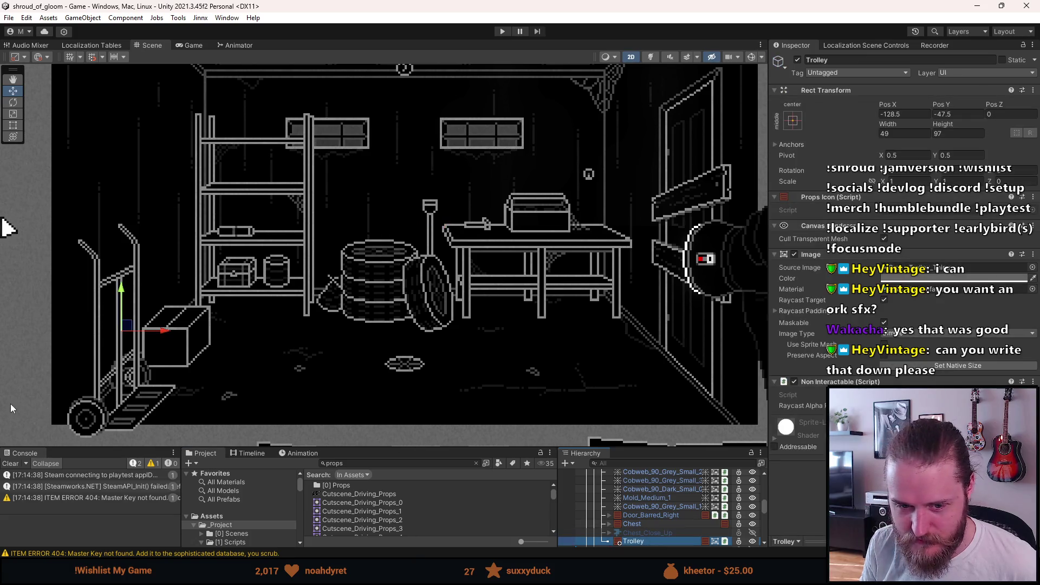
scroll(53, 421, "up", 6)
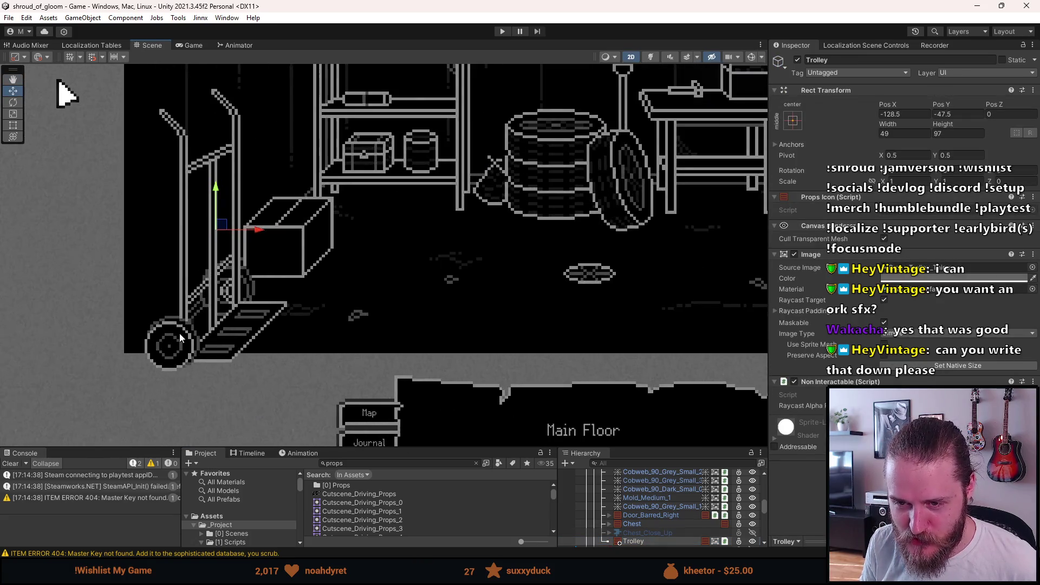
left_click_drag(197, 314, 265, 307)
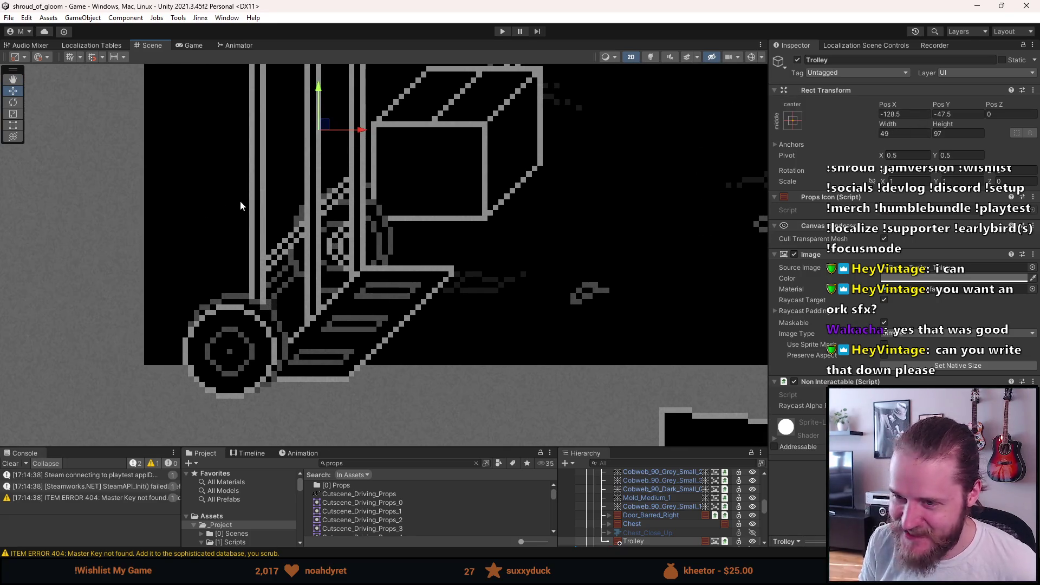
left_click_drag(324, 124, 306, 137)
left_click(307, 138)
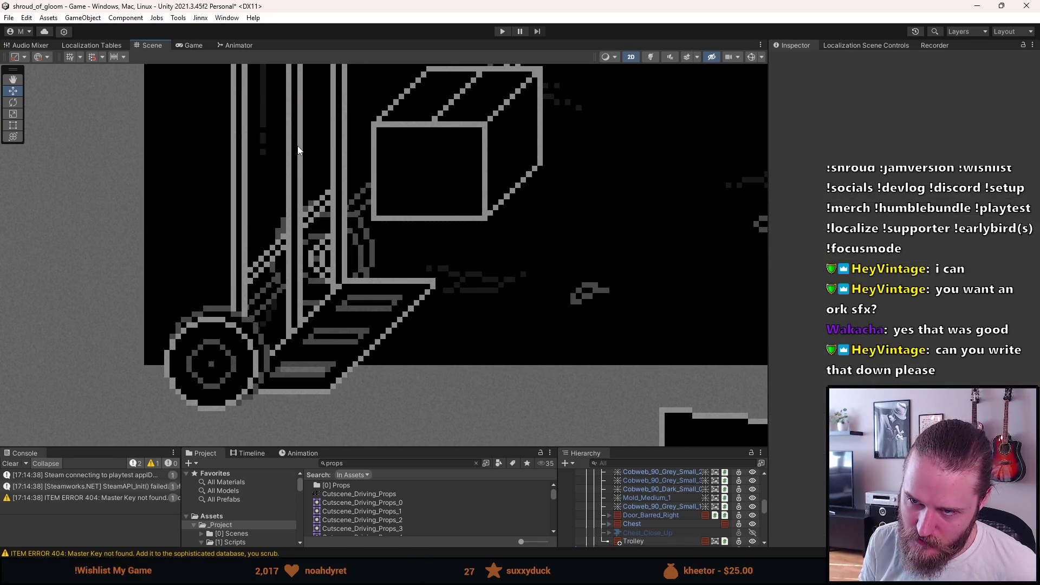
left_click(670, 540)
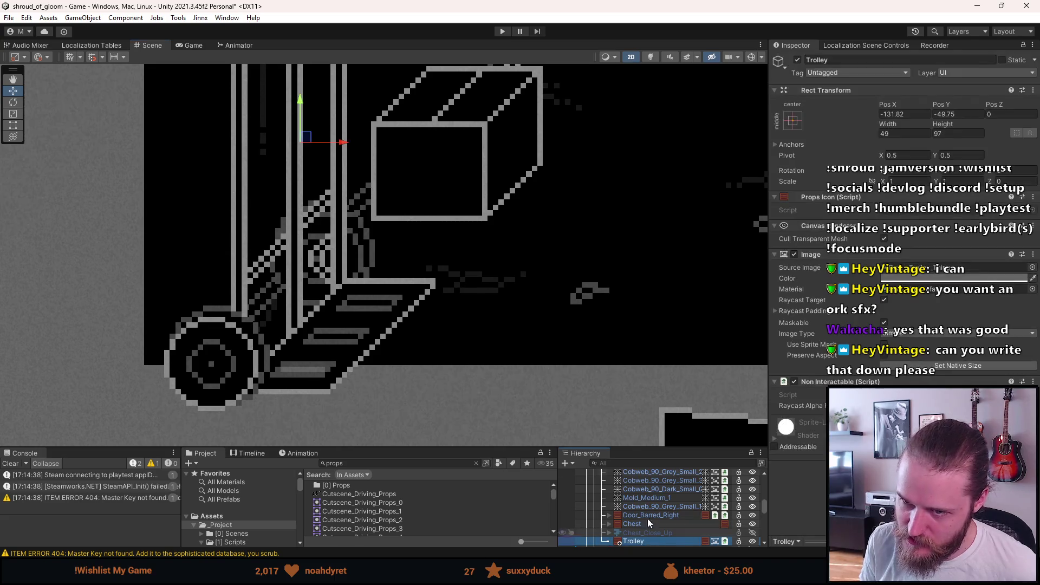
left_click_drag(309, 141, 310, 142)
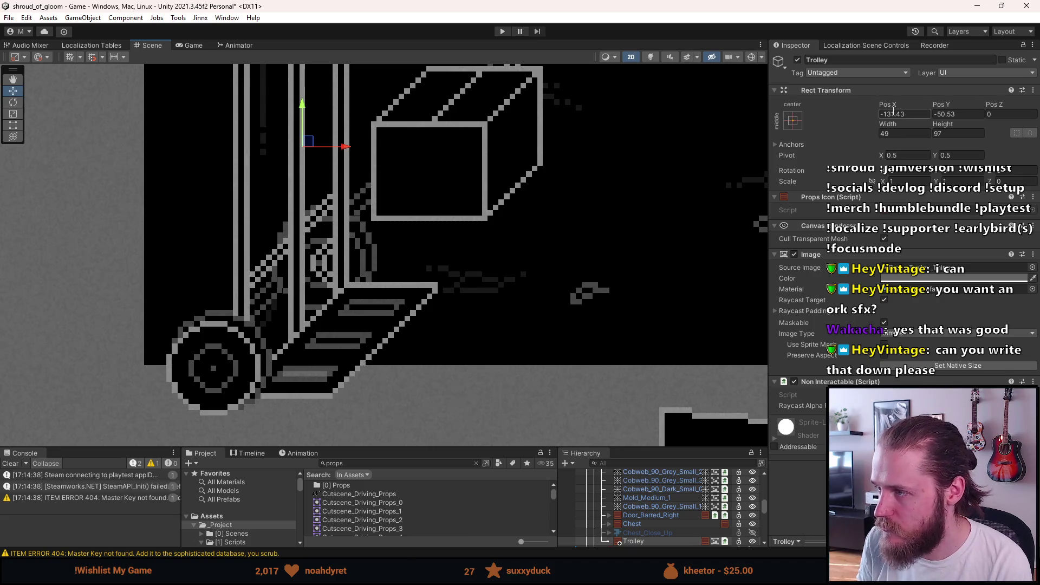
Round the Trolley's position to X -131.5, Y -50.5, save the scene, and play again
left_click(910, 114)
type("5")
left_click_drag(959, 115, 950, 120)
type("5")
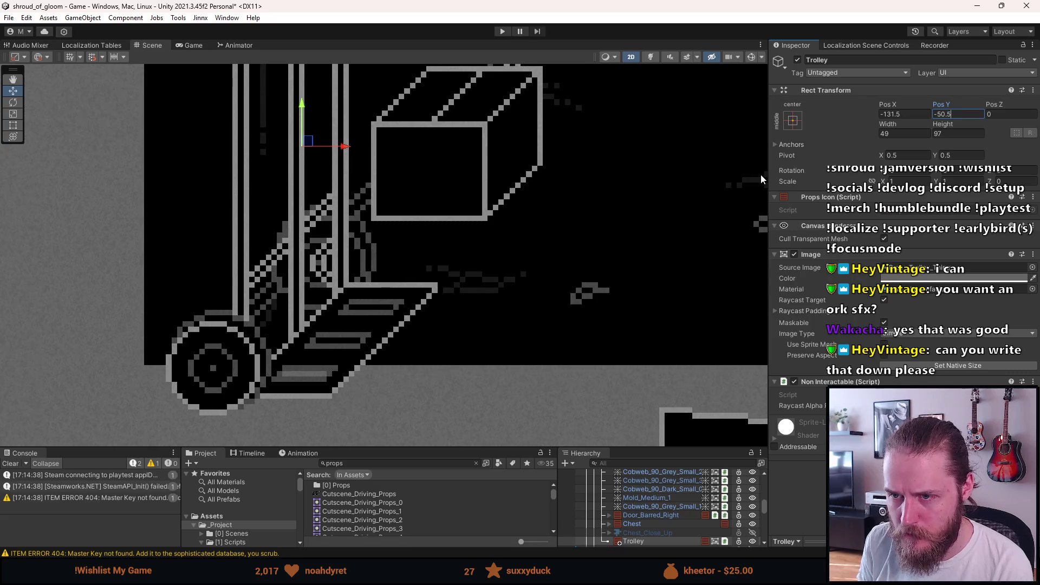
scroll(544, 220, "down", 4)
left_click(540, 233)
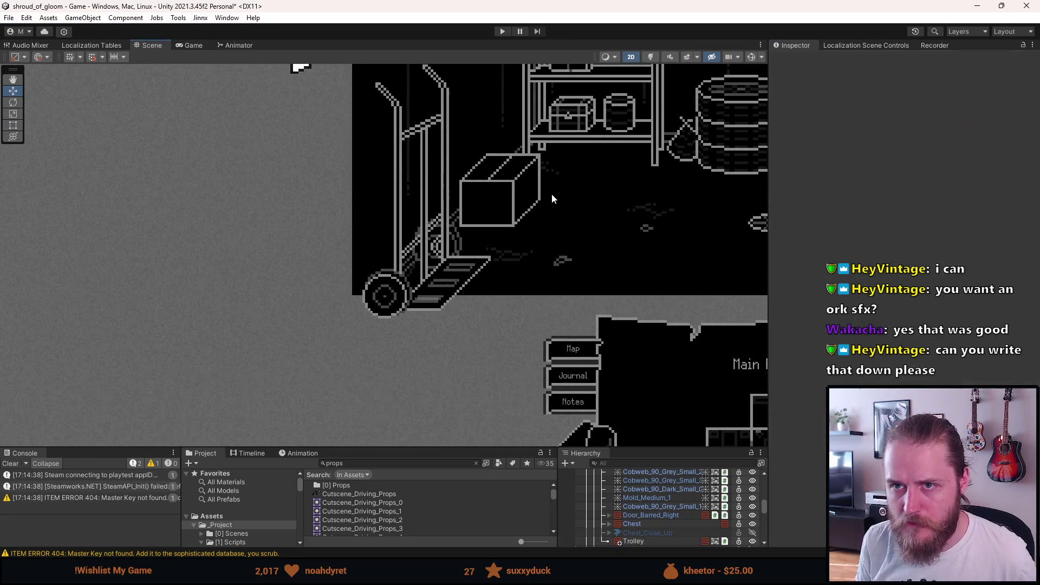
key("ctrl+s")
left_click(501, 32)
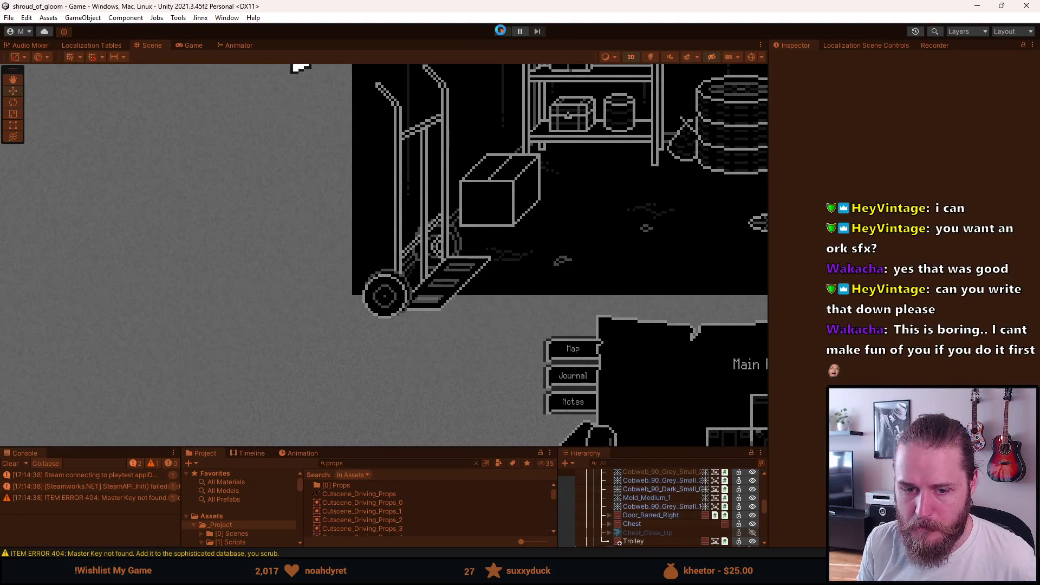
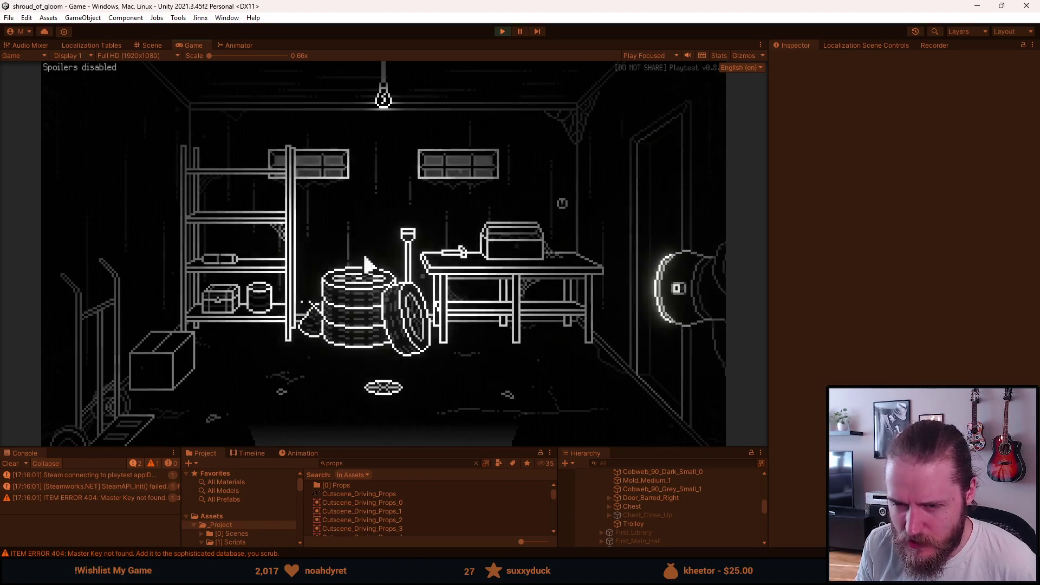
Stop the game and move the Trolley to Pos X -129.5, Pos Y -48.5
key("Escape")
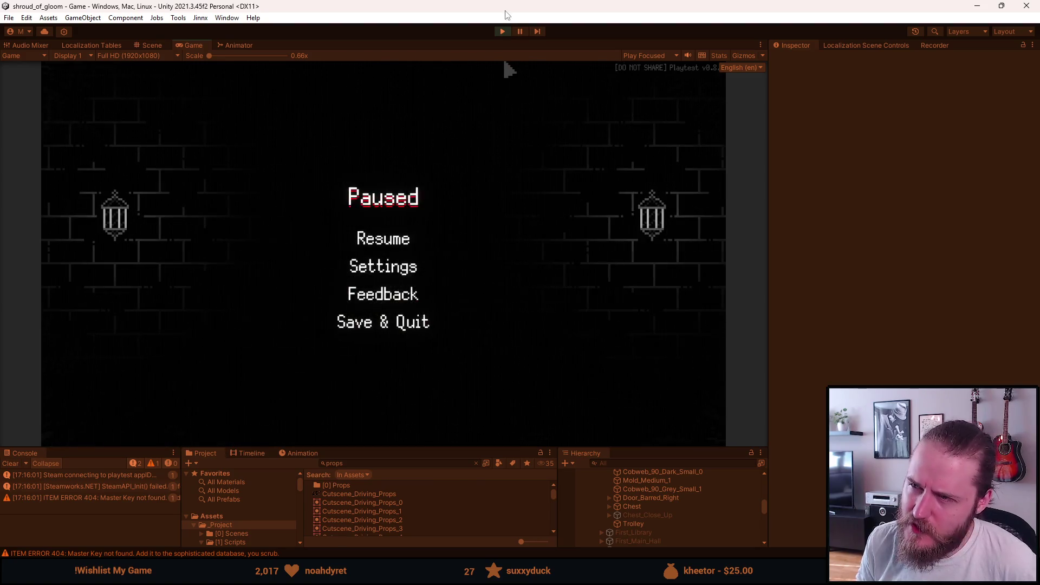
left_click(503, 31)
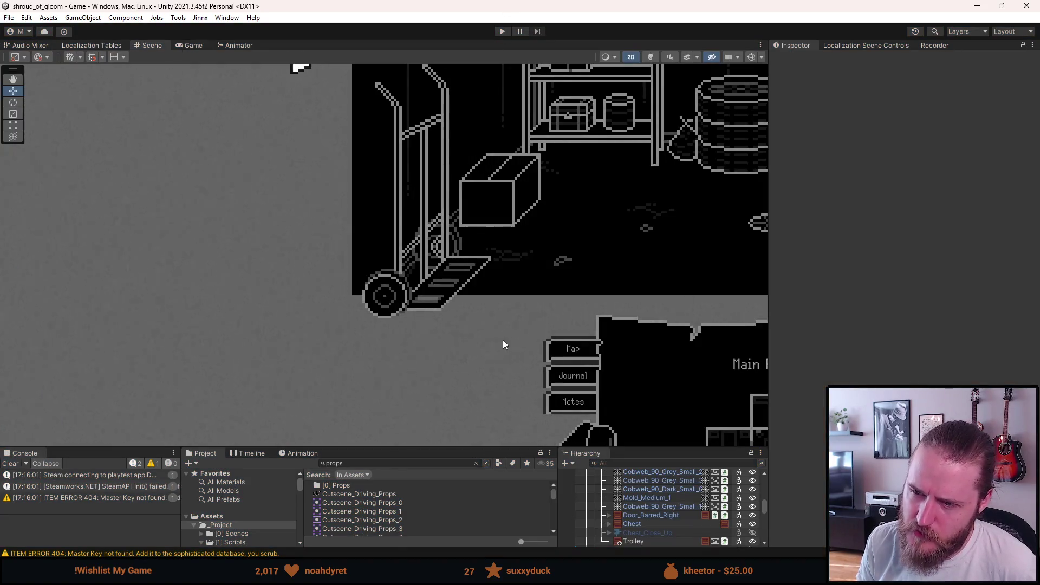
scroll(493, 237, "up", 3)
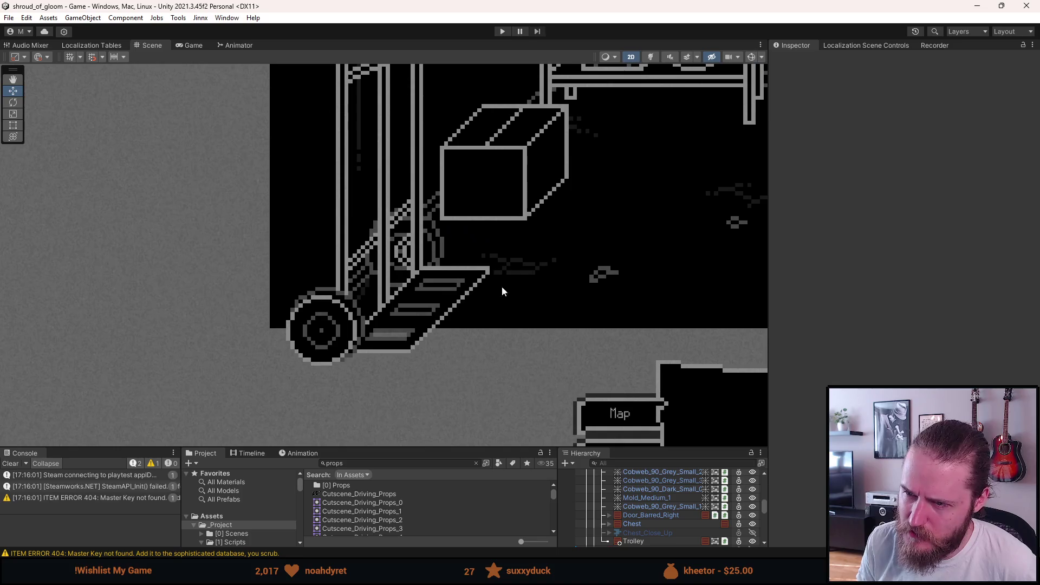
left_click(638, 543)
scroll(458, 235, "up", 2)
scroll(430, 213, "up", 3)
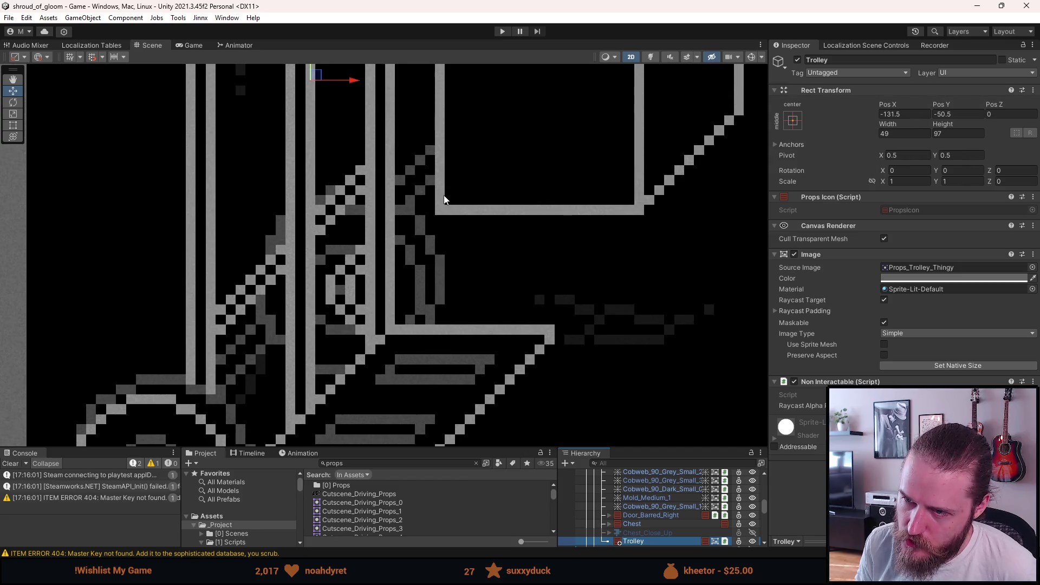
left_click(895, 115)
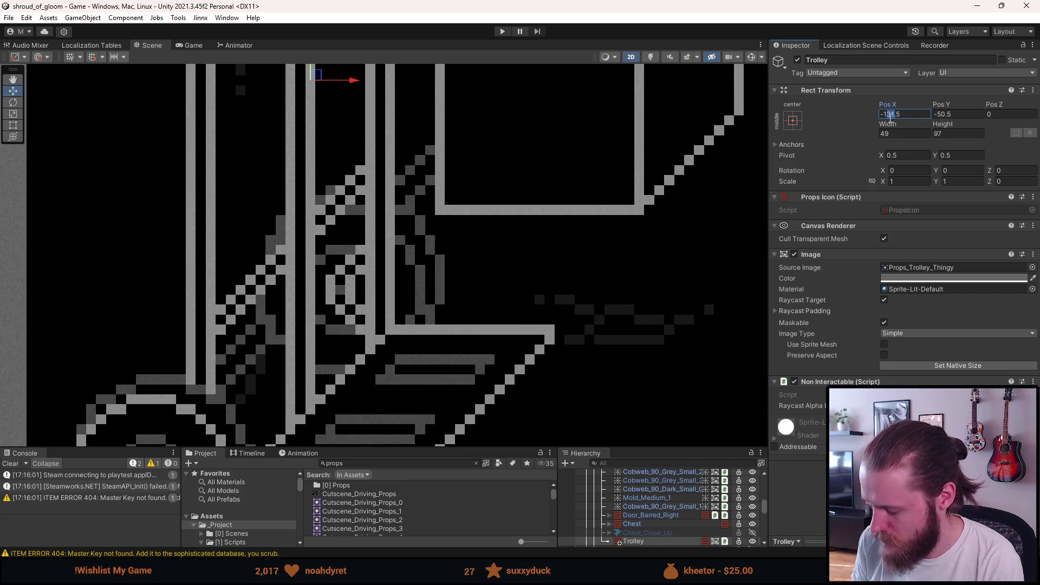
type("29")
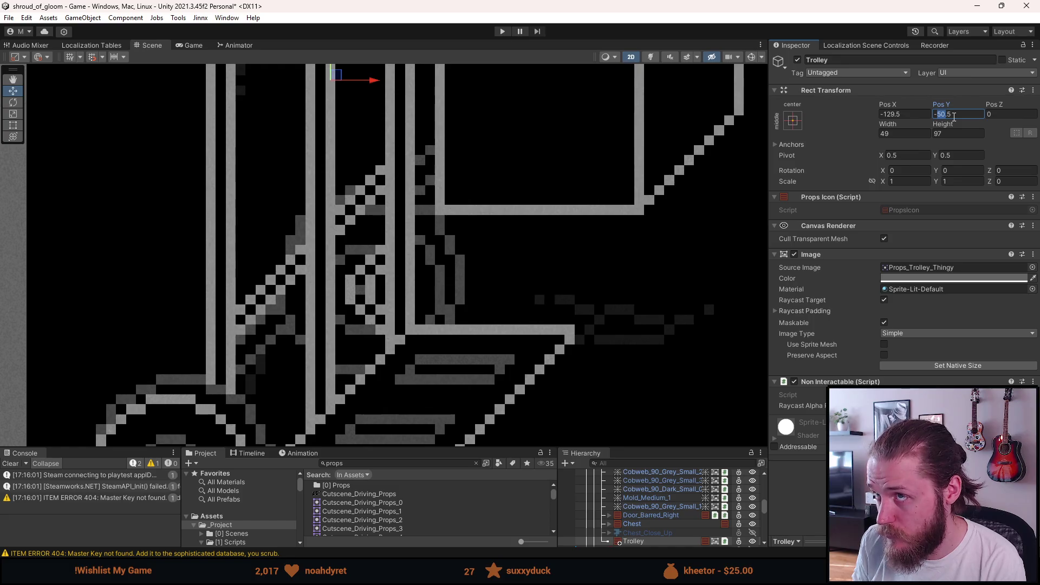
type("48")
Deselect the Trolley, reframe the room in the Scene view and playtest the new position
scroll(549, 253, "down", 15)
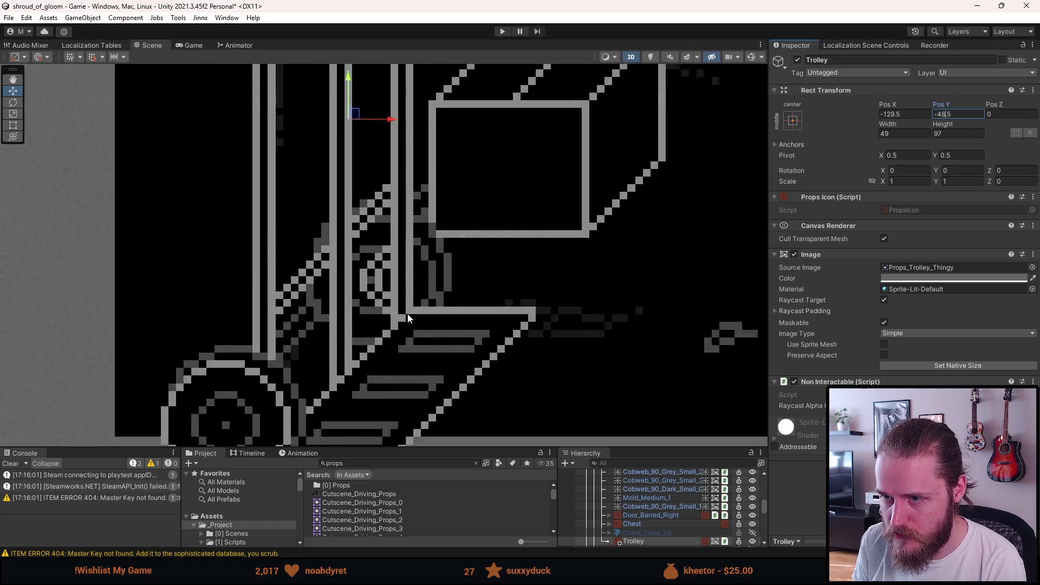
left_click(516, 284)
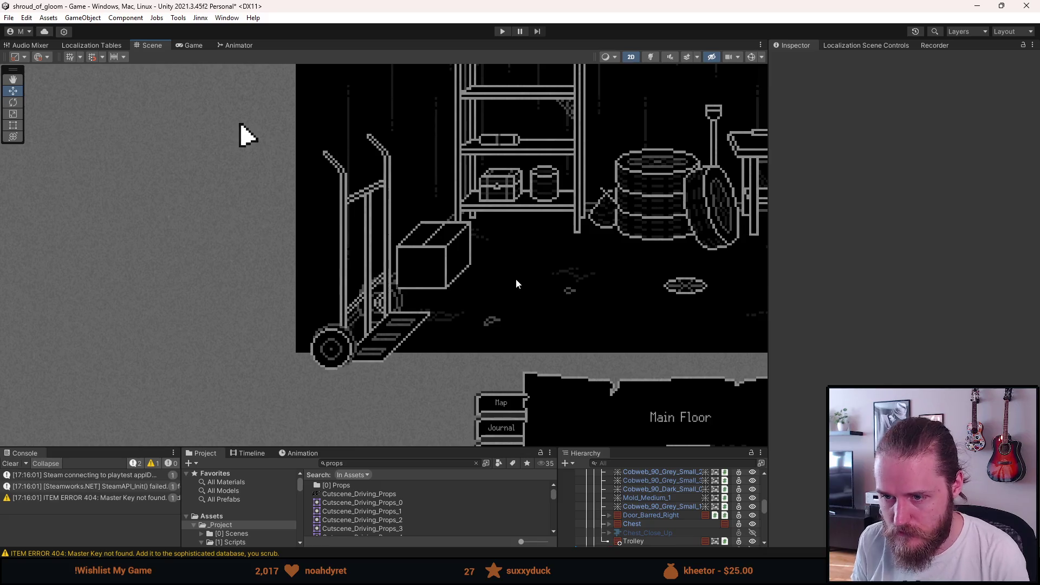
left_click_drag(516, 284, 416, 309)
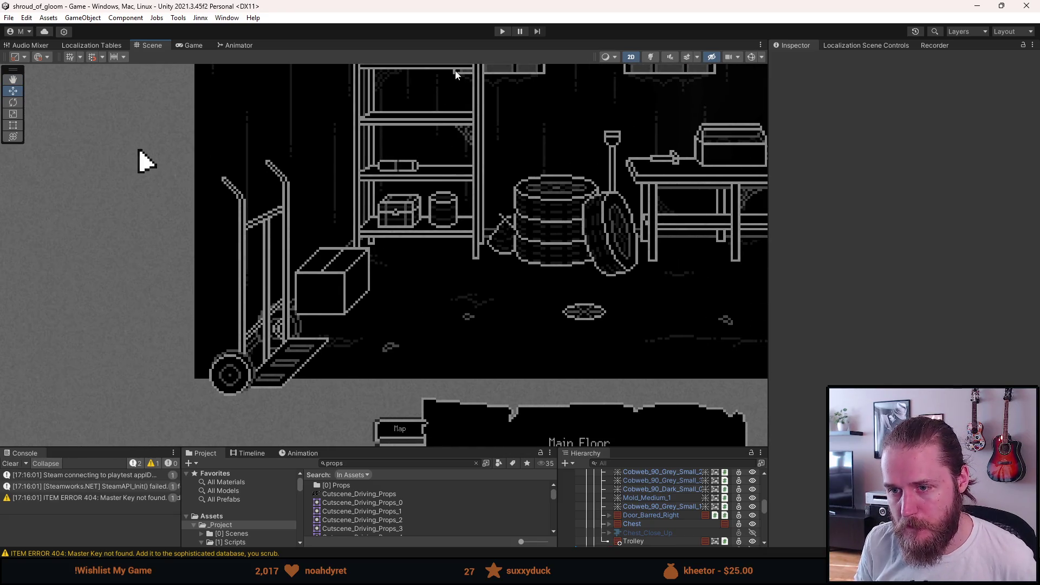
left_click(502, 31)
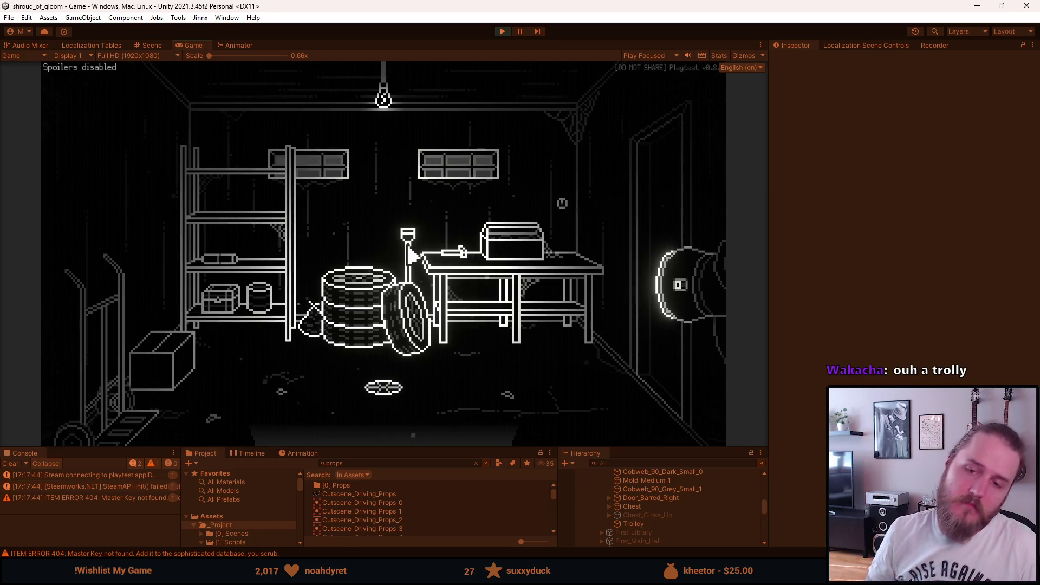
key("Escape")
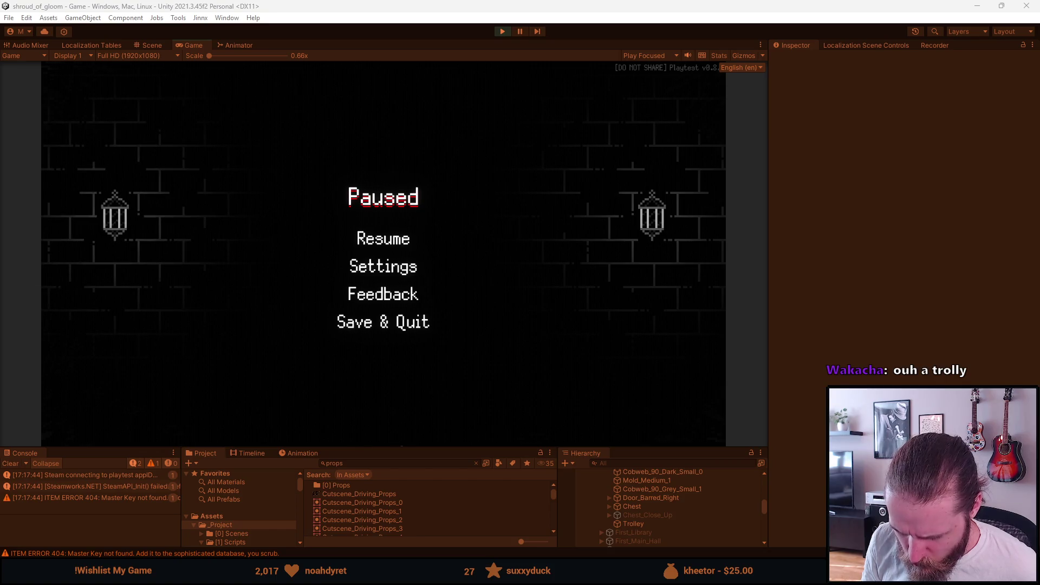
left_click(384, 239)
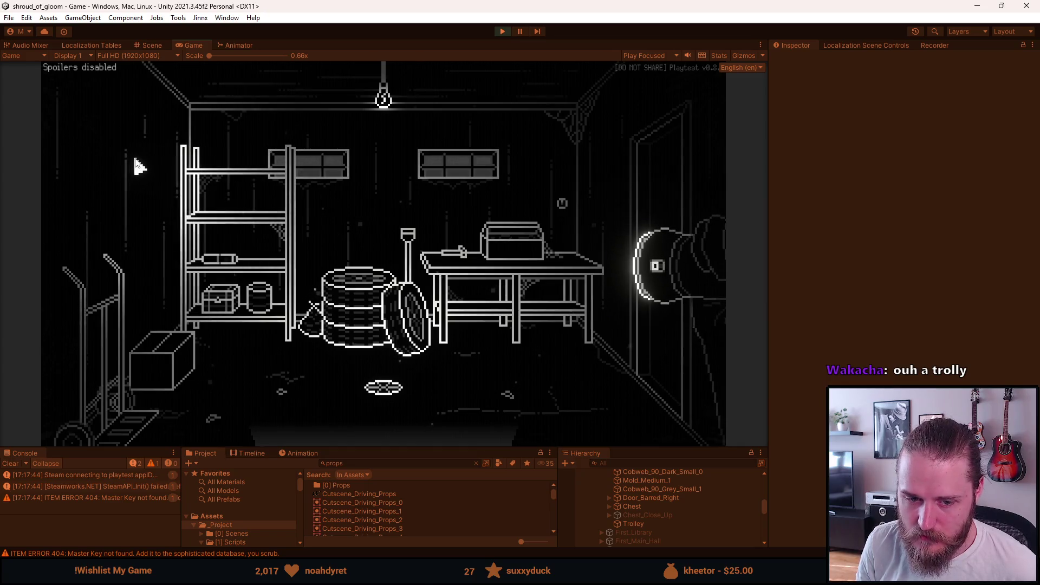
Walk through the bottom exit and vine door into the barrel-and-broom room, then pause
left_click(340, 417)
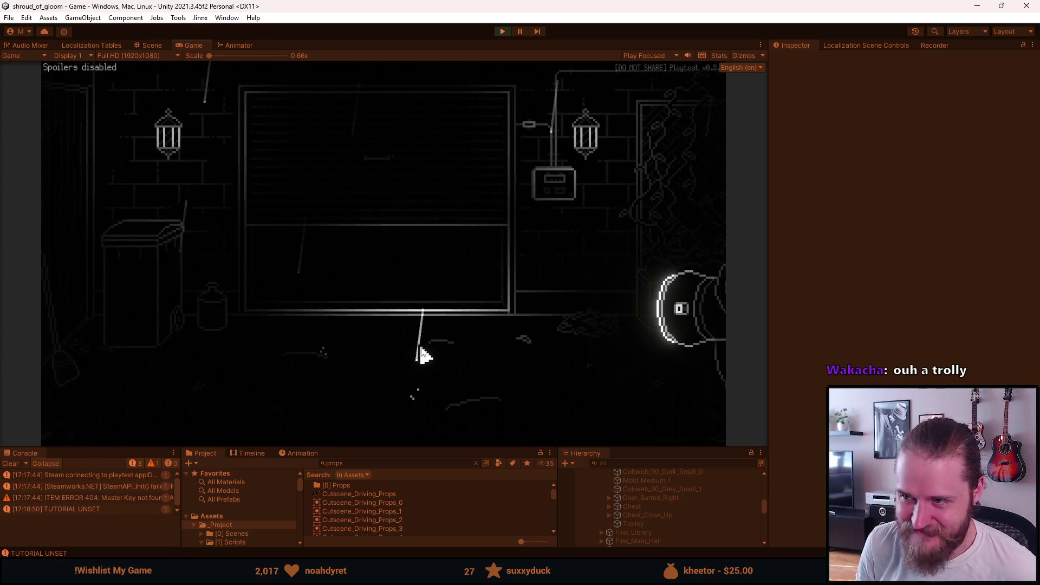
left_click(680, 197)
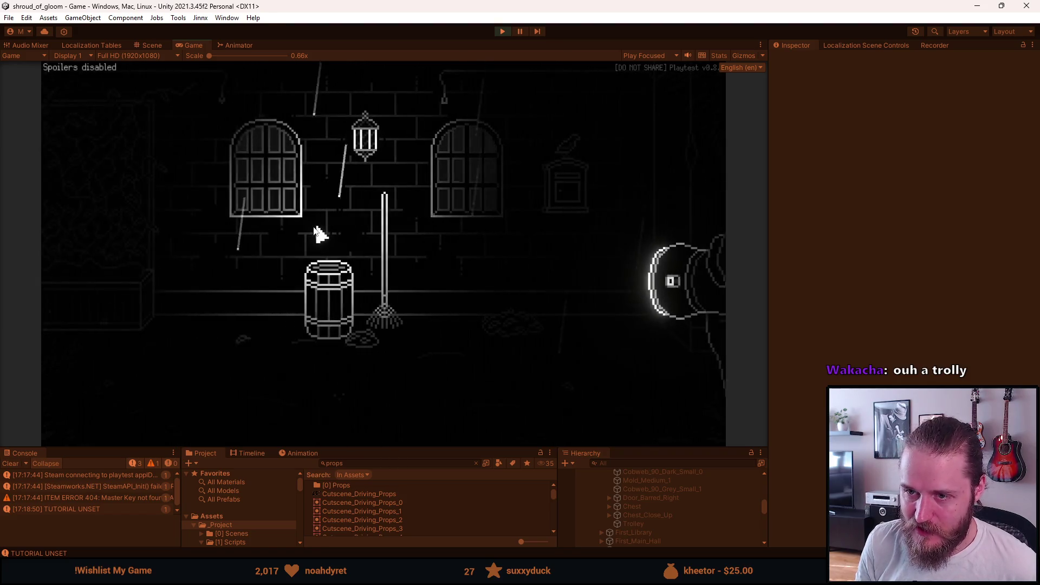
key("Escape")
Raise the brightness under Settings > Video > Brightness, apply it, resume, then stop Play mode
left_click(407, 278)
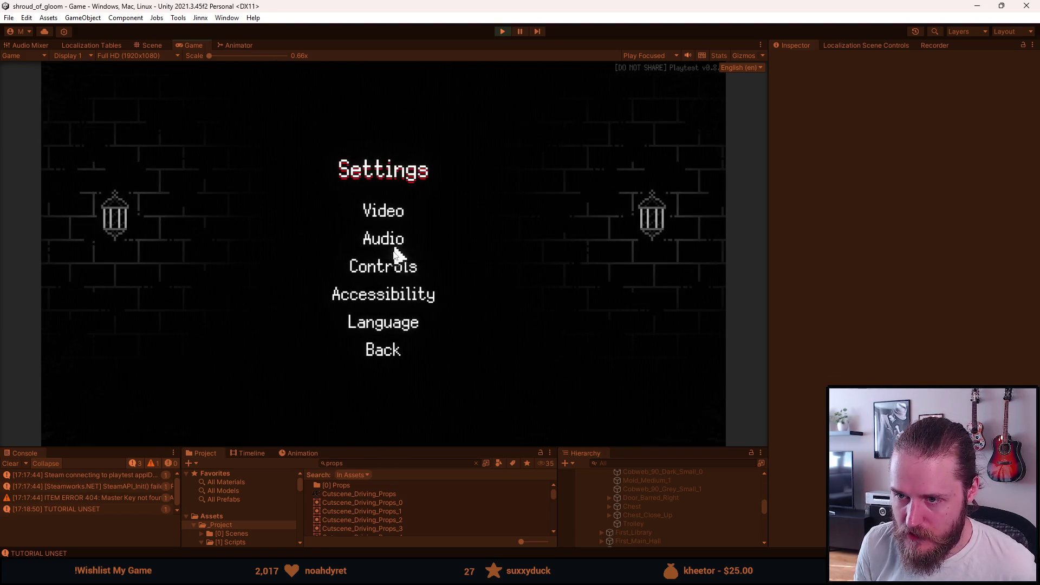
left_click(390, 217)
left_click(421, 271)
left_click_drag(418, 329, 424, 330)
left_click(399, 349)
left_click(400, 350)
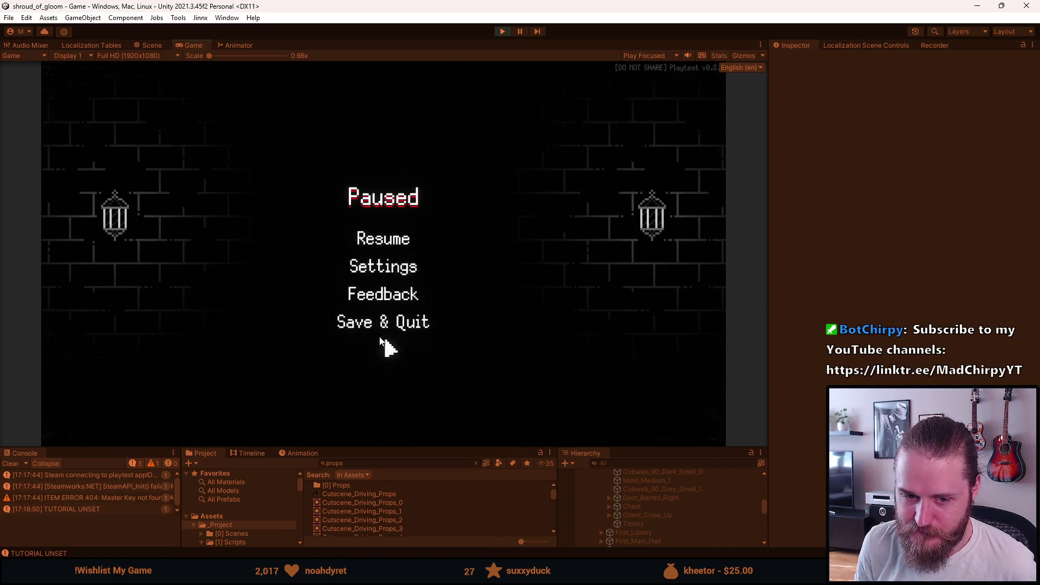
key("Escape")
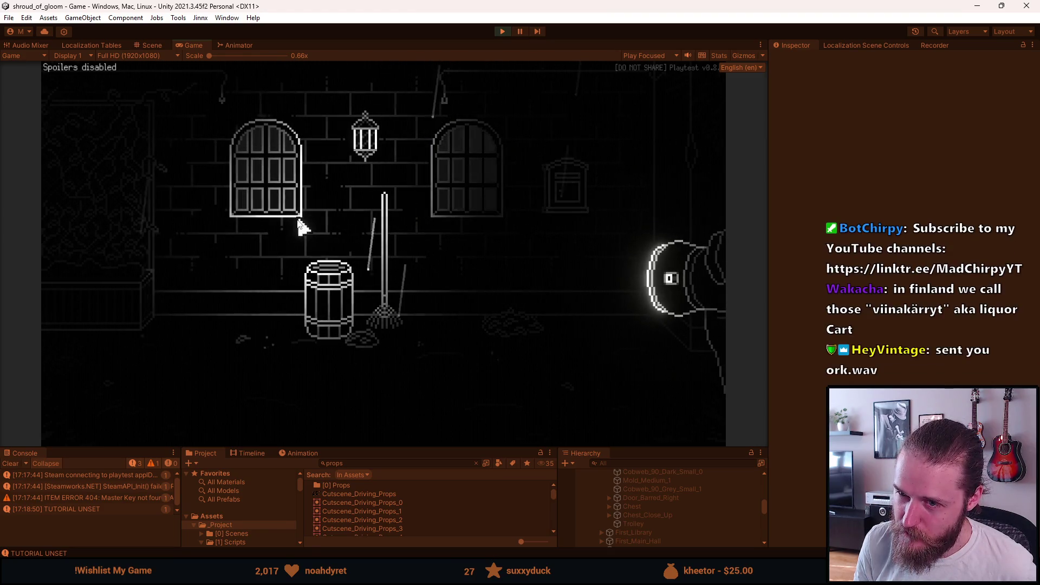
key("Escape")
left_click(502, 32)
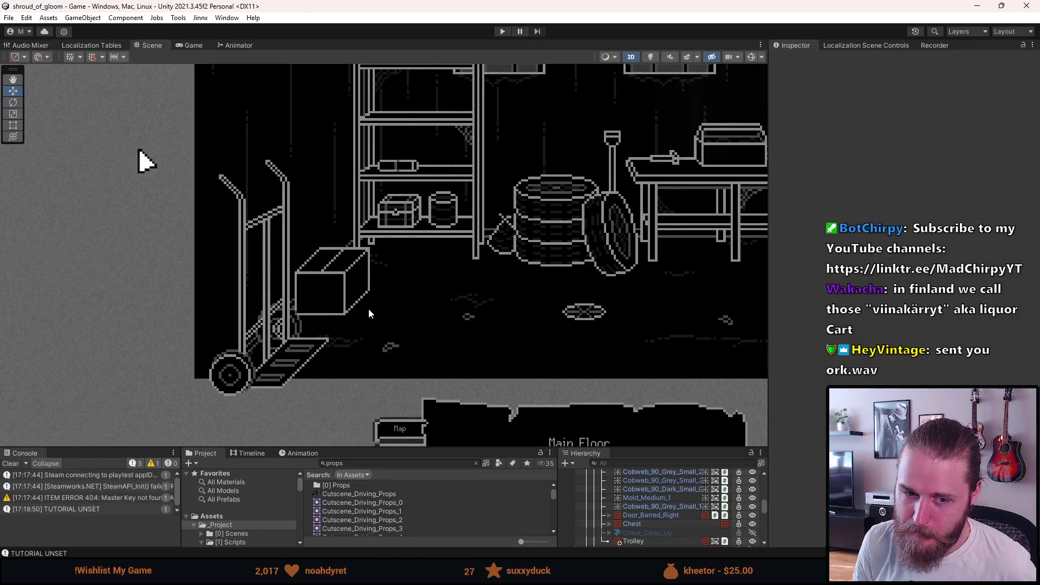
Pan and zoom the Scene view to centre the storage room, then clear the console
left_click_drag(415, 297, 366, 310)
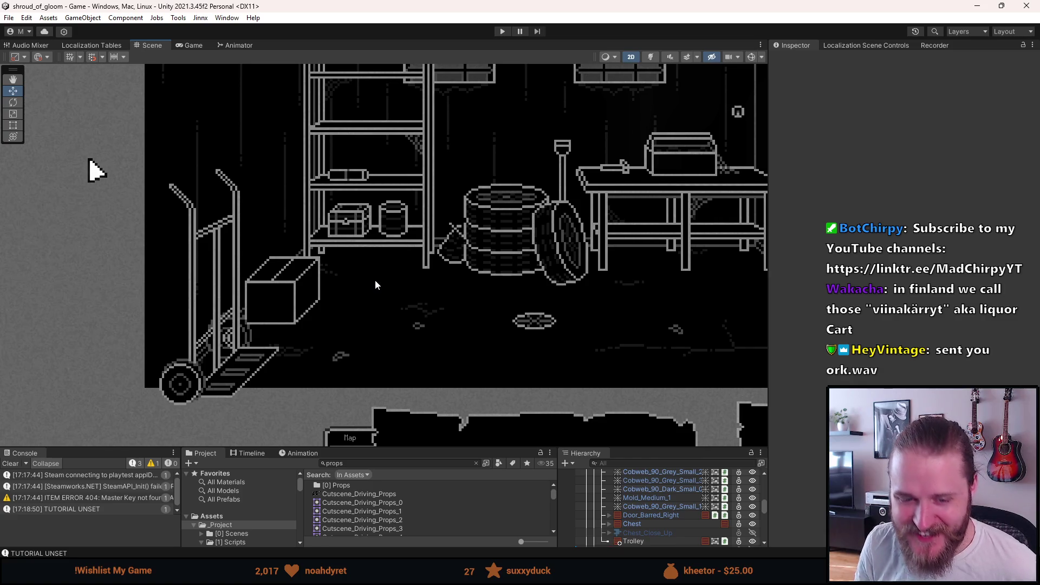
scroll(375, 280, "down", 3)
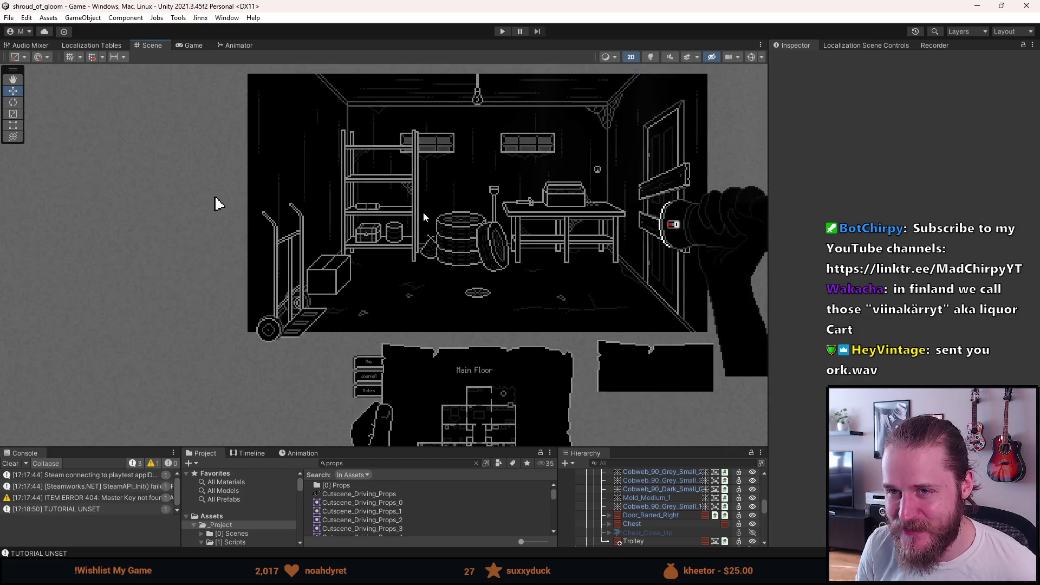
left_click_drag(446, 192, 375, 216)
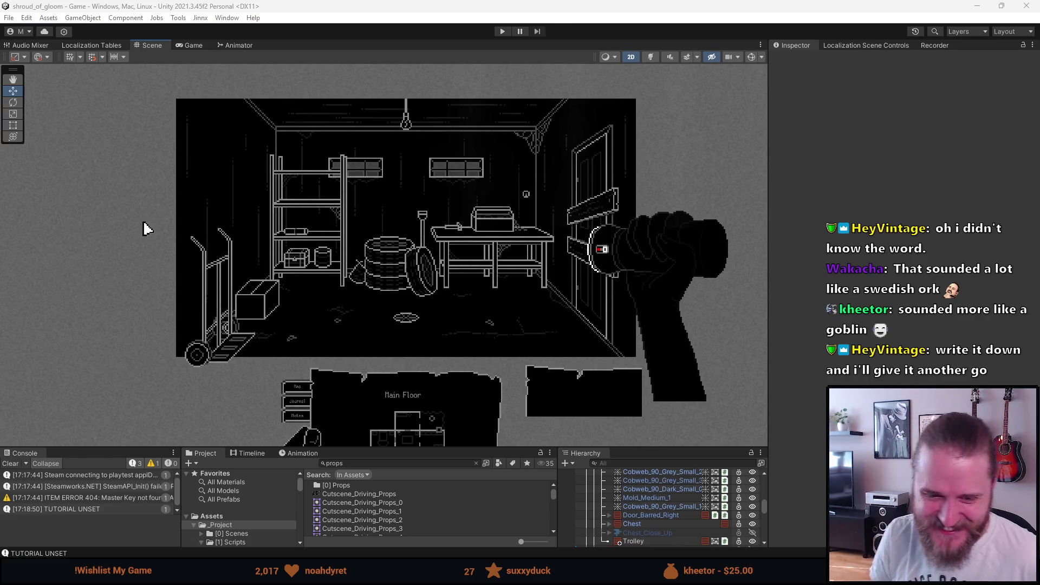
left_click(11, 464)
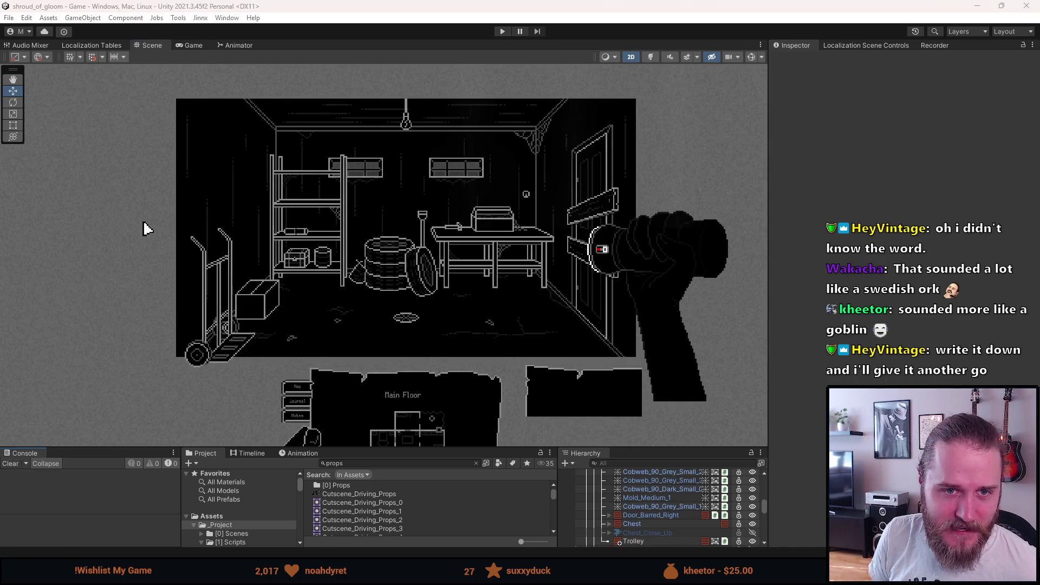
Adjust the Console panel and start a playtest of the game
scroll(458, 355, "down", 2)
scroll(460, 357, "up", 3)
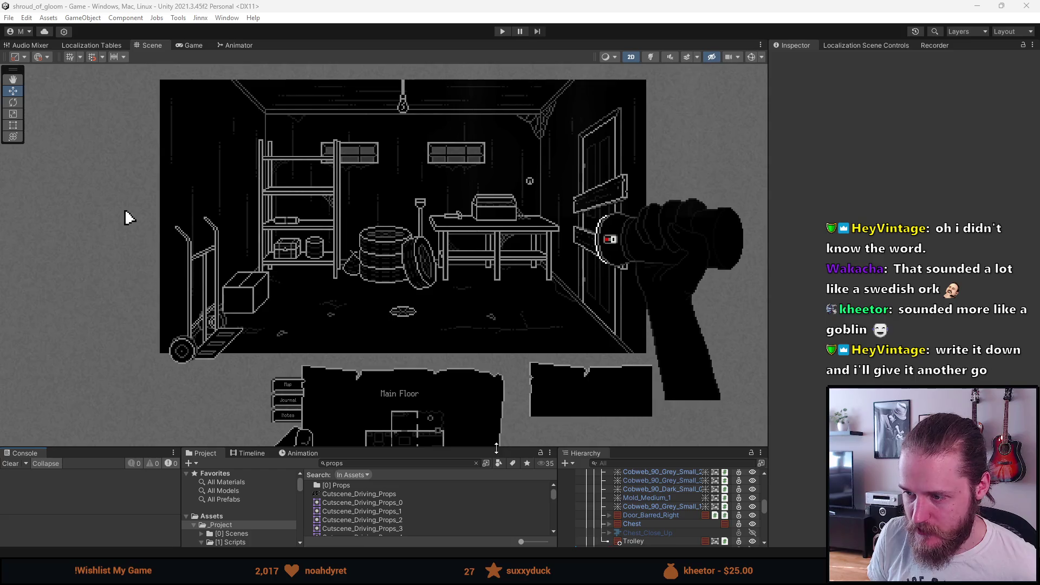
left_click_drag(646, 453, 646, 425)
scroll(645, 512, "up", 3)
scroll(644, 510, "down", 3)
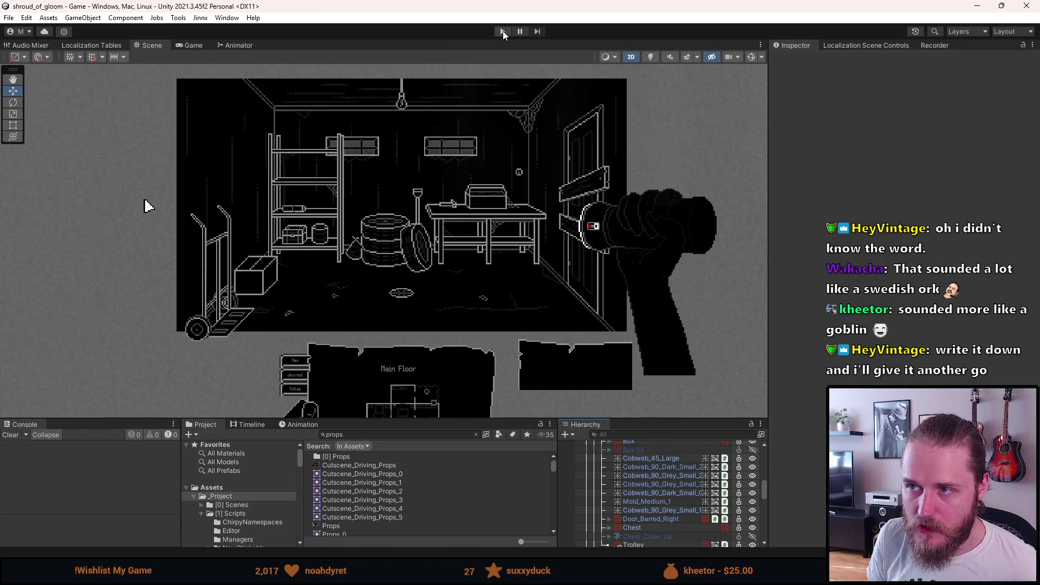
left_click(503, 31)
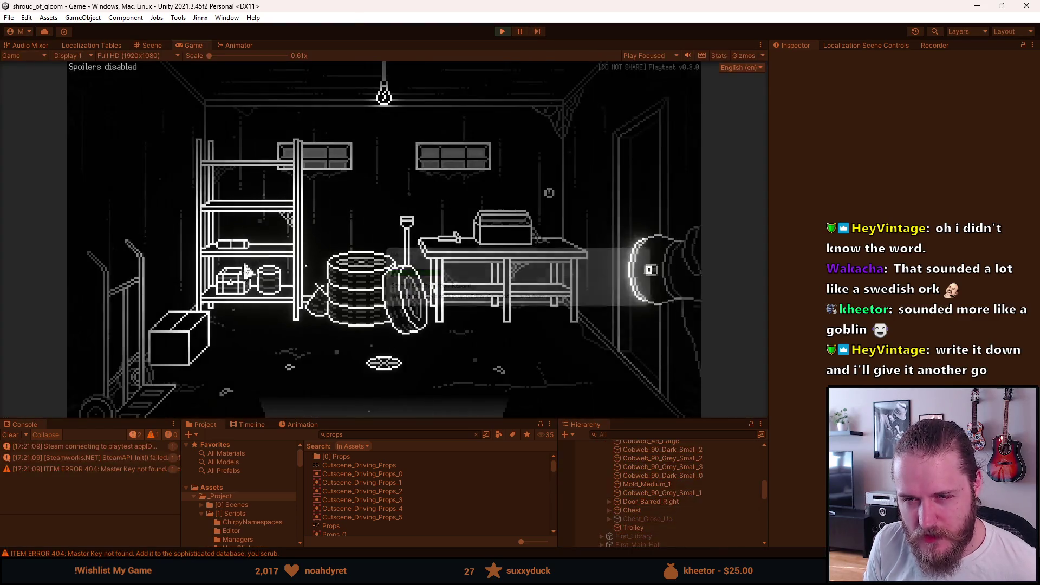
Open and leave the chest close-up, then stop Play mode
left_click(238, 291)
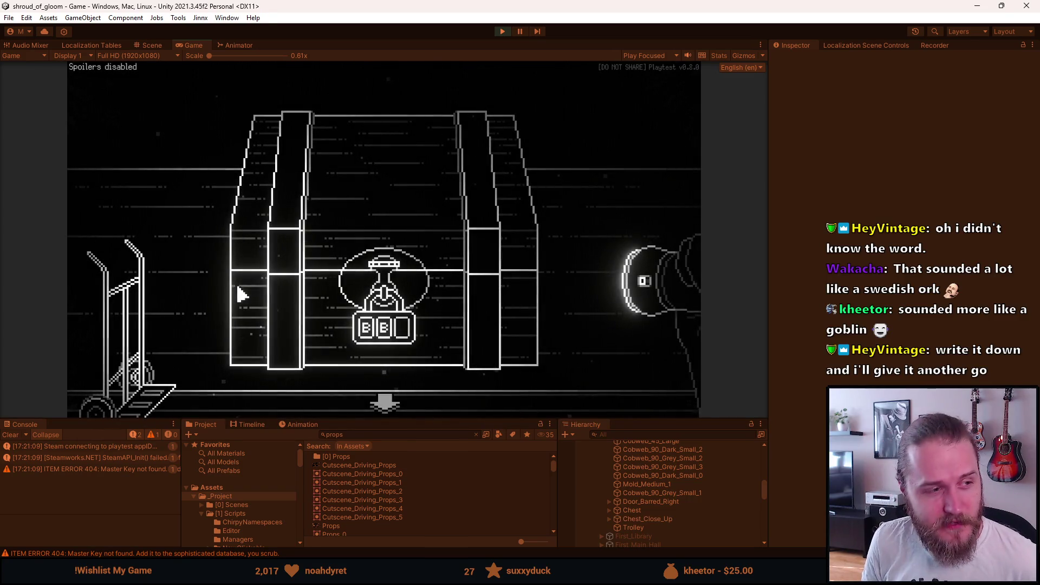
left_click(242, 295)
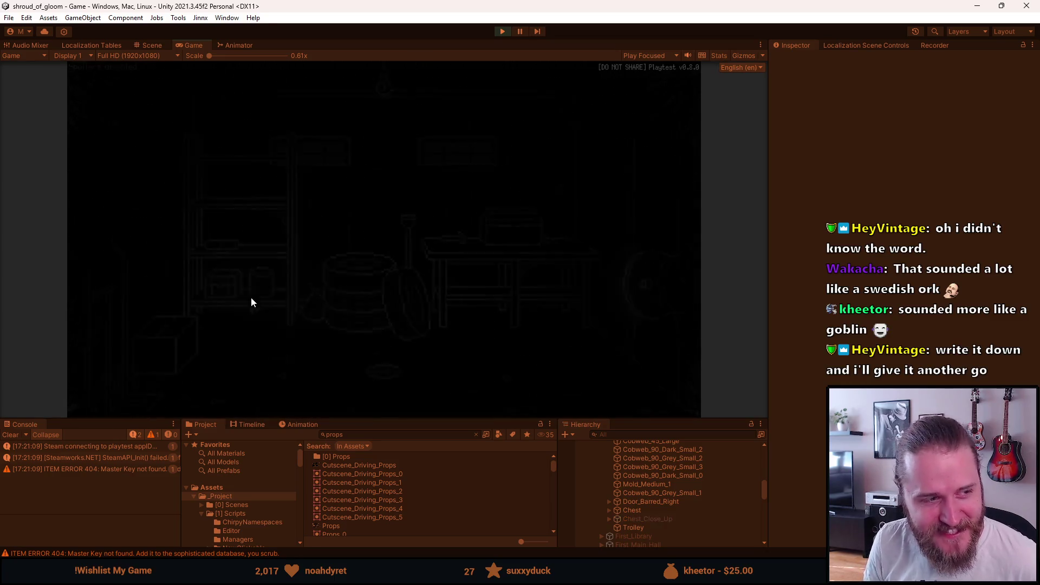
key("Escape")
left_click(503, 31)
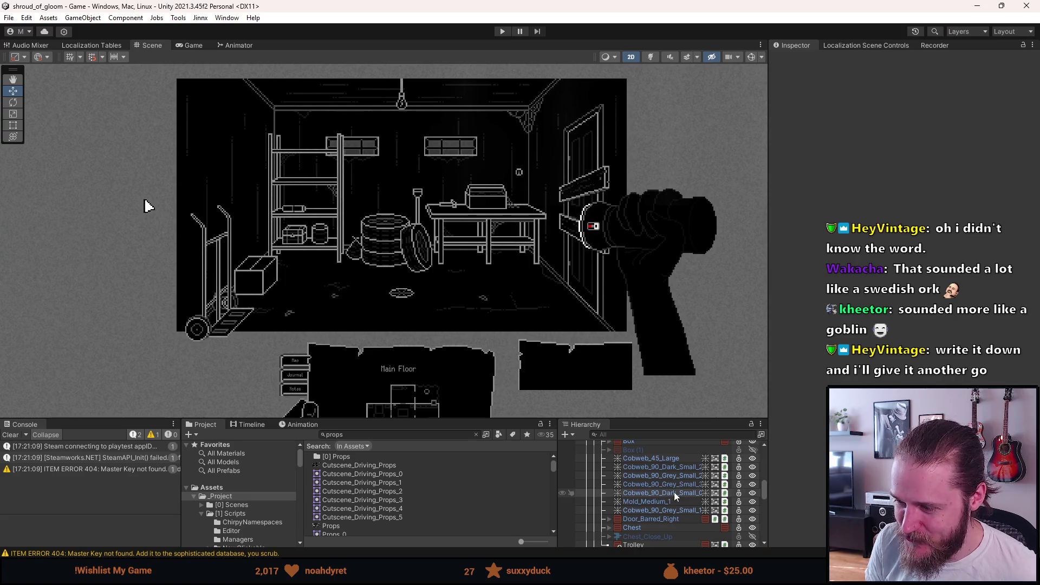
Select First_Garage in the Hierarchy to show its properties
scroll(673, 492, "down", 3)
scroll(671, 489, "up", 2)
left_click(659, 480)
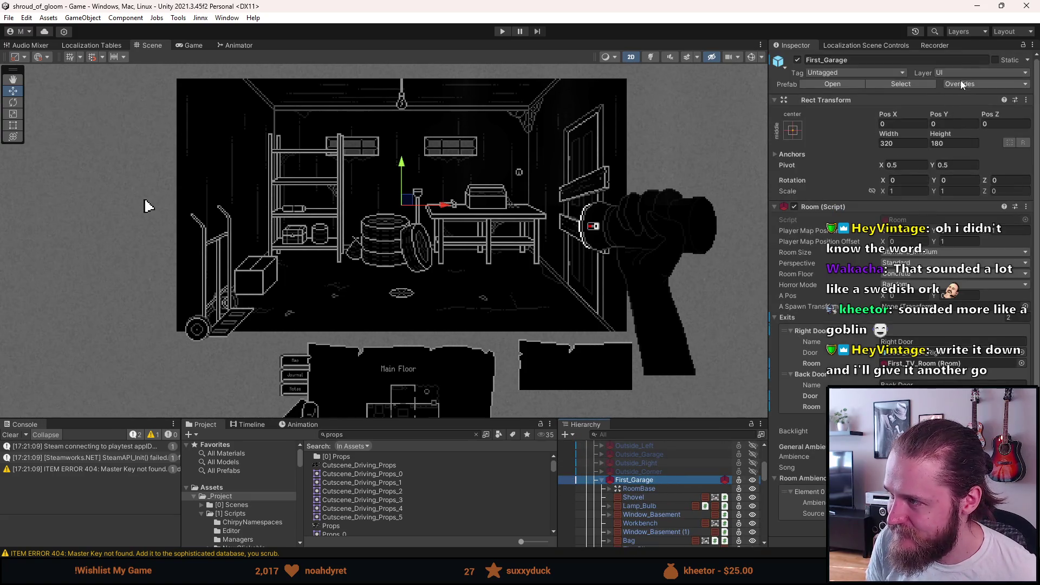
In the First_Garage prefab, reorder Trolley above Chest_Close_Up, then return to the scene and playtest
left_click(962, 84)
left_click(1009, 245)
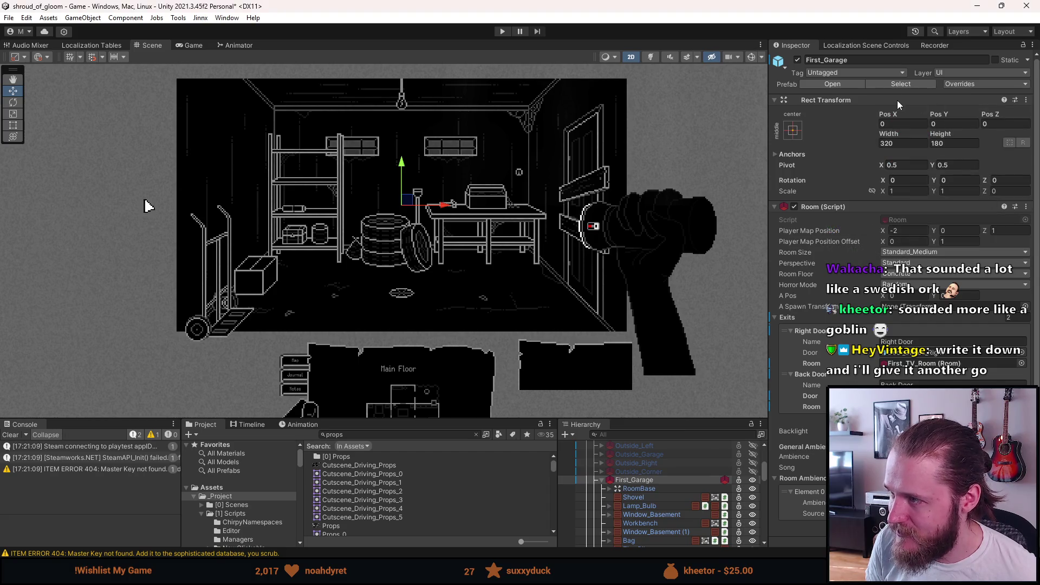
left_click(832, 84)
scroll(651, 504, "down", 5)
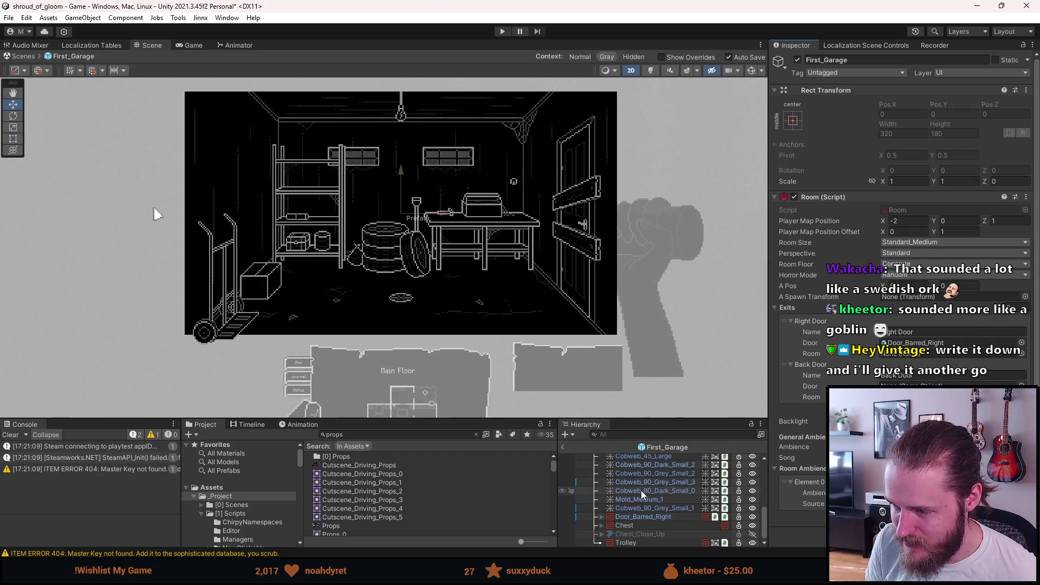
left_click_drag(631, 542, 632, 534)
left_click(562, 447)
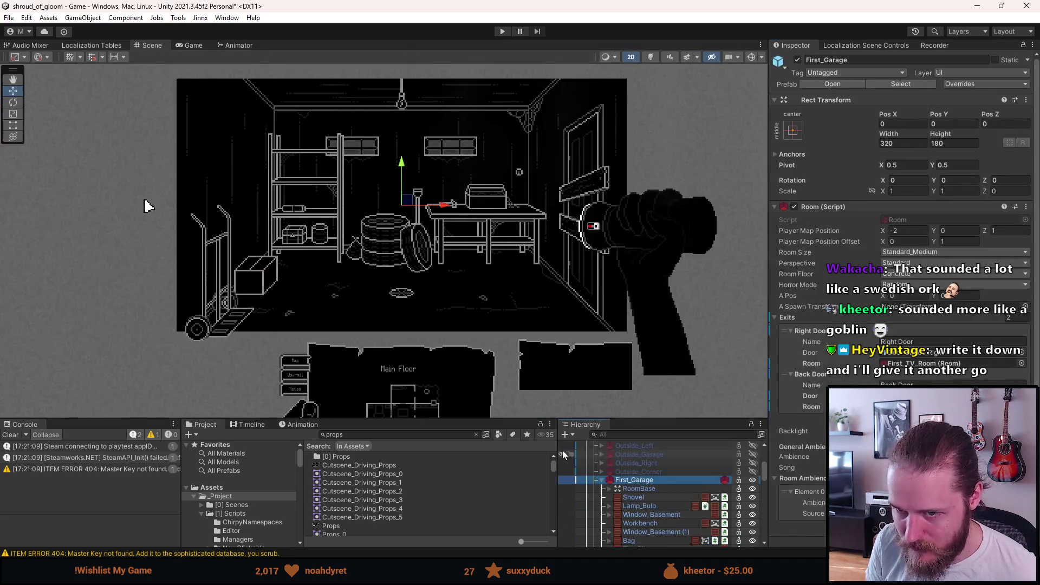
left_click(502, 31)
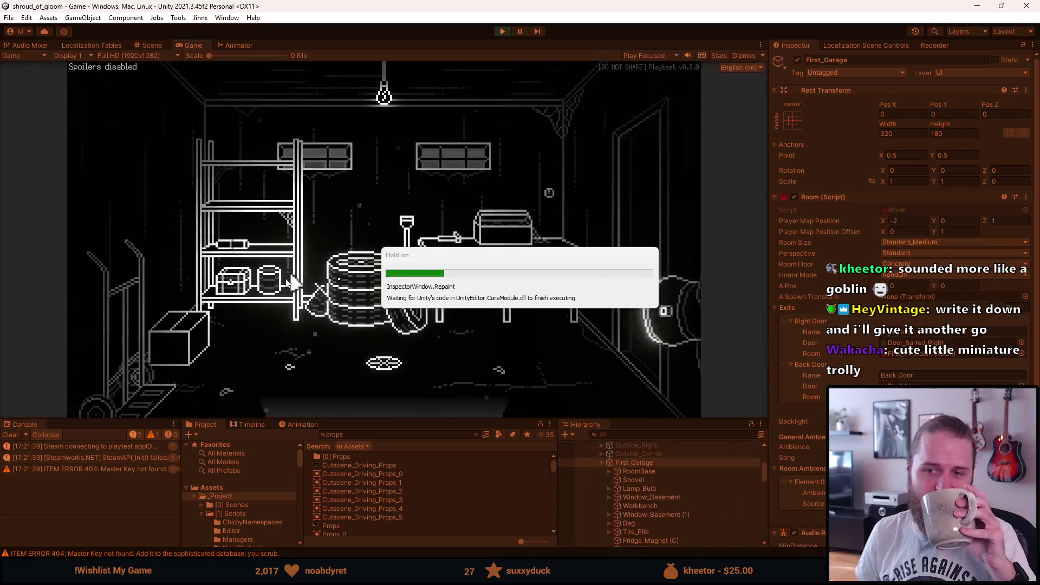
Open and leave the chest close-up, then reopen it and set the padlock's second letter to B
left_click(243, 295)
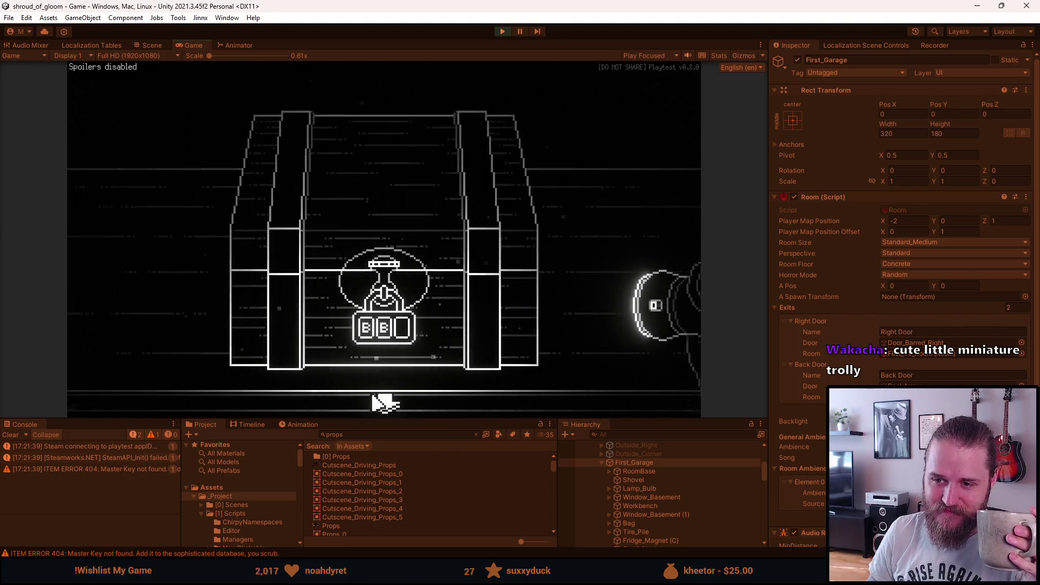
left_click(211, 396)
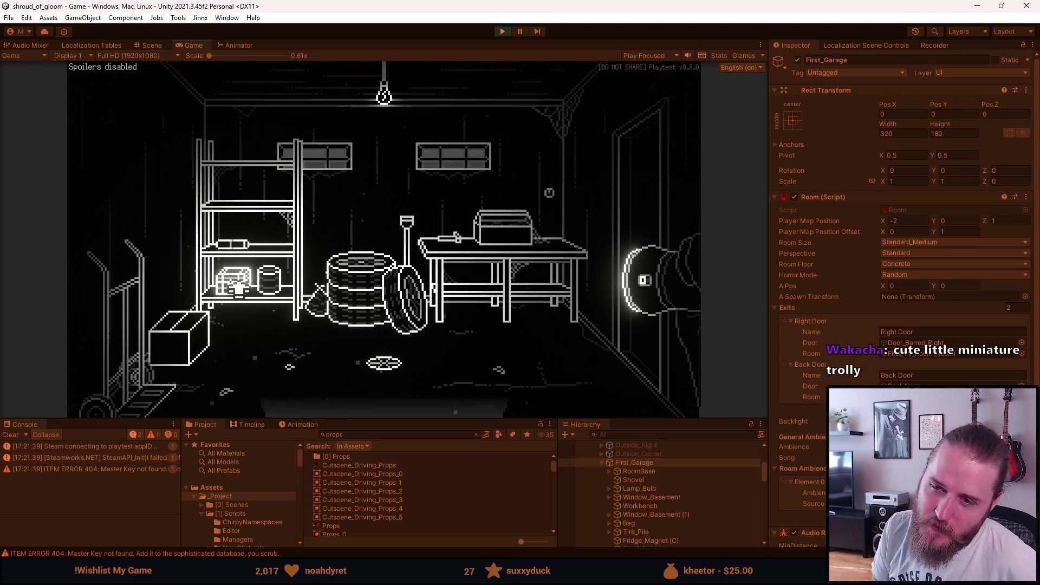
left_click(237, 289)
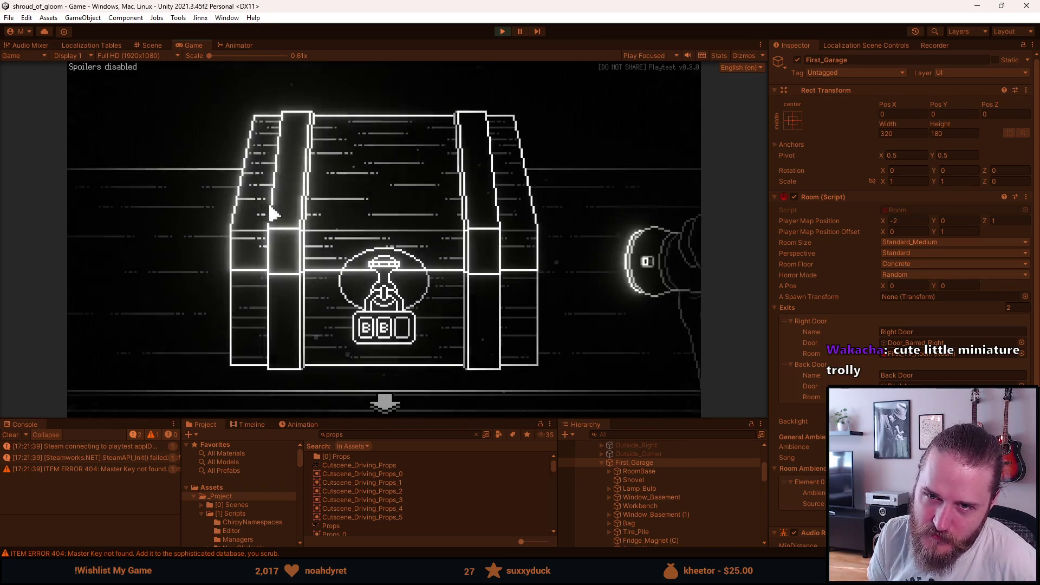
left_click(386, 323)
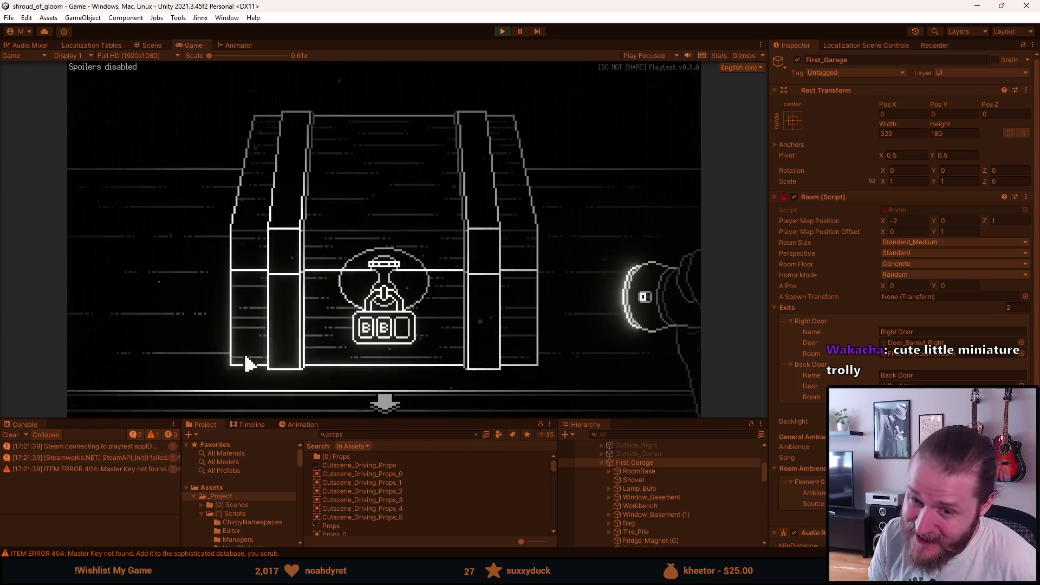
left_click(386, 406)
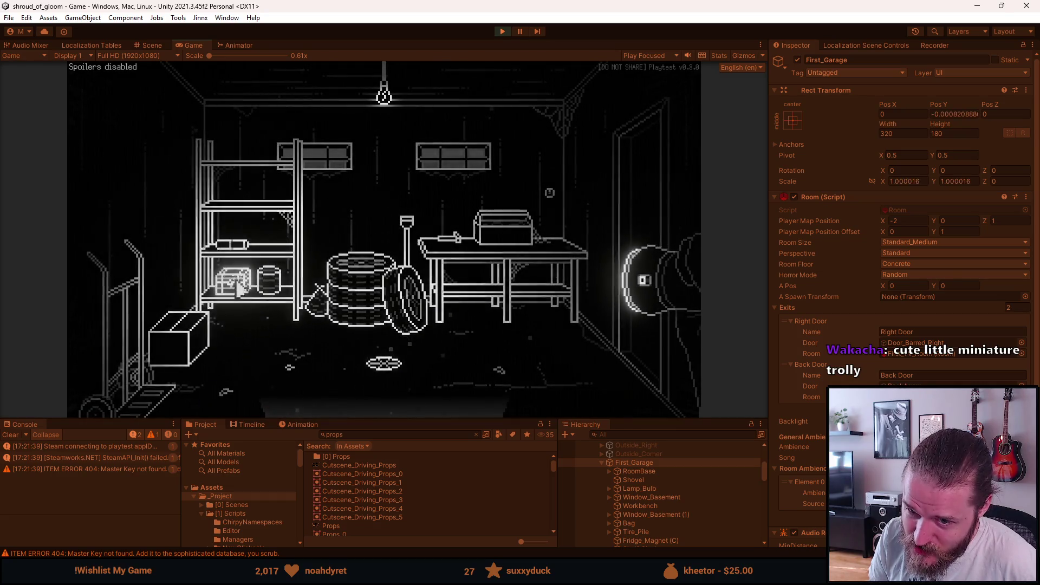
Repeatedly open and close the shelf chest's lock close-up
left_click(237, 289)
left_click(386, 407)
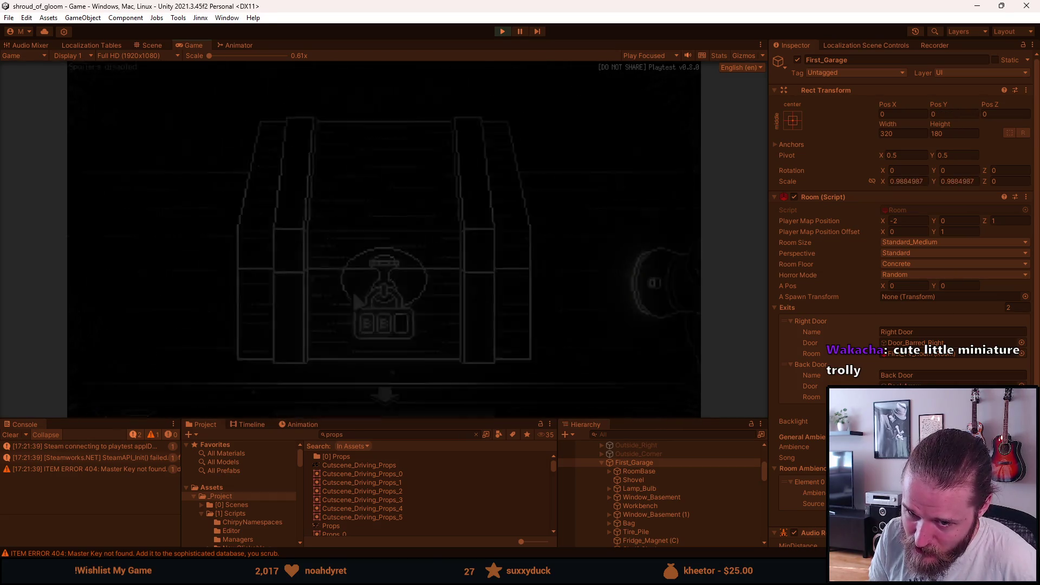
left_click(235, 286)
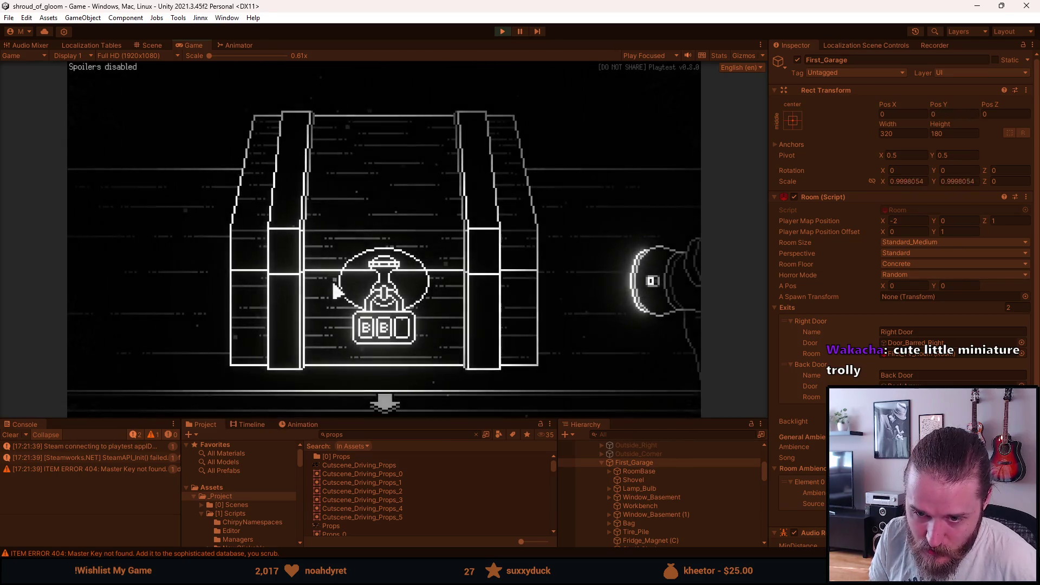
left_click(385, 406)
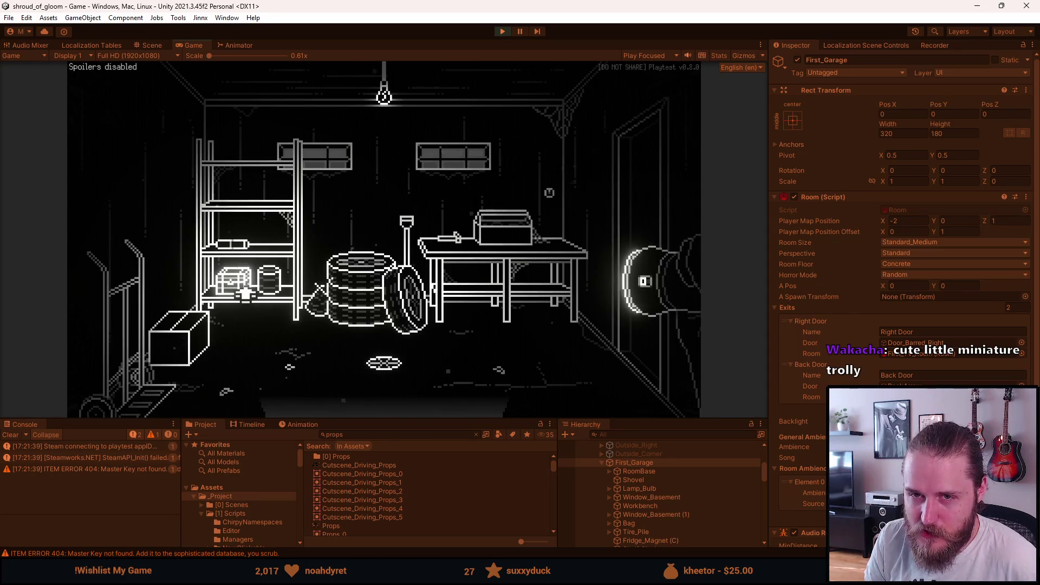
left_click(246, 293)
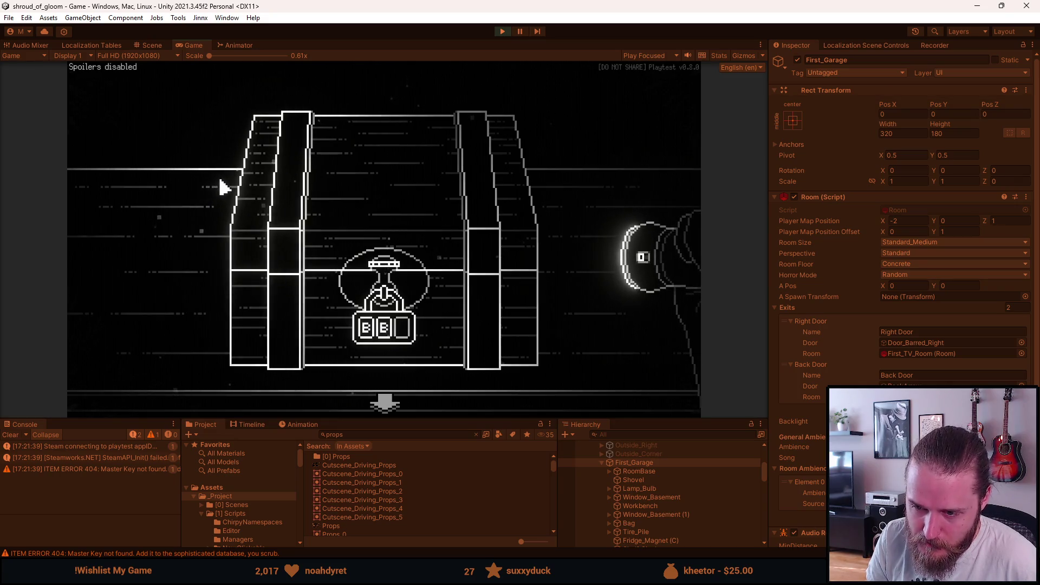
Leave through the right exit, reopen the chest close-up, back out and pause the game
left_click(562, 249)
scroll(648, 542, "down", 3)
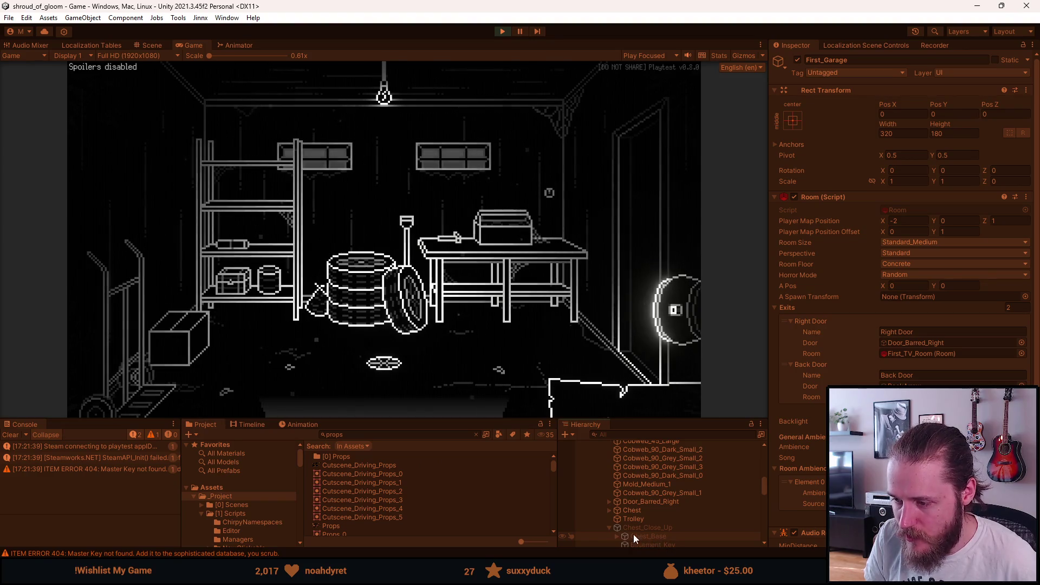
left_click(238, 290)
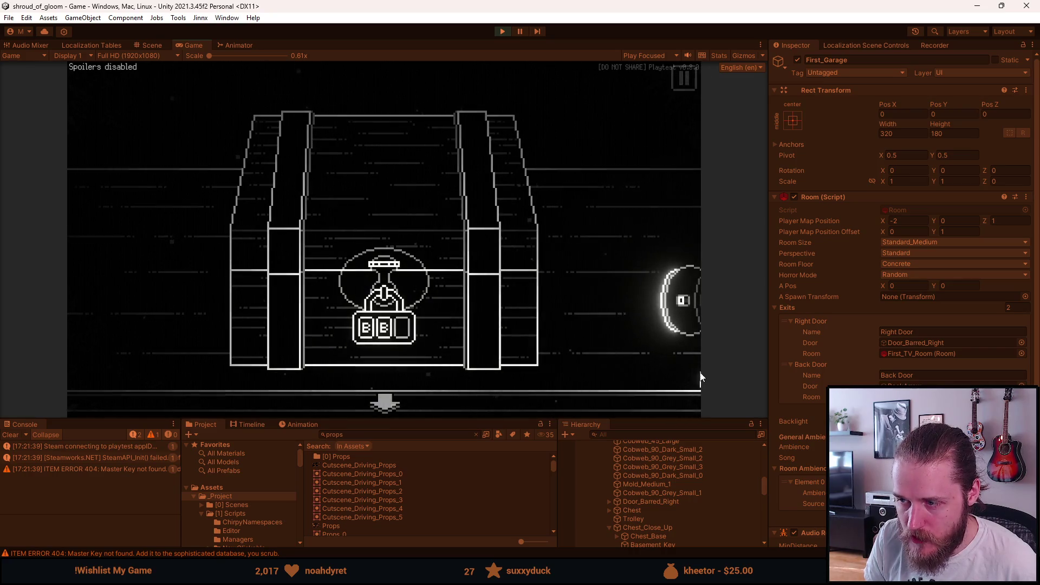
left_click(385, 401)
key("Escape")
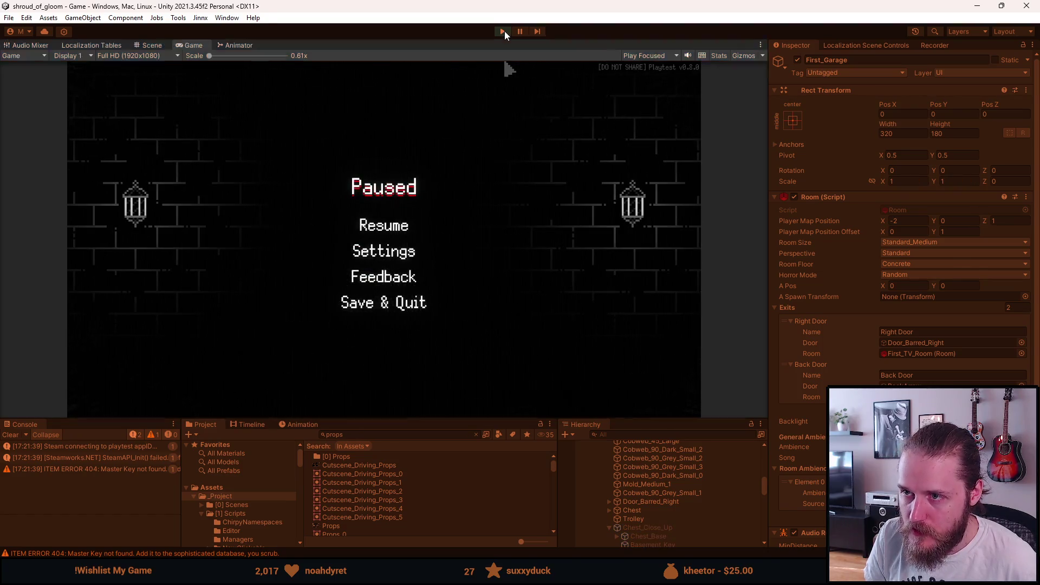
Stop the playtest, inspect Chest_Close_Up and Trolley, and collapse Chest_Close_Up's children
left_click(503, 30)
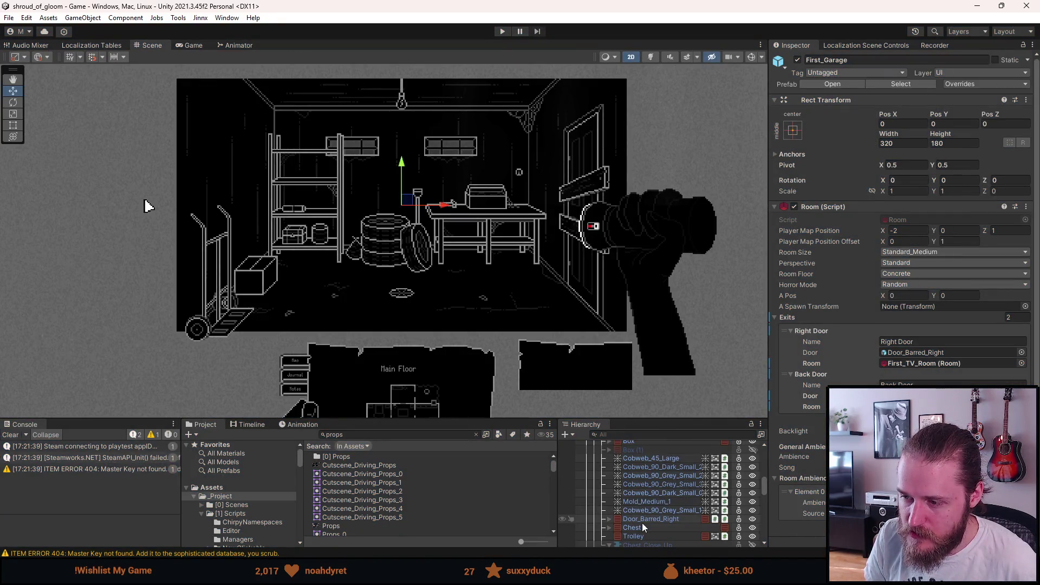
scroll(642, 523, "down", 3)
left_click(641, 481)
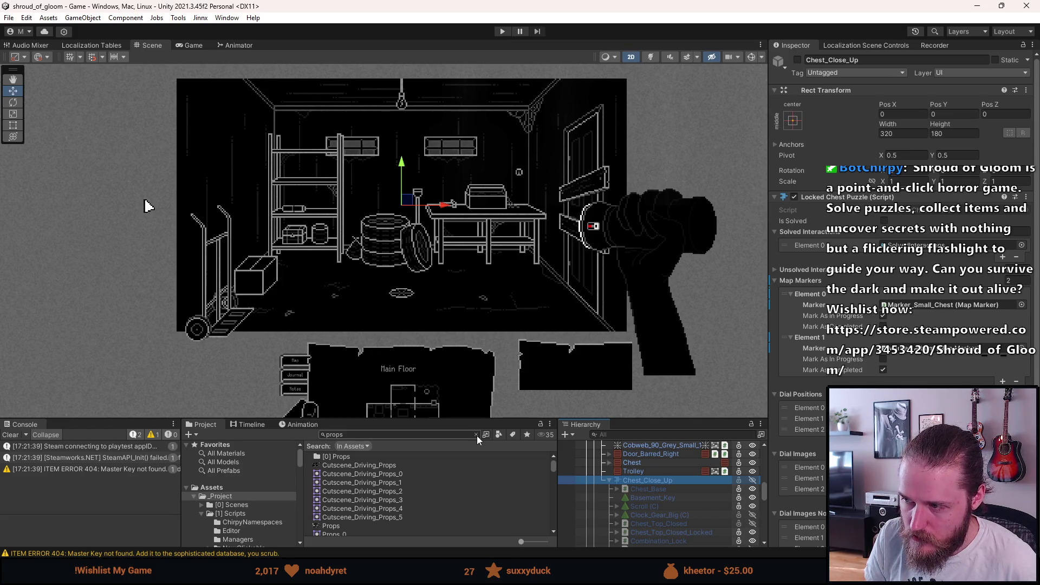
left_click(636, 473)
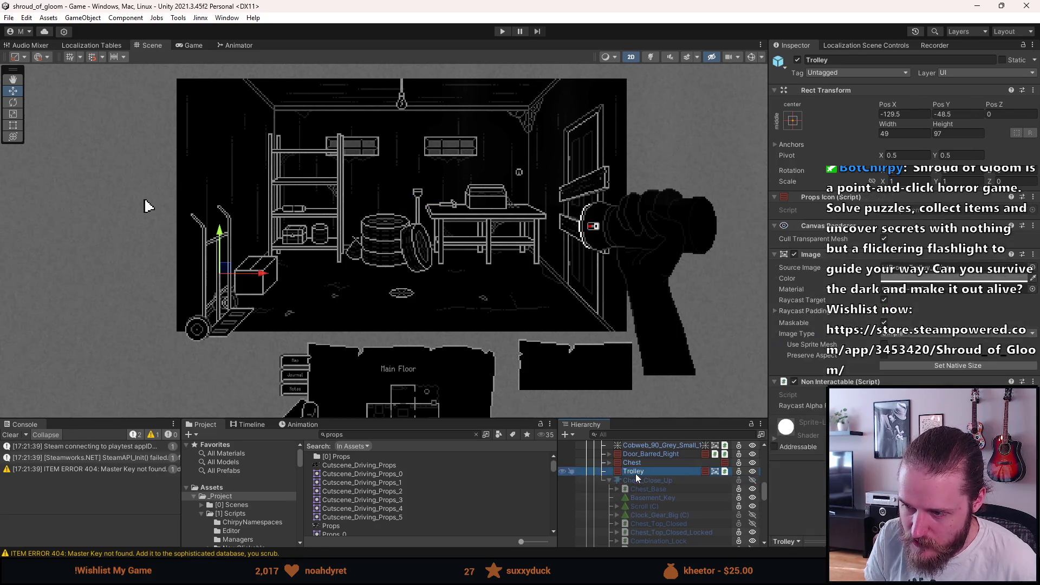
left_click(609, 481)
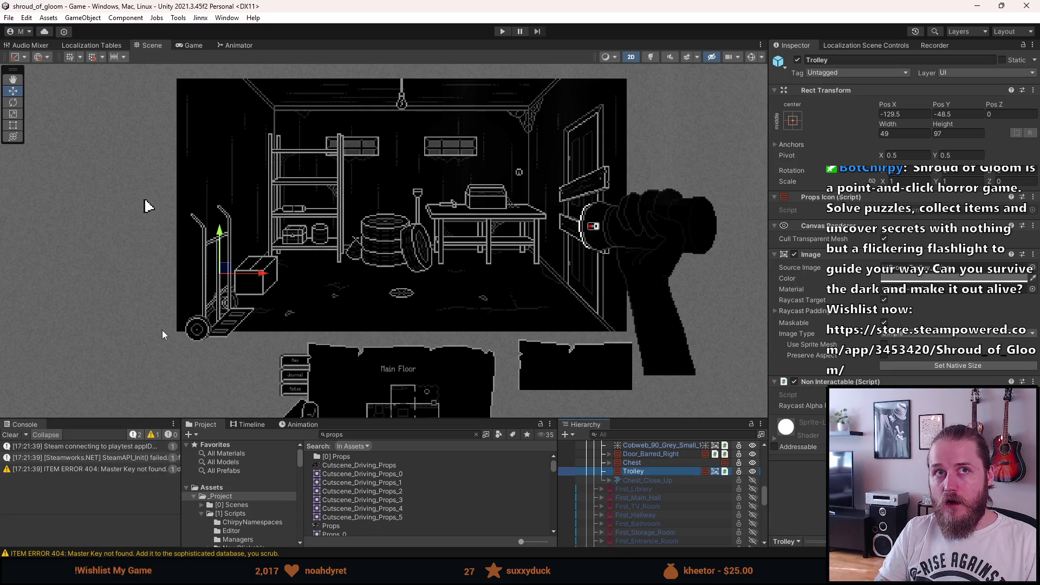
scroll(629, 474, "up", 3)
scroll(629, 471, "up", 10)
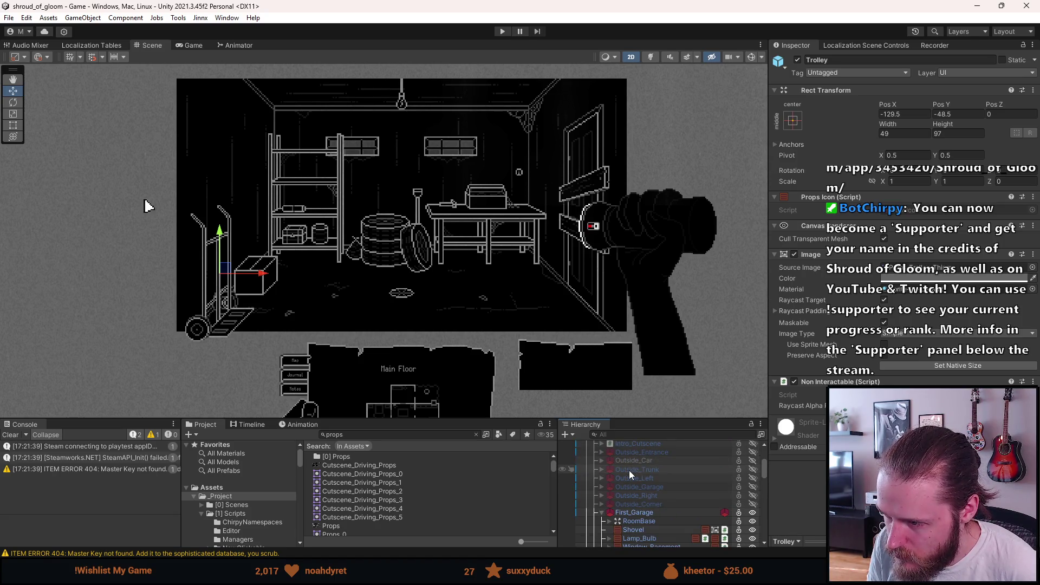
scroll(629, 470, "up", 3)
scroll(629, 470, "down", 2)
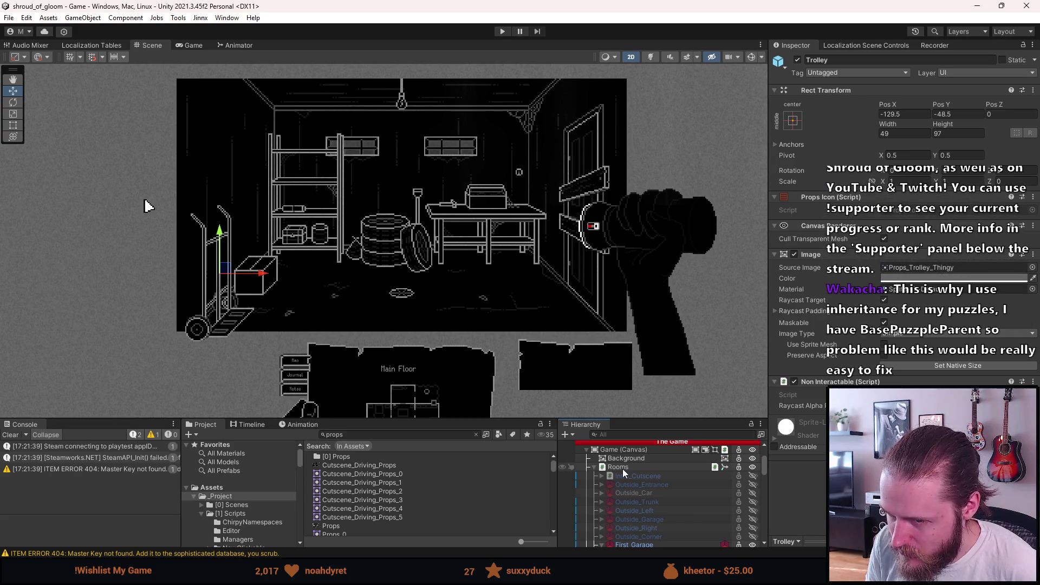
Select Rooms, revert its accidental drag back to 0, 0, and clear the console
left_click(623, 469)
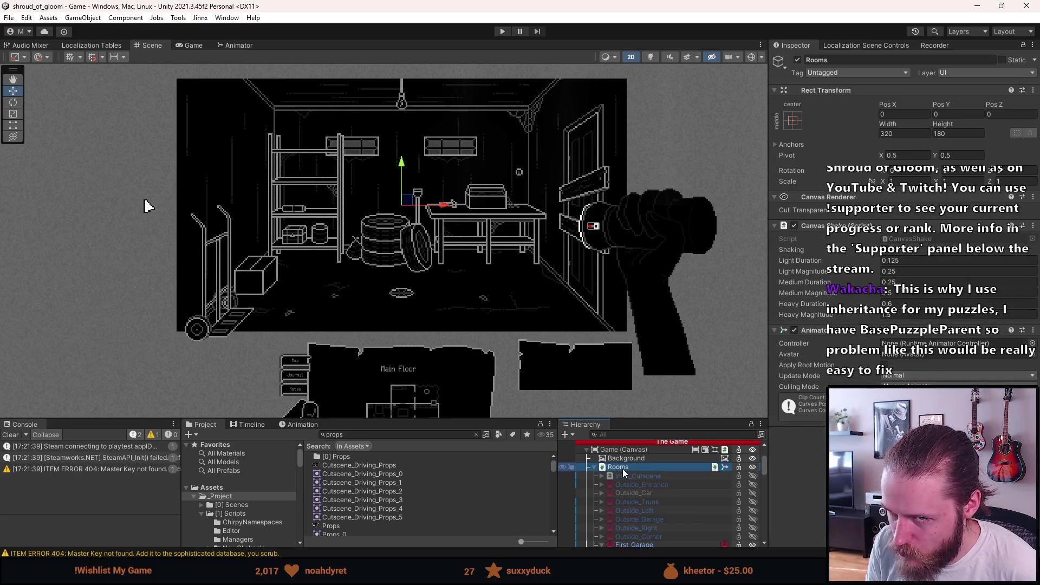
mouse_move(406, 200)
left_mouse_down()
mouse_move(368, 189)
mouse_move(368, 180)
mouse_move(417, 219)
mouse_move(466, 199)
mouse_move(414, 209)
mouse_move(409, 247)
mouse_move(428, 237)
mouse_move(417, 220)
left_mouse_up()
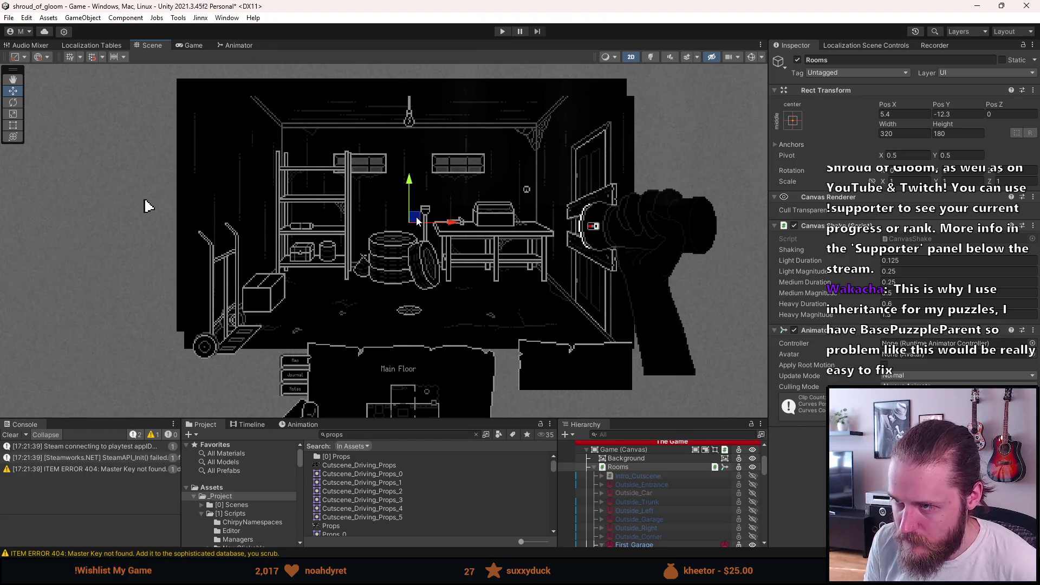
key("ctrl+s")
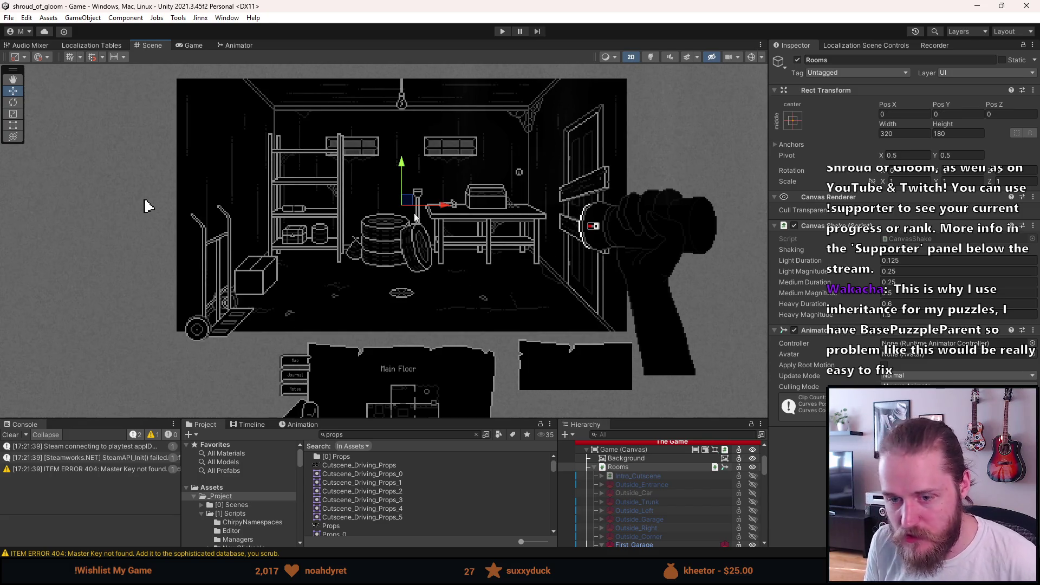
left_click(10, 435)
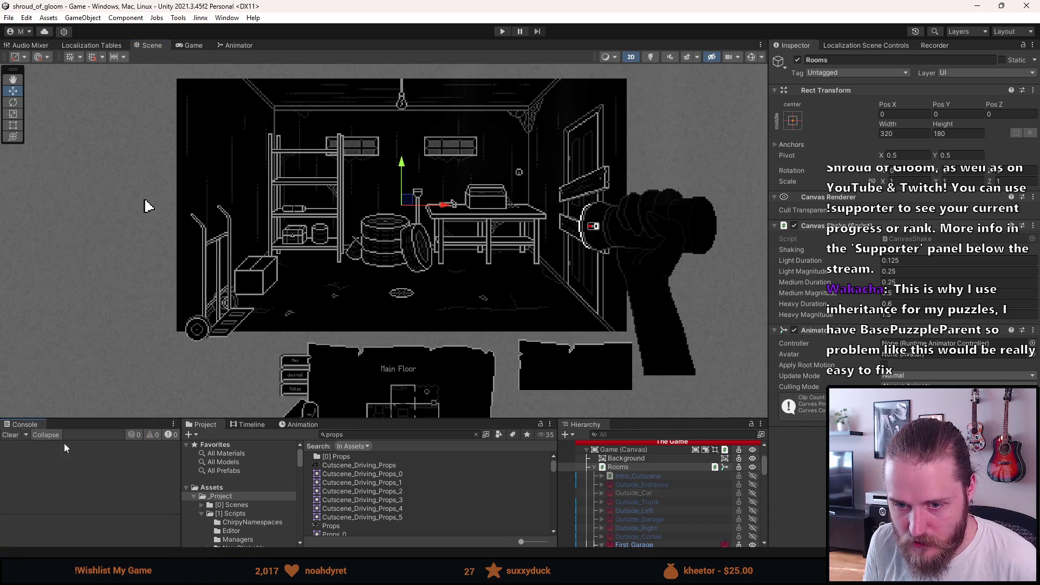
scroll(591, 520, "down", 2)
scroll(590, 517, "down", 5)
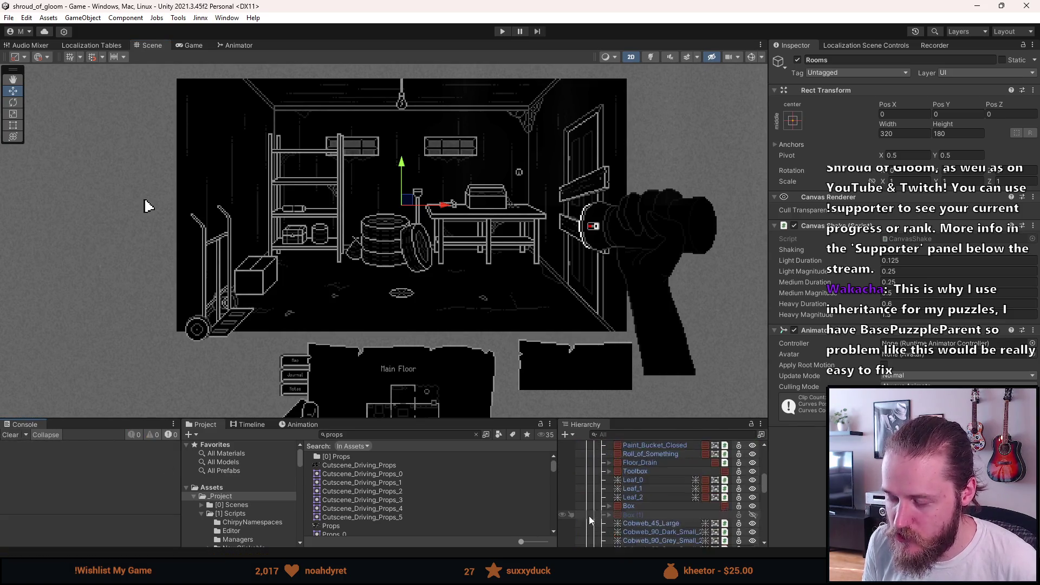
scroll(587, 513, "down", 6)
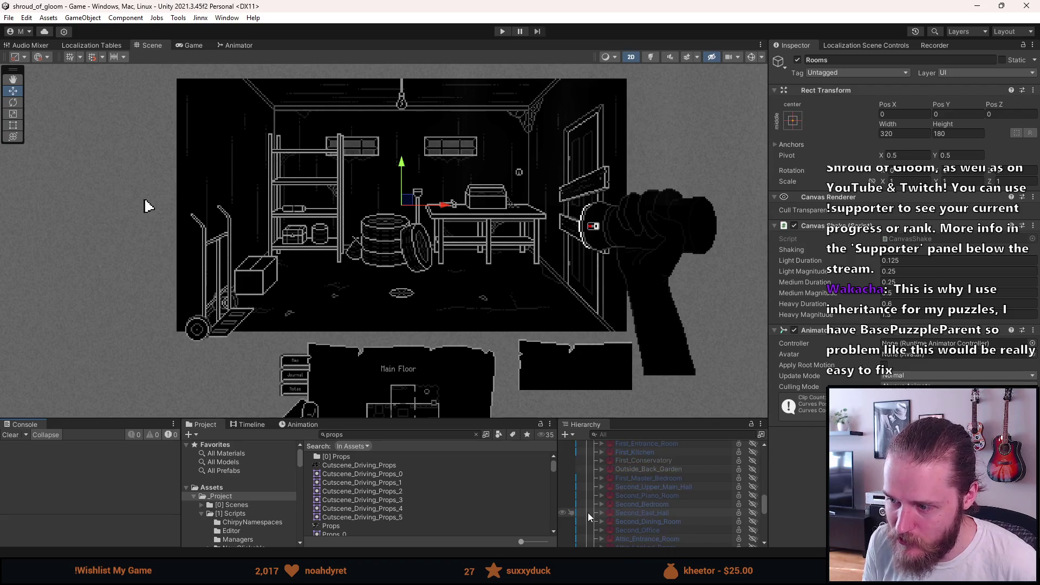
scroll(590, 509, "up", 3)
scroll(594, 510, "up", 6)
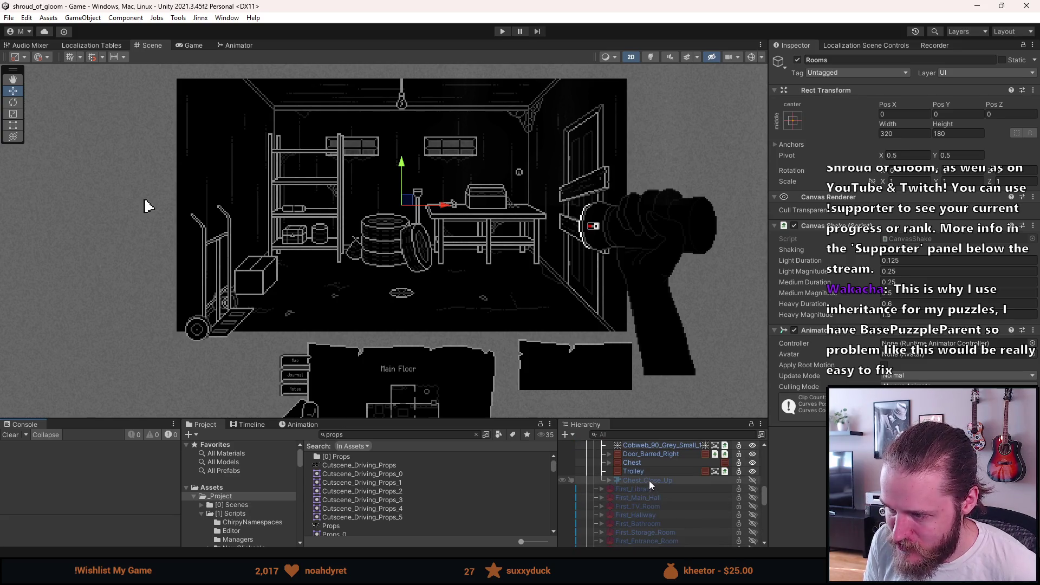
scroll(648, 487, "up", 4)
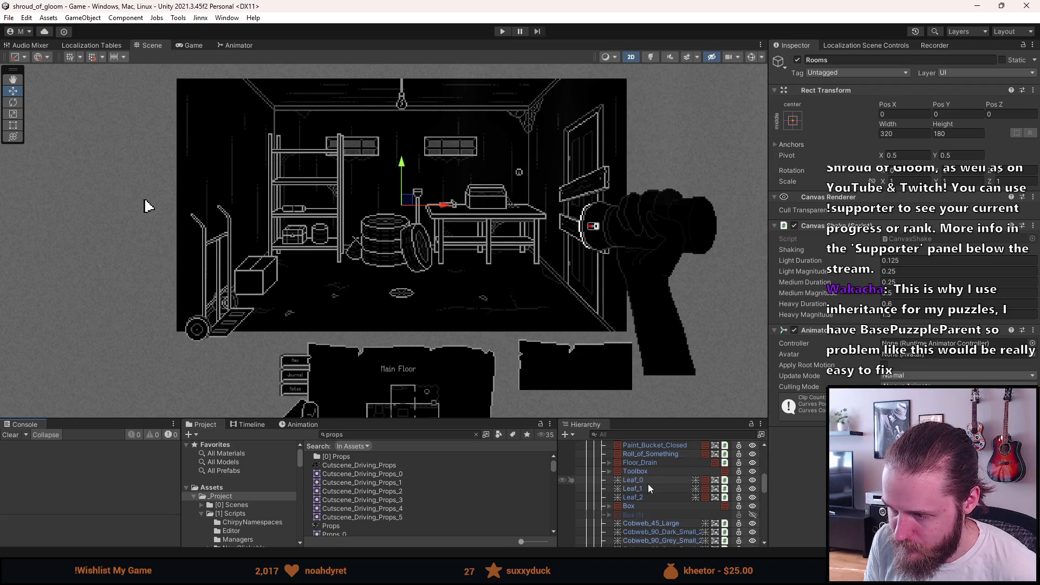
scroll(648, 484, "down", 3)
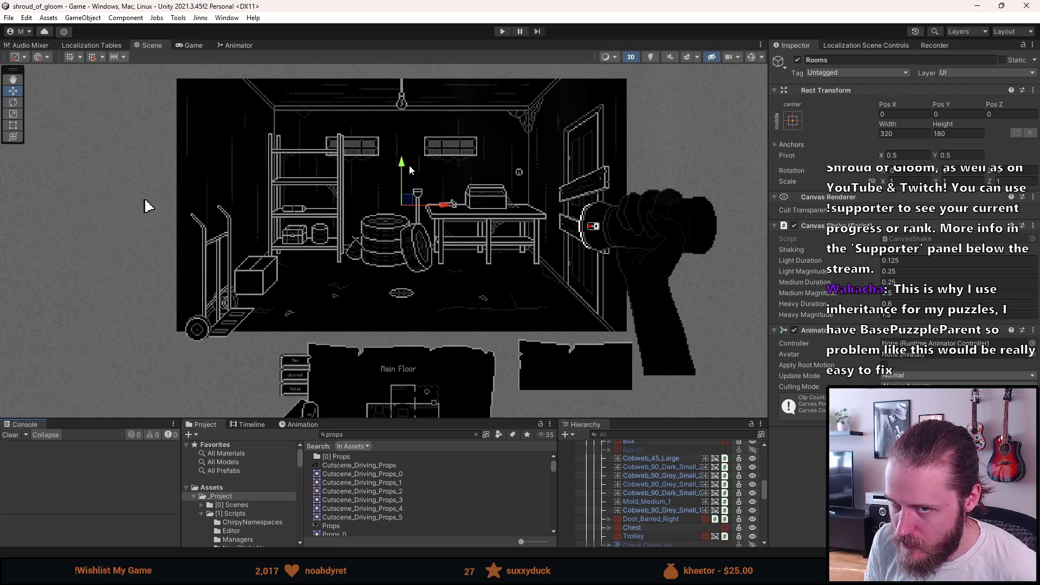
scroll(406, 165, "up", 2)
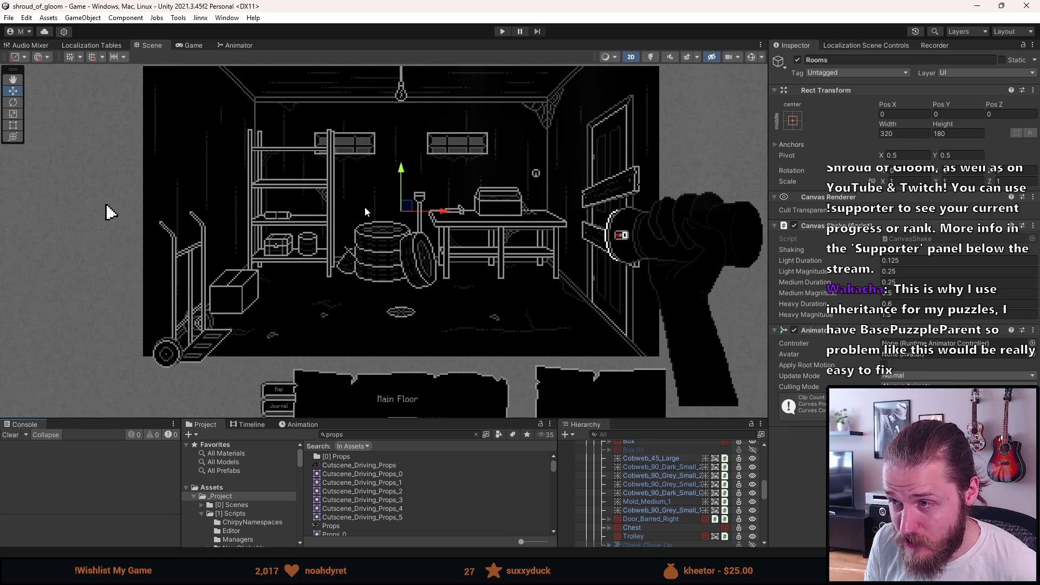
scroll(365, 207, "down", 2)
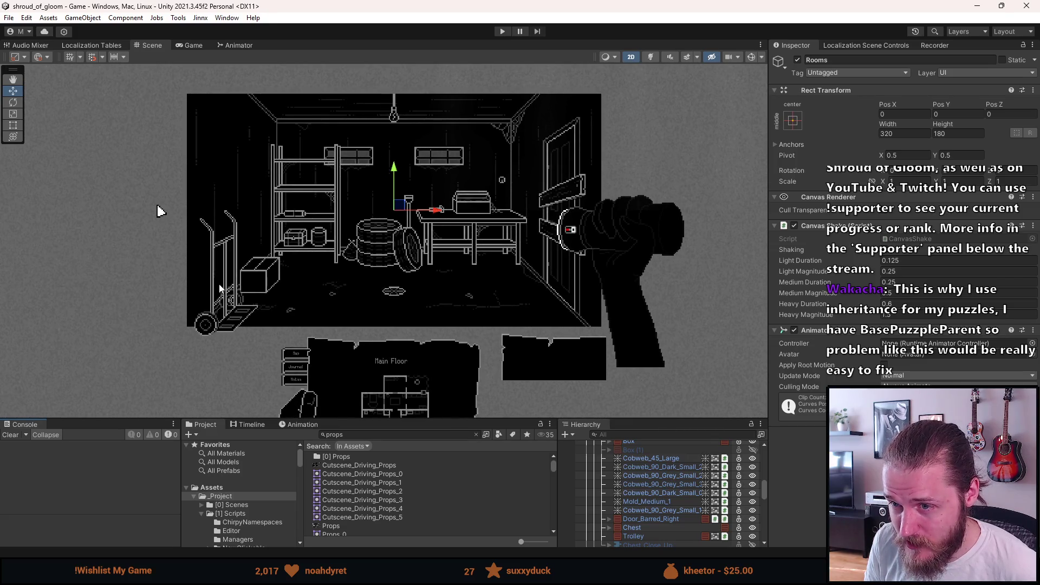
scroll(354, 234, "up", 2)
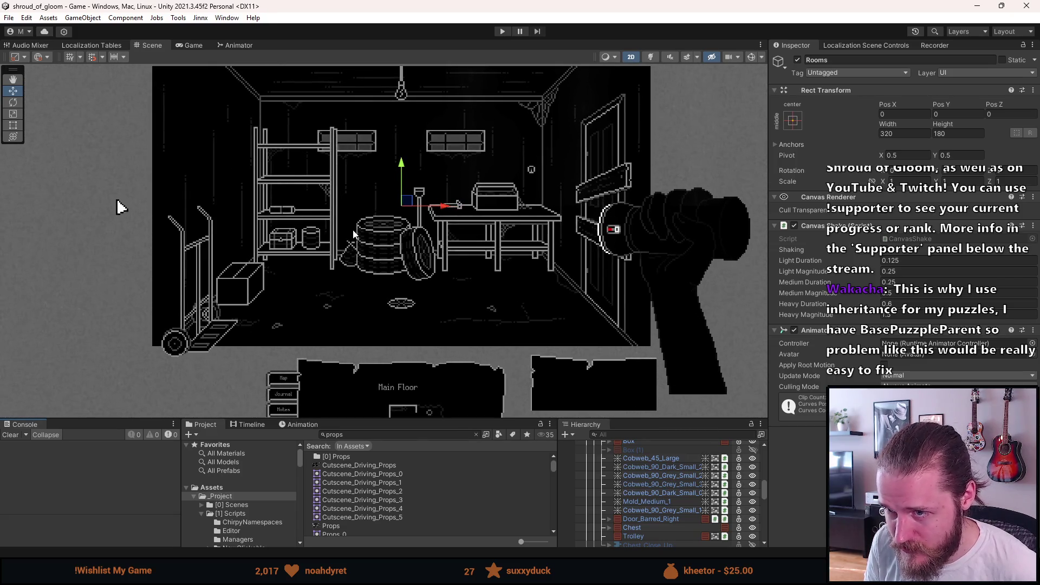
left_click_drag(354, 234, 366, 250)
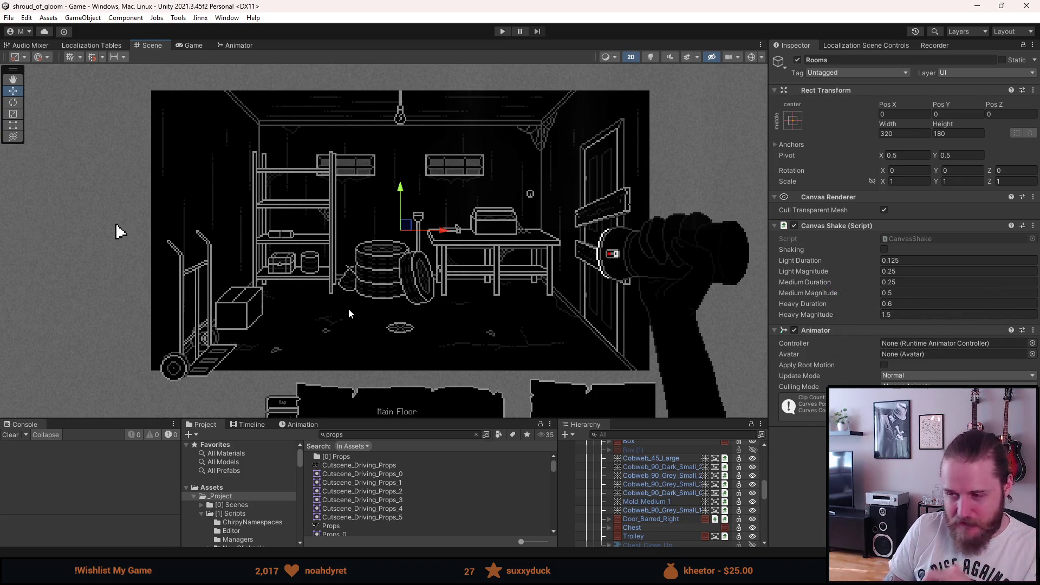
scroll(638, 486, "up", 10)
scroll(639, 486, "up", 3)
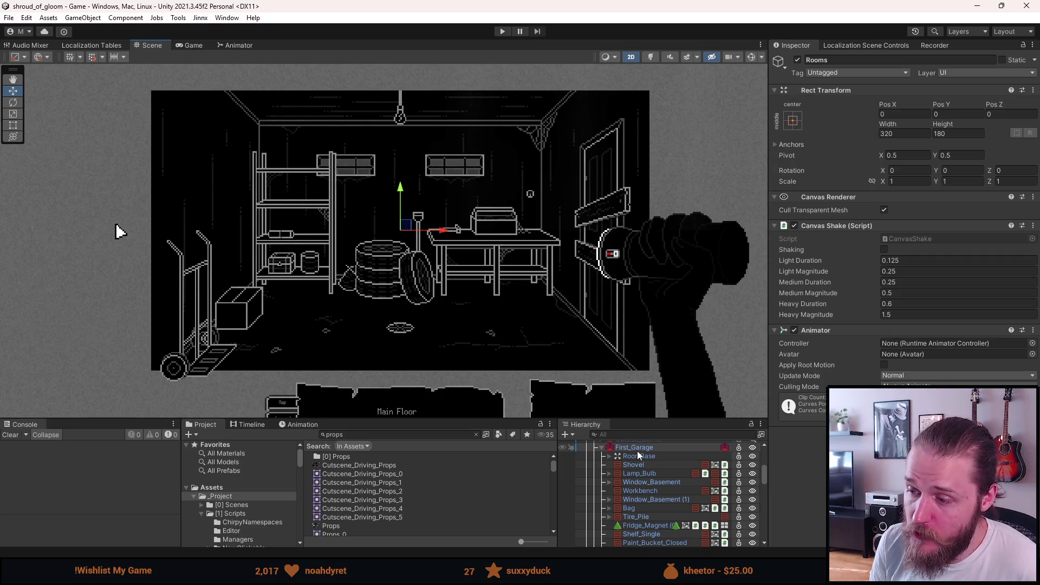
scroll(658, 529, "down", 10)
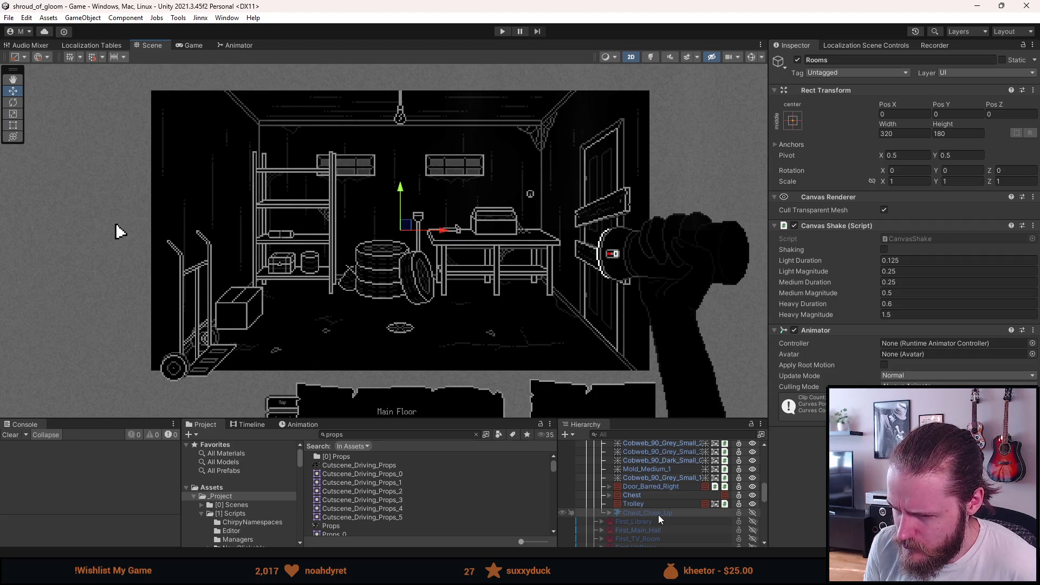
Select Chest_Close_Up, then the Chest prop to view its Props Icon script
left_click(658, 515)
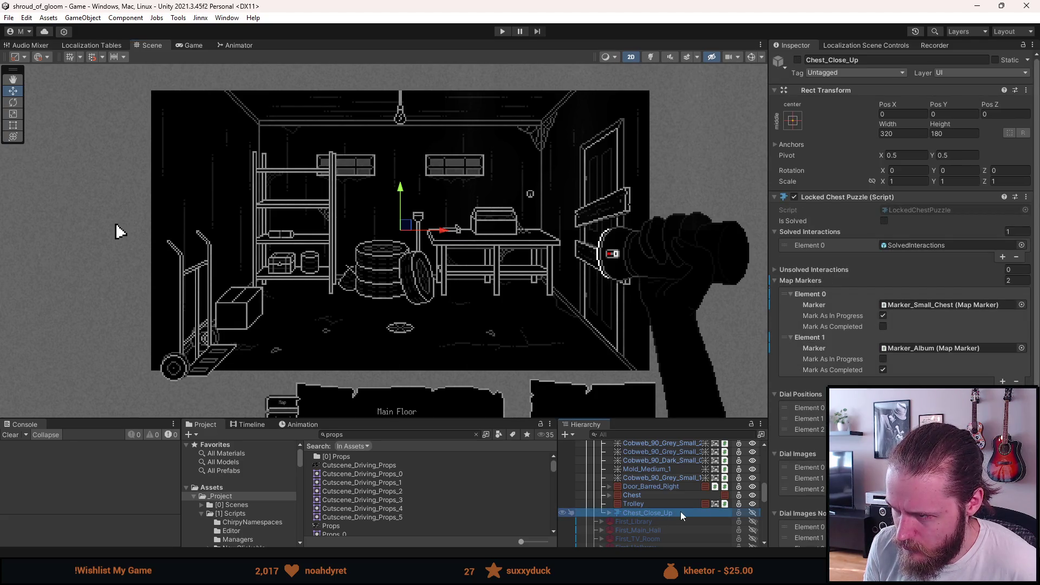
left_click(630, 495)
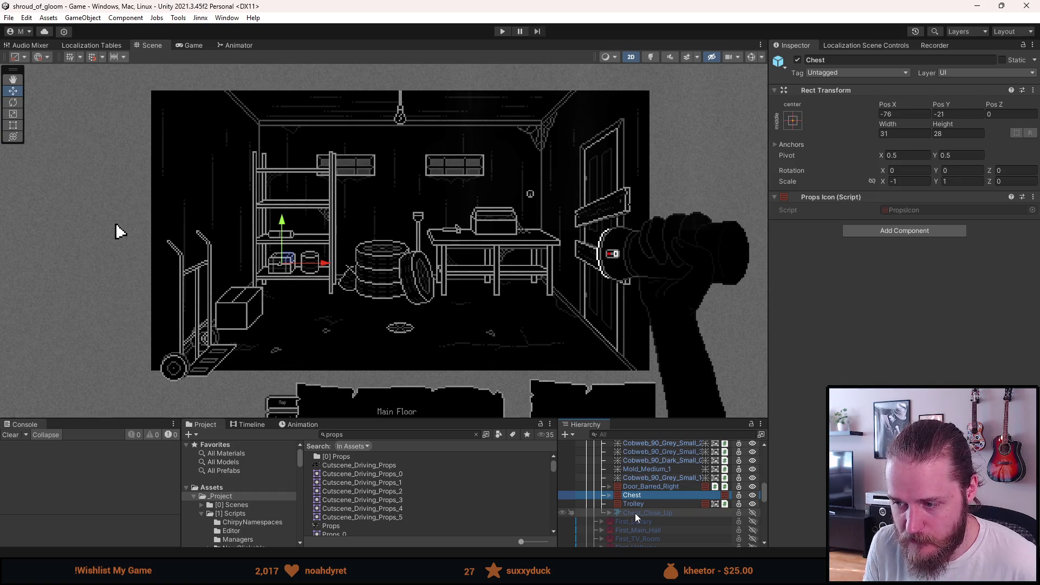
Enable Chest_Close_Up to show the locked chest close-up, then move selection to Trolley
key("a")
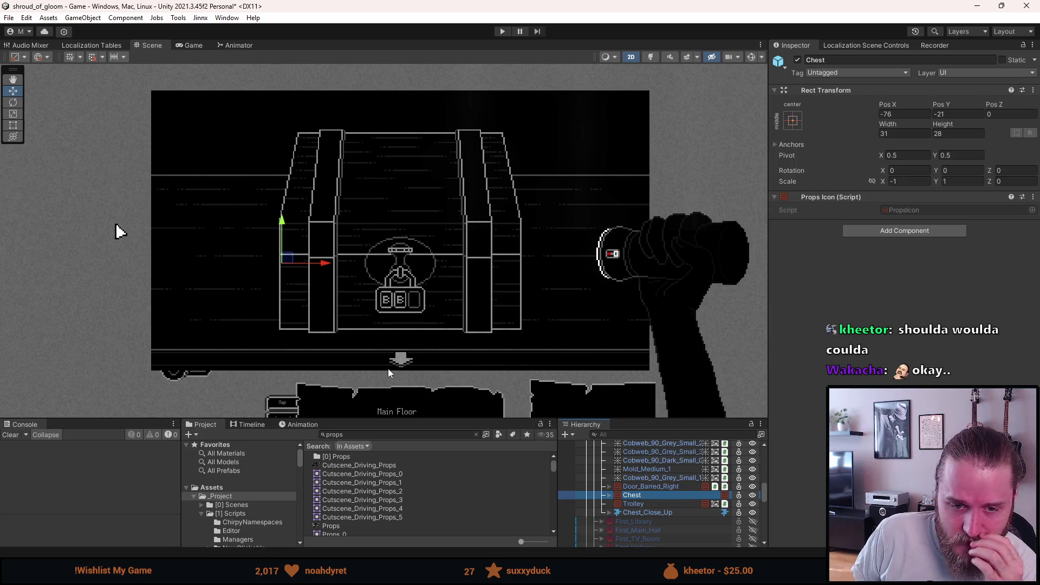
key("Down")
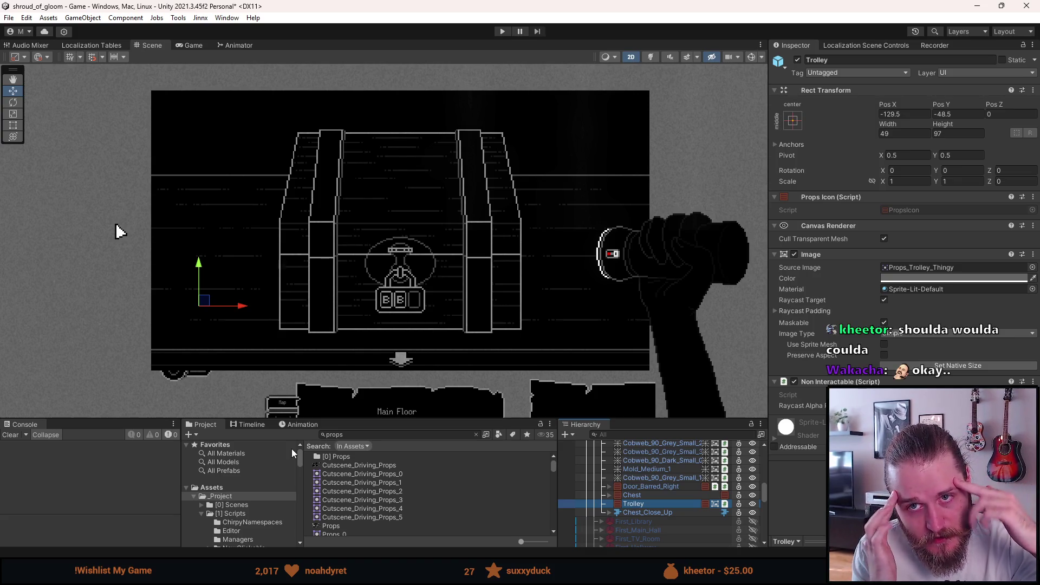
left_click(355, 435)
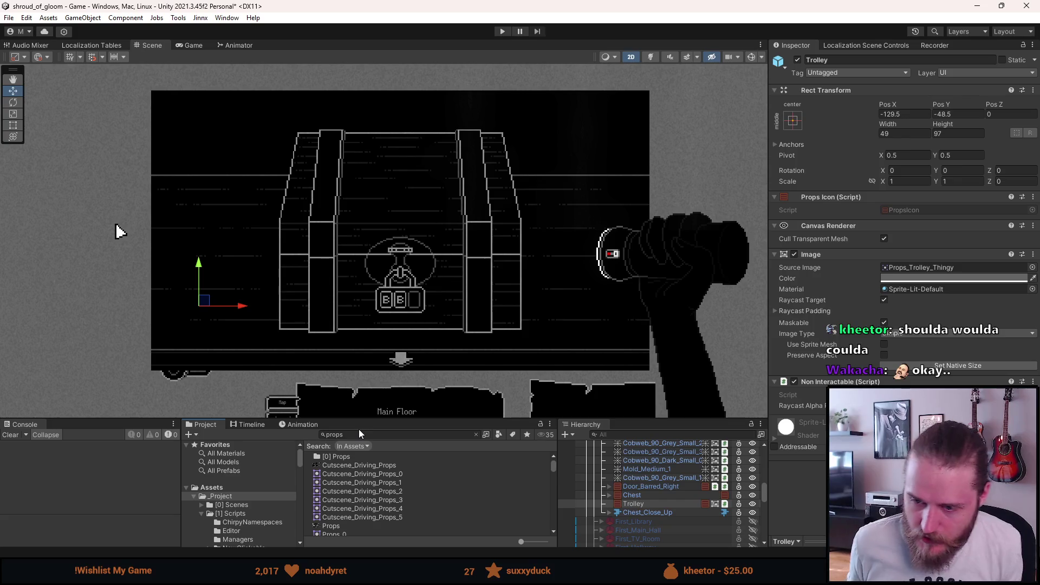
Search 'puzzle' in the Project window and open Puzzle.cs from the results in Visual Studio
type("puzzle")
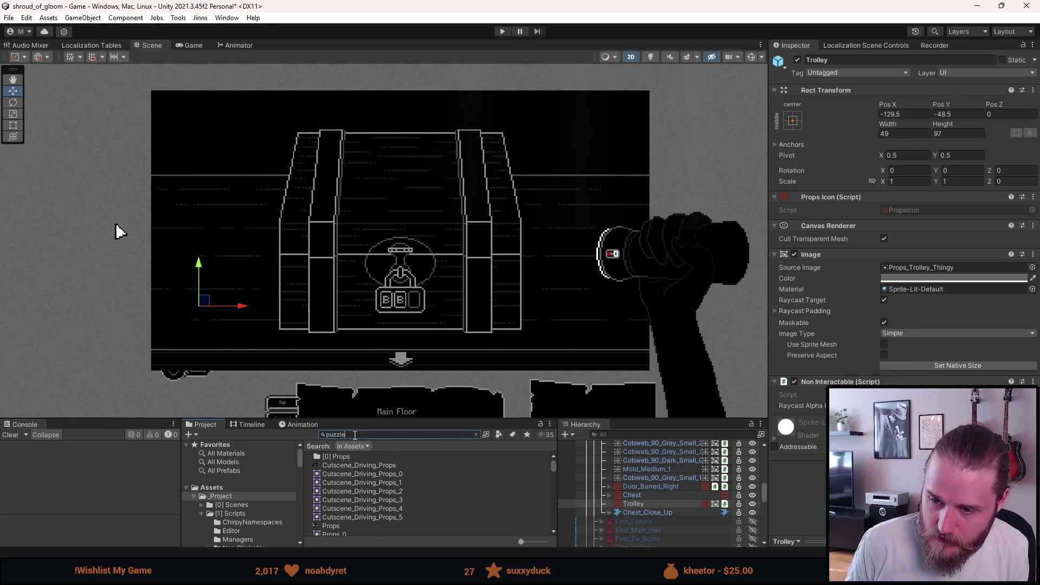
key("Down")
key("Down")
key("Down")
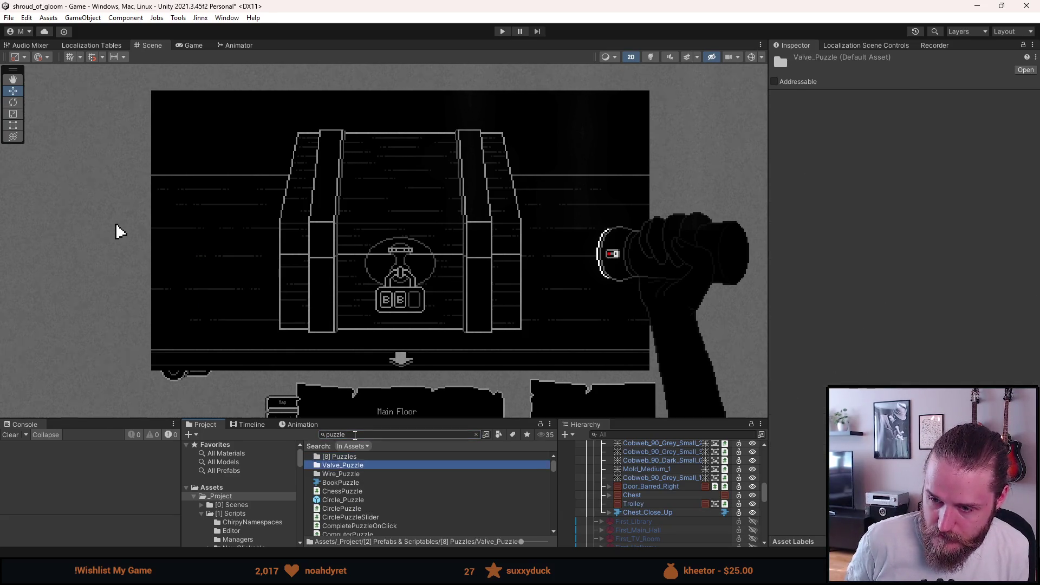
key("Down")
key("Down")
key("Down")
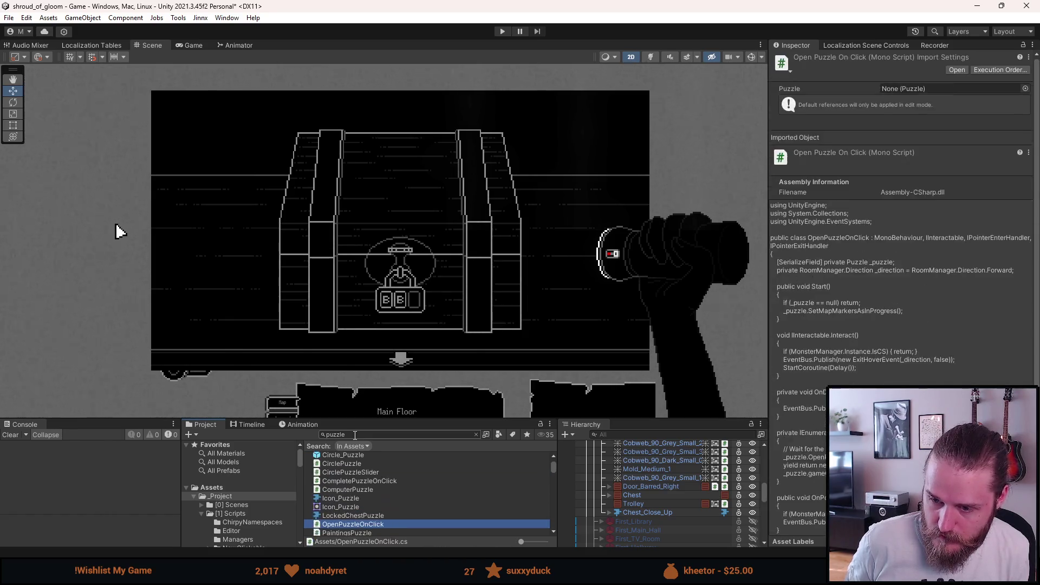
key("Up")
key("Up")
key("Up")
key("Return")
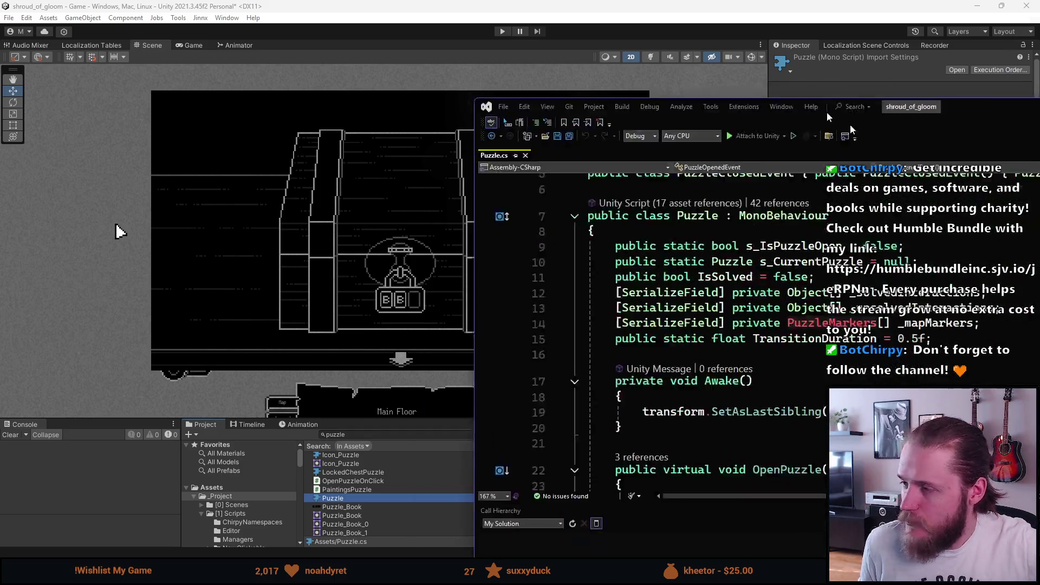
scroll(178, 284, "down", 1)
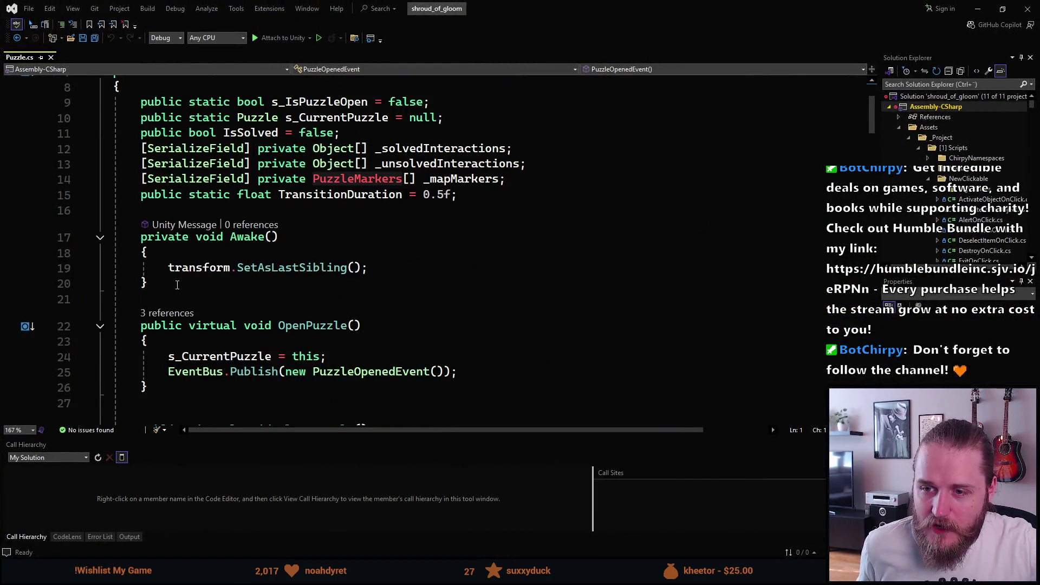
scroll(179, 271, "down", 1)
scroll(178, 258, "up", 1)
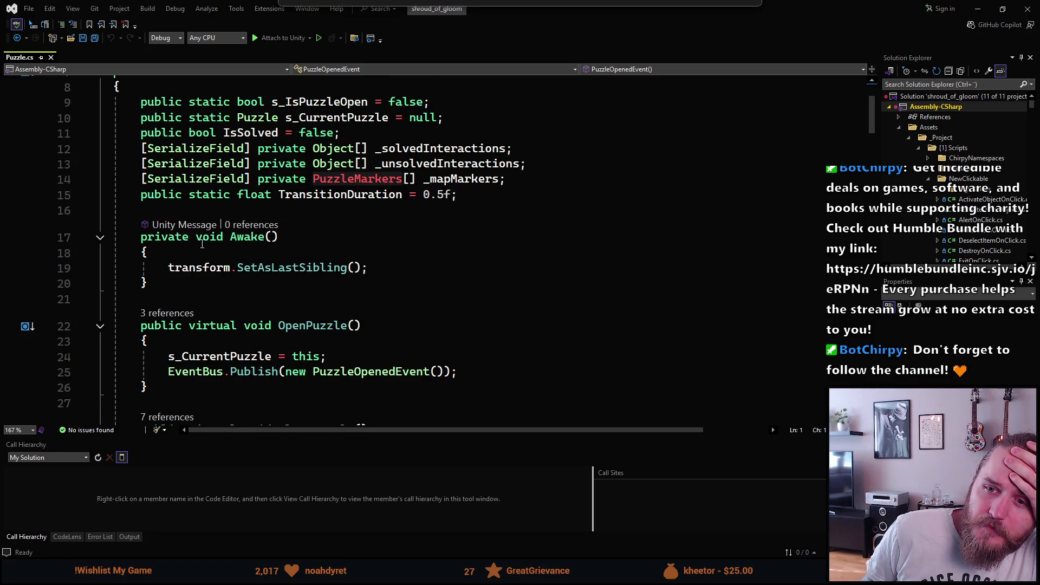
left_click_drag(140, 236, 294, 235)
left_click(295, 235)
mouse_move(266, 264)
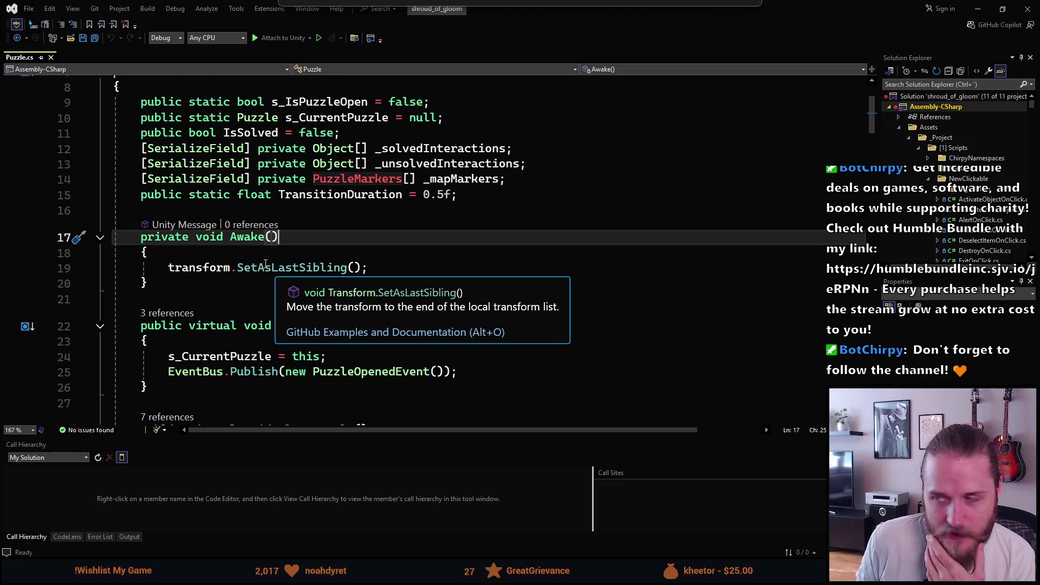
scroll(265, 264, "down", 1)
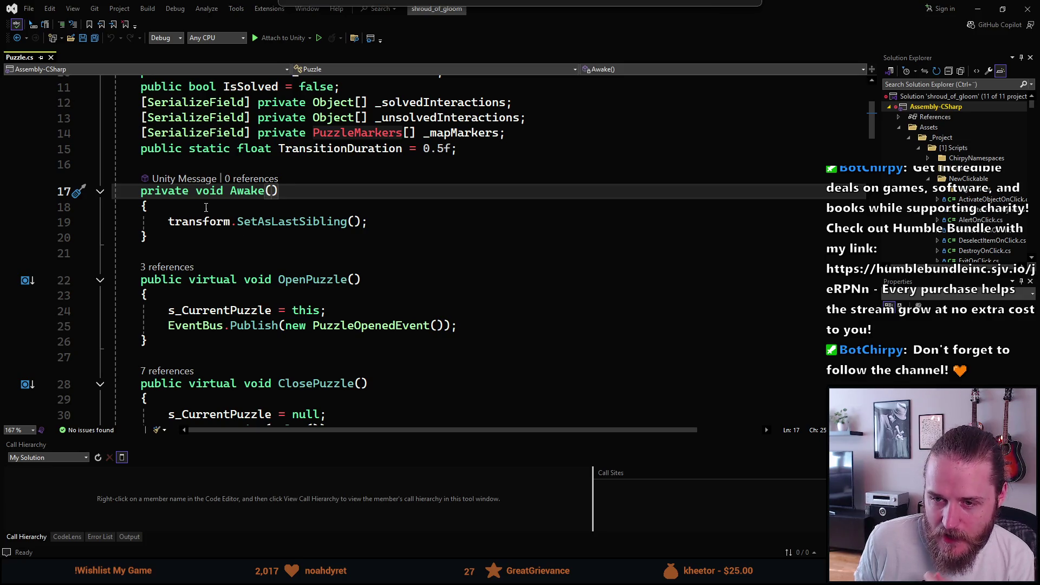
left_click(194, 191)
left_click(223, 190)
left_click(265, 191)
scroll(255, 195, "up", 4)
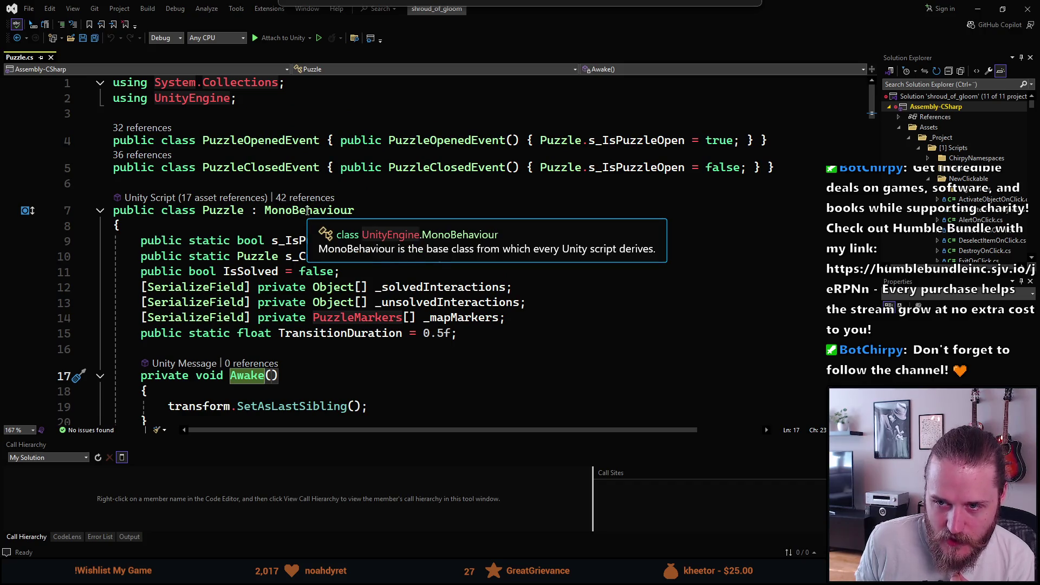
scroll(233, 277, "down", 2)
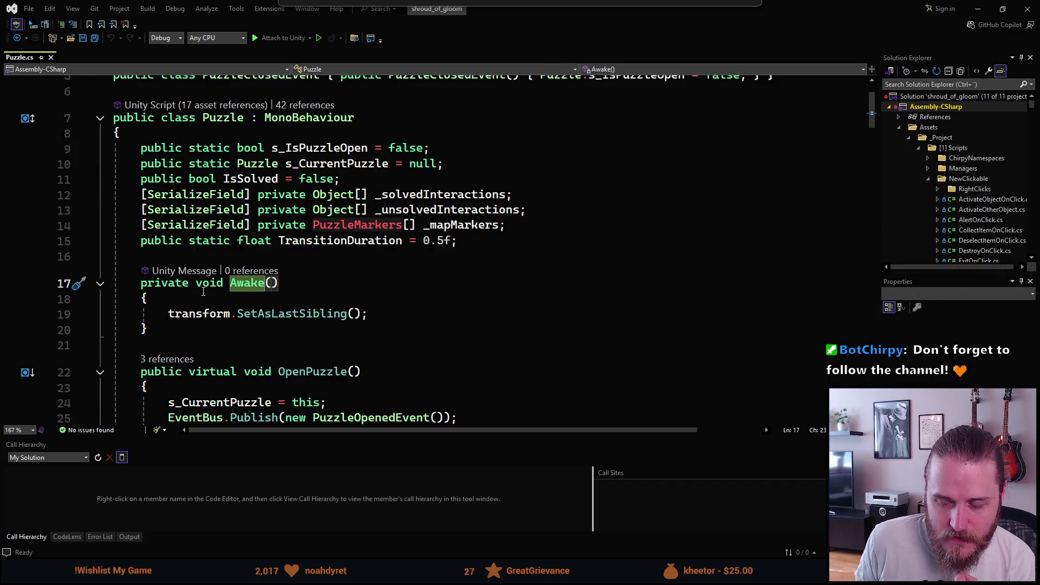
mouse_move(280, 308)
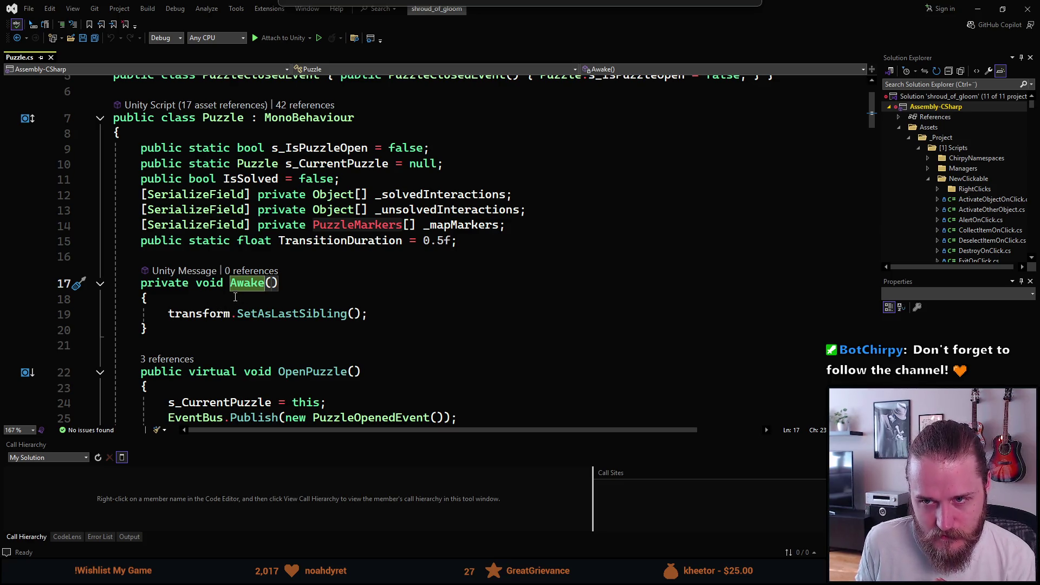
scroll(234, 297, "down", 1)
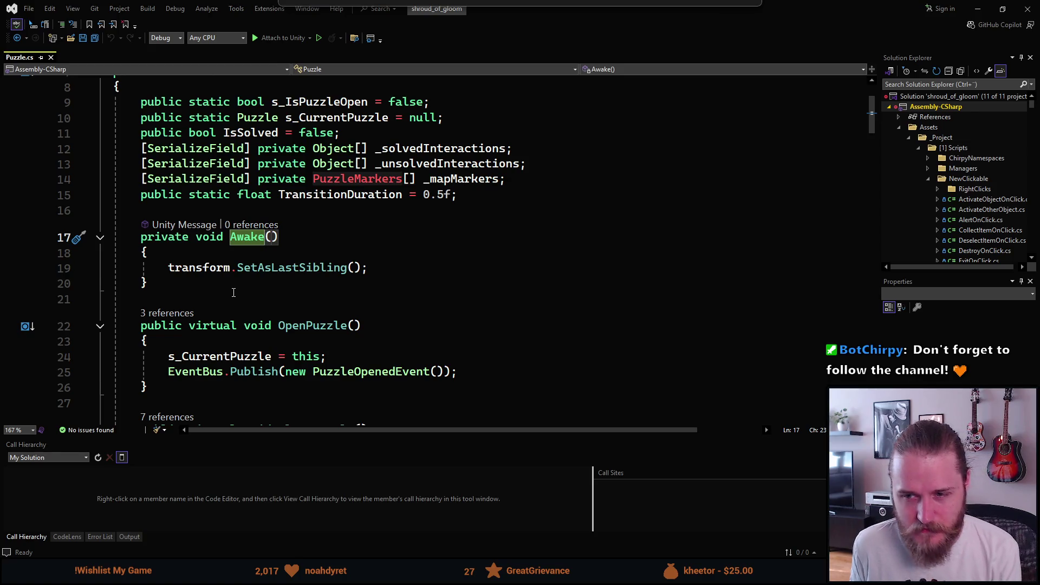
scroll(233, 291, "down", 1)
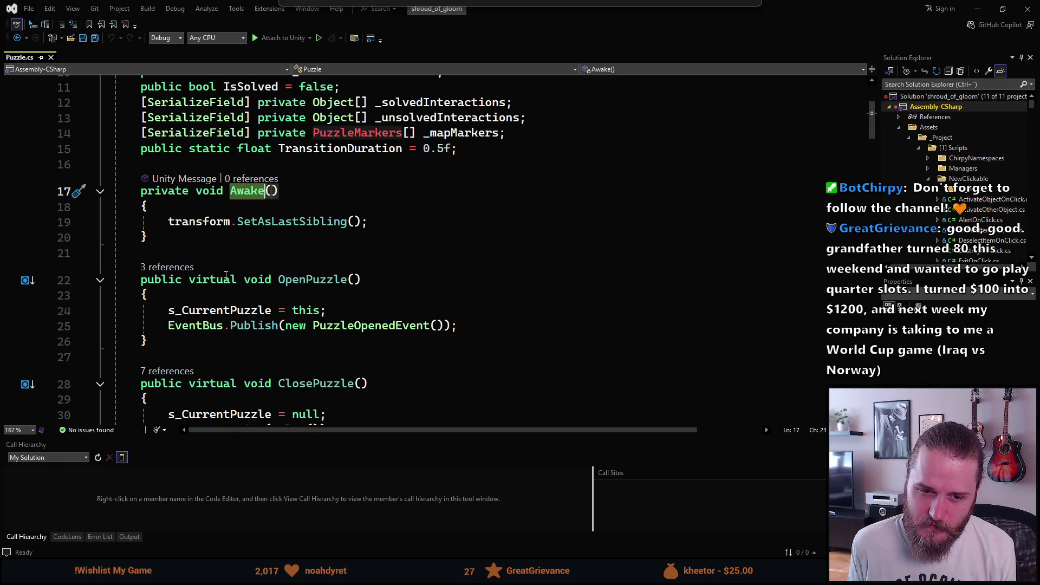
scroll(225, 274, "down", 2)
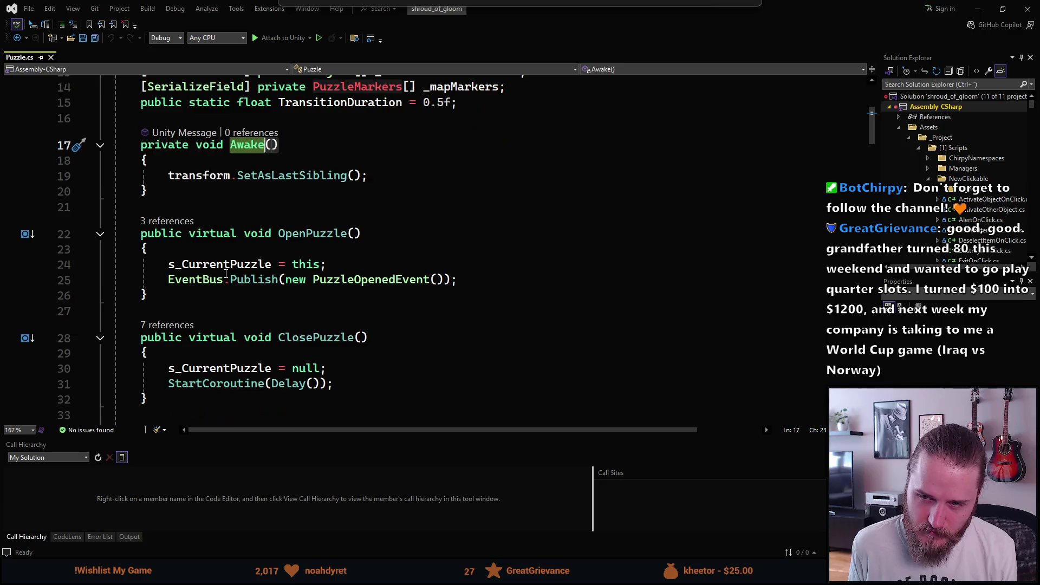
scroll(226, 273, "down", 1)
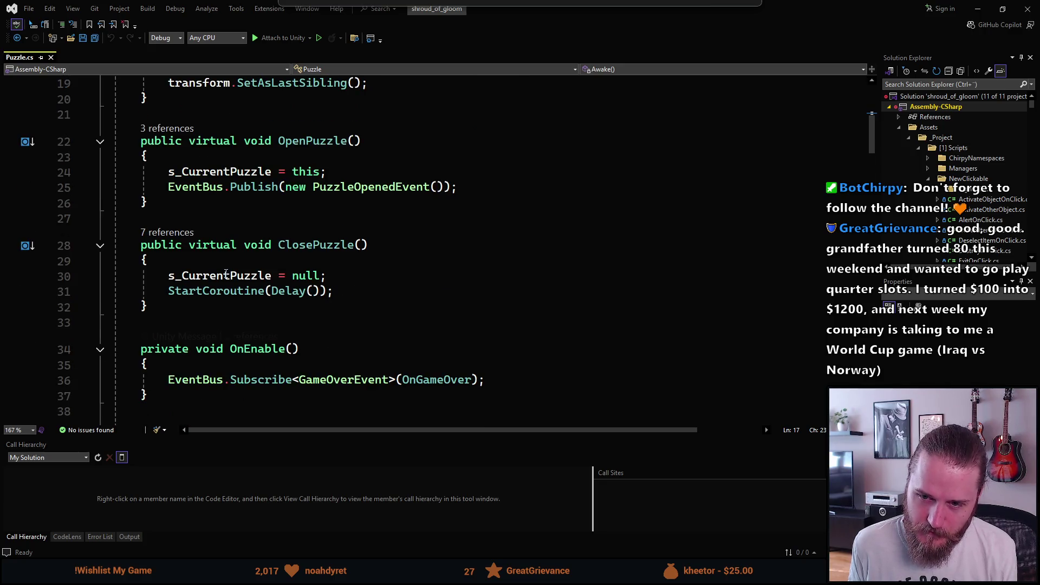
scroll(226, 274, "down", 1)
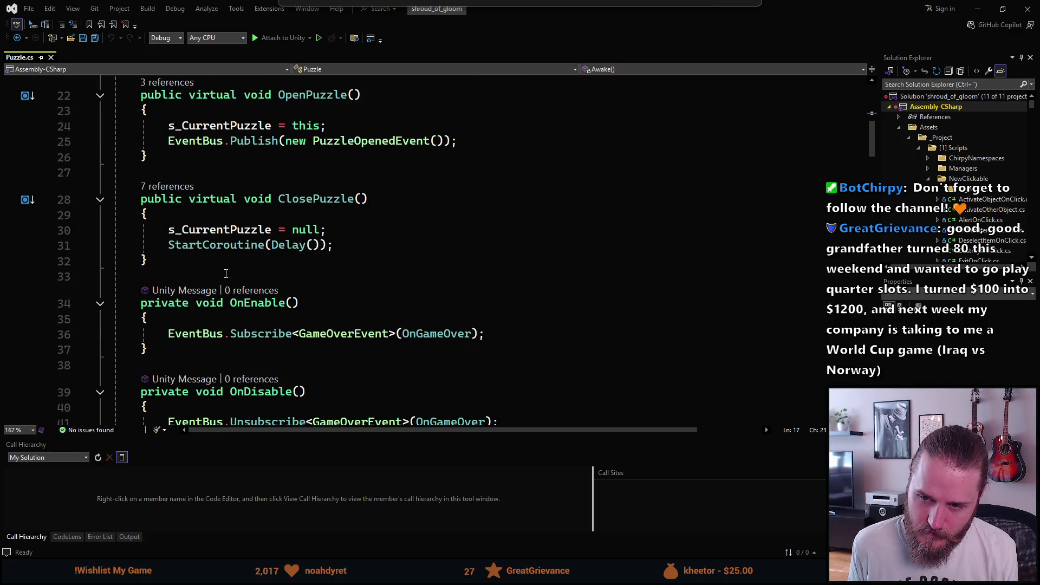
scroll(225, 274, "up", 4)
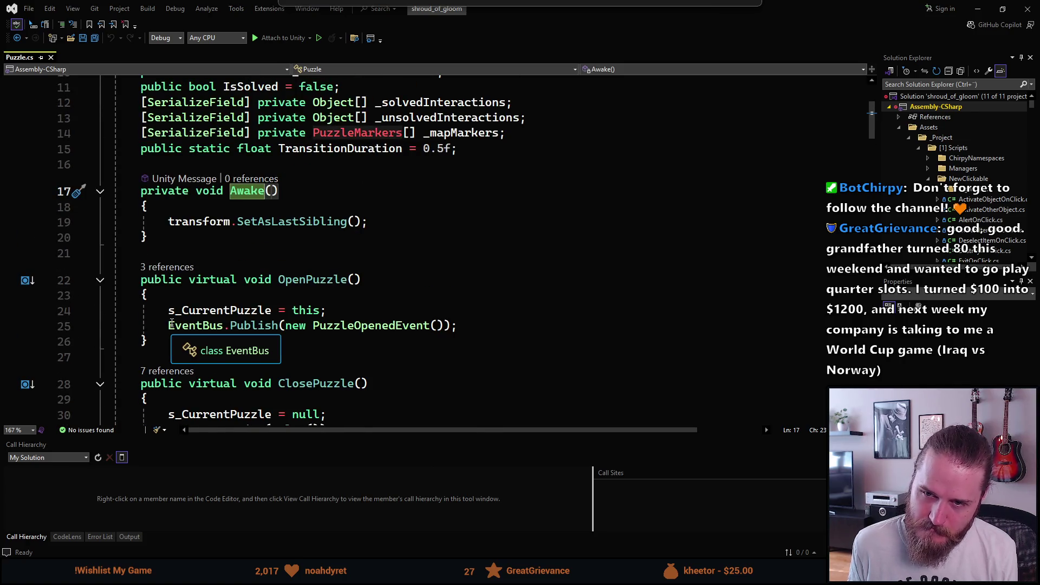
scroll(172, 324, "up", 1)
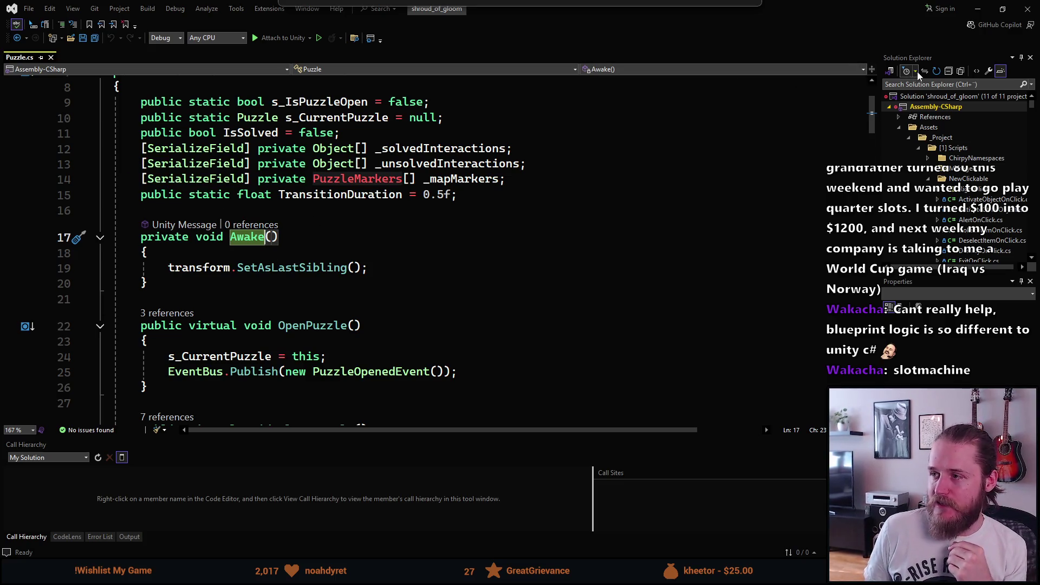
Search 'chest' in Solution Explorer to open LockedChestPuzzle.cs, then return to Puzzle.cs
left_click(915, 85)
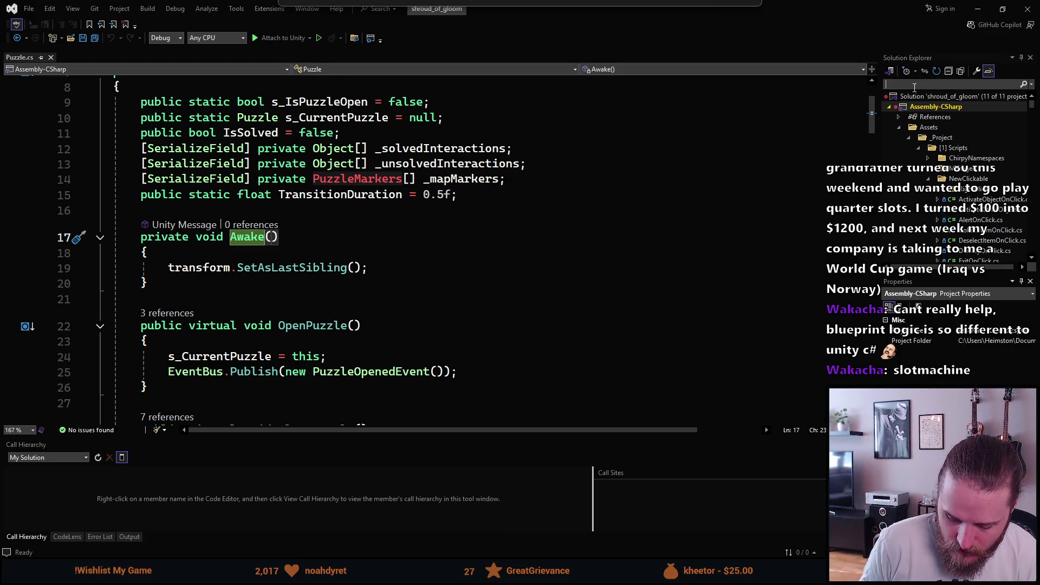
type("chest")
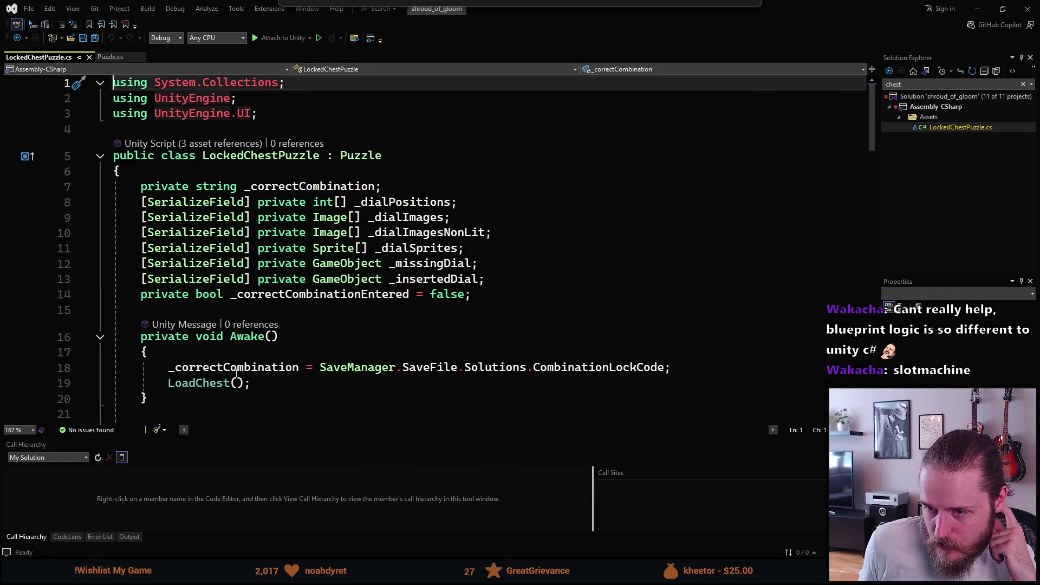
left_click(117, 58)
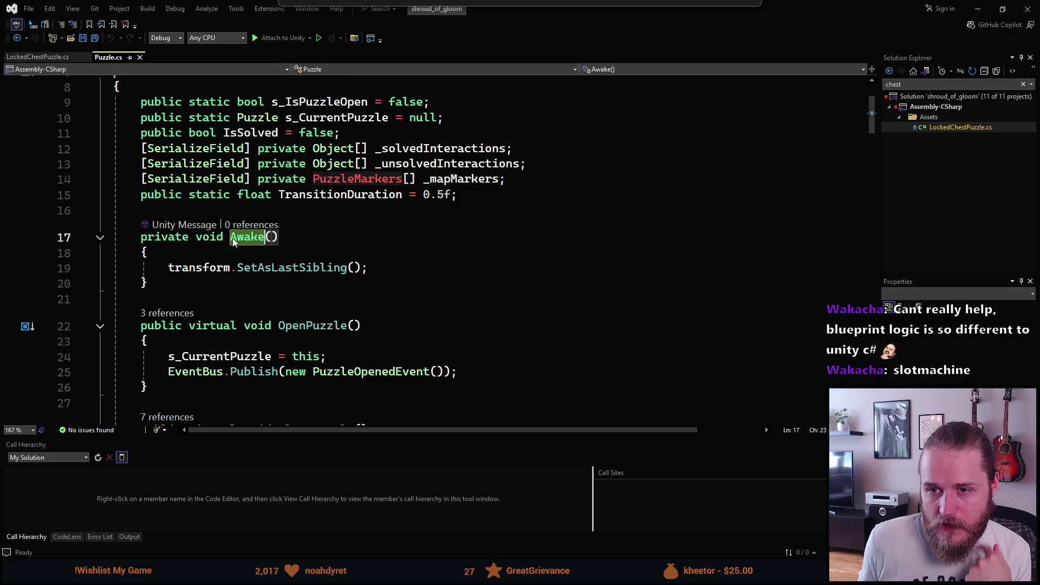
Add Debug.Log("AWAKE CALLED IN PUZZLE.CS") to Awake with the dbl snippet and save Puzzle.cs
left_click(398, 268)
key("Return")
type("sdb")
key("BackSpace")
key("BackSpace")
key("BackSpace")
type("dbl")
key("Tab")
type("AWAKE CALLED IN P")
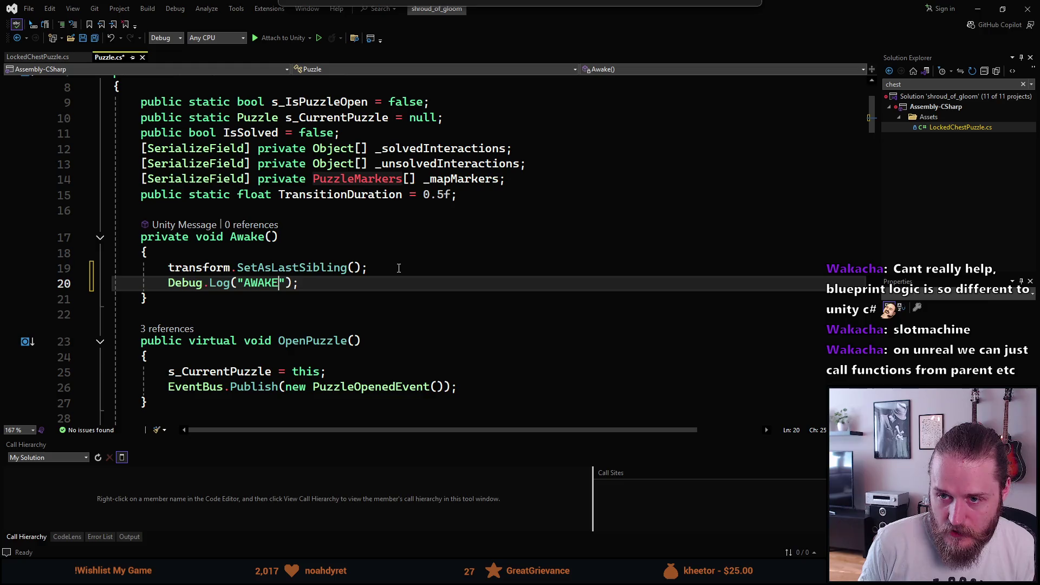
type("UZZLE.CS")
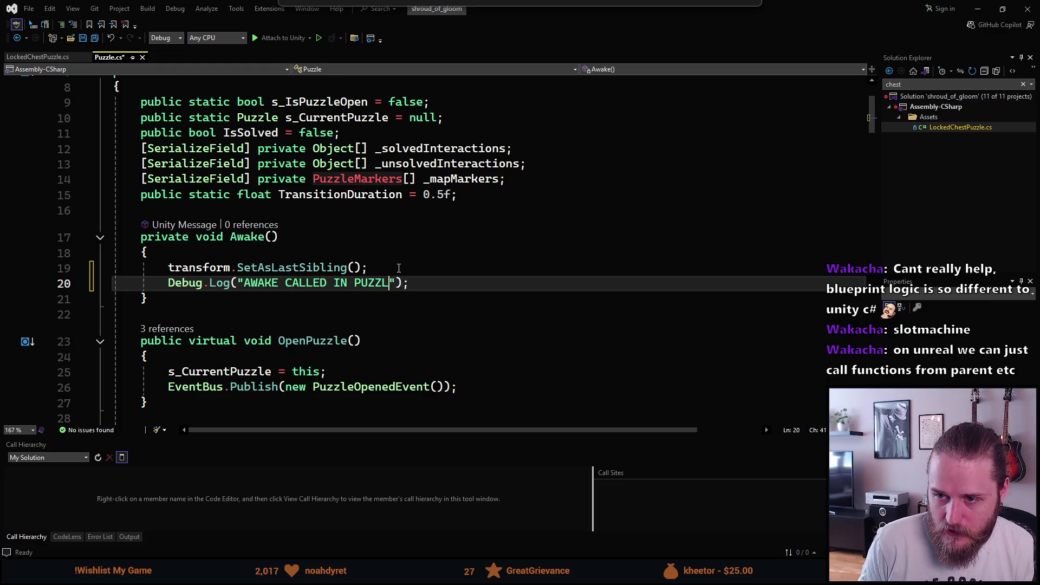
key("ctrl+s")
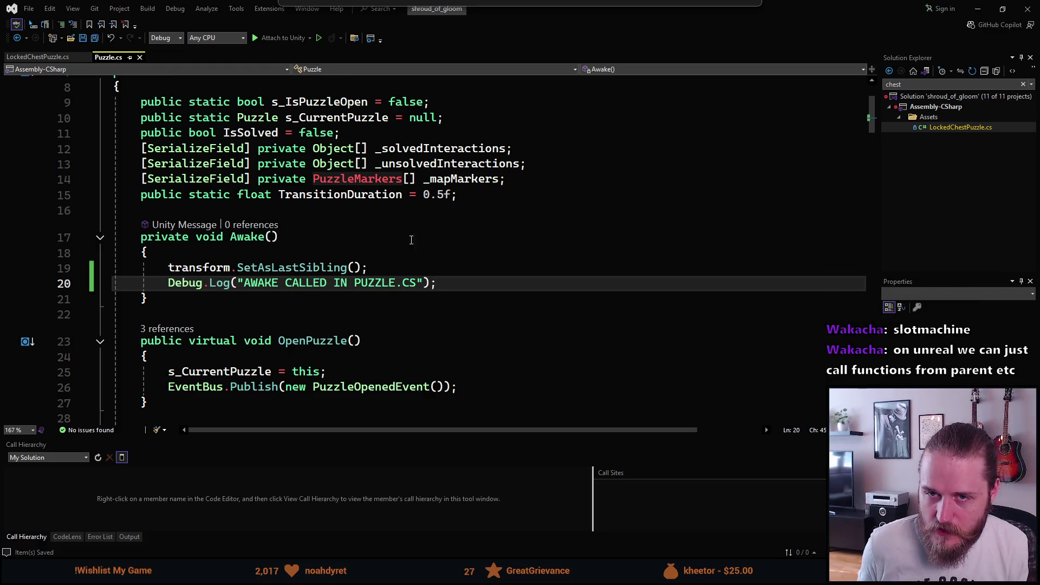
key("alt+Tab")
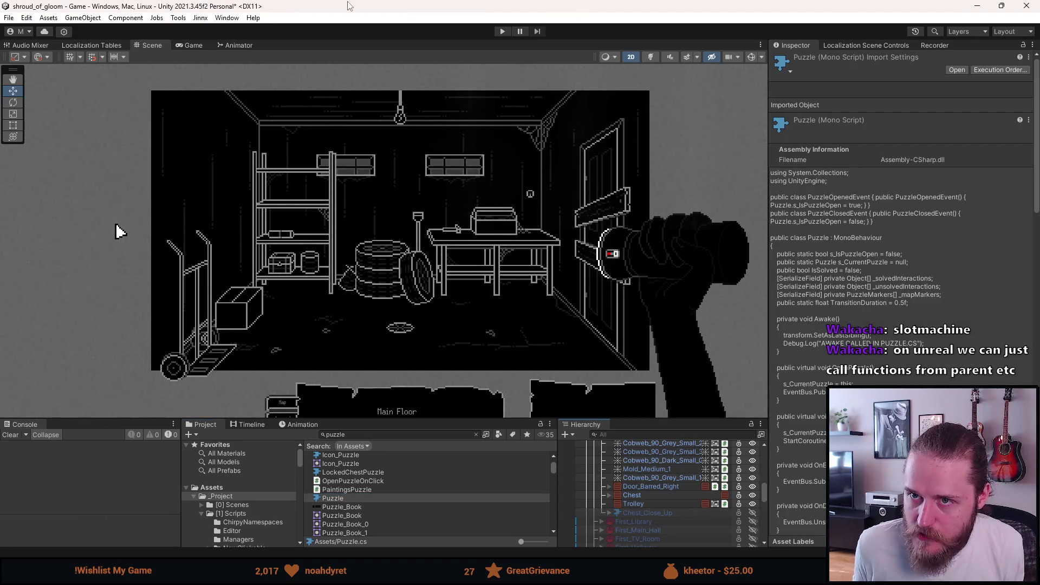
Play the game, open the locked chest close-up, then pause and stop play mode
left_click(502, 31)
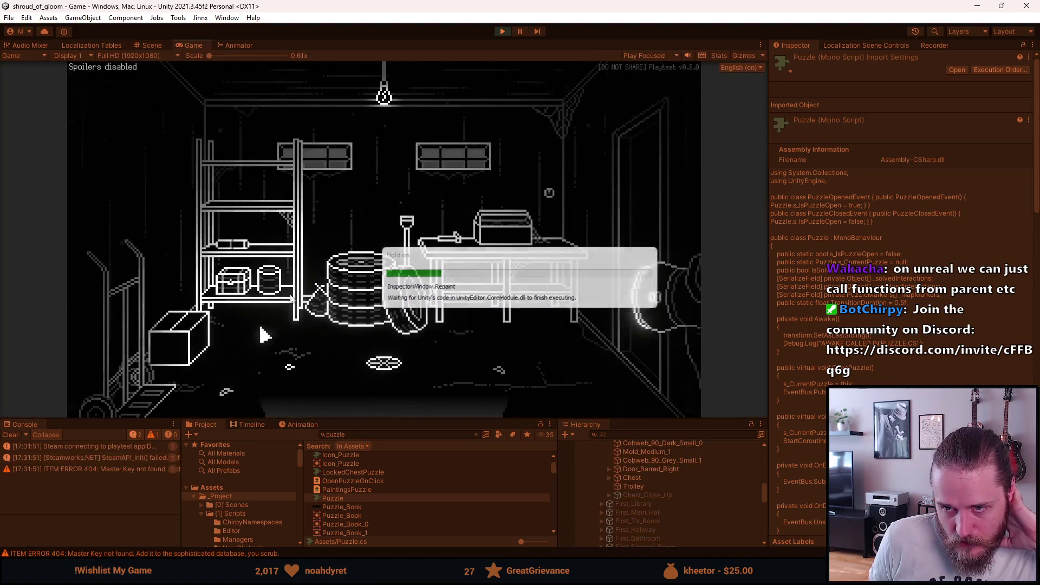
left_click(226, 281)
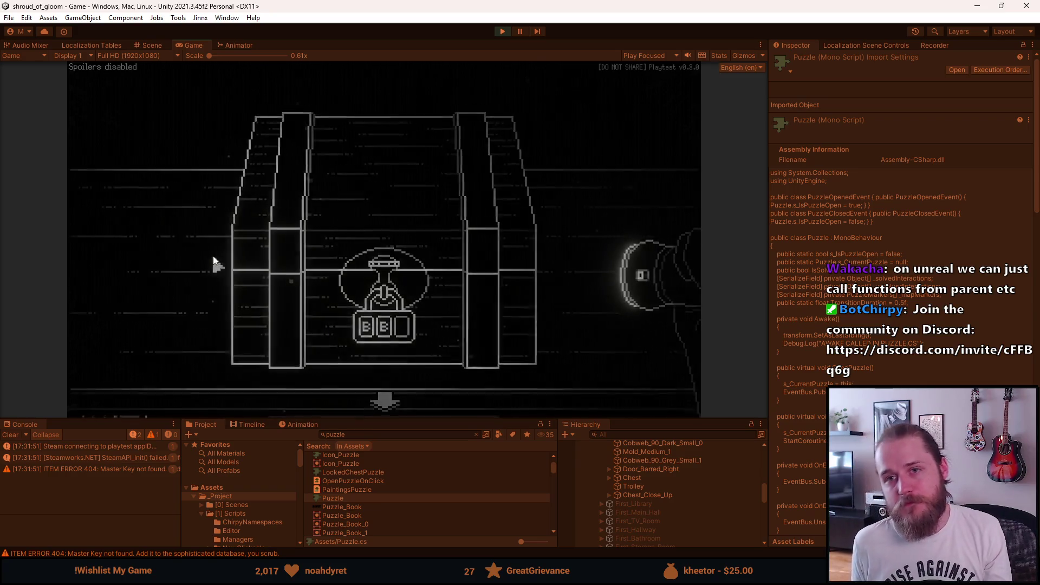
key("Escape")
key("Escape")
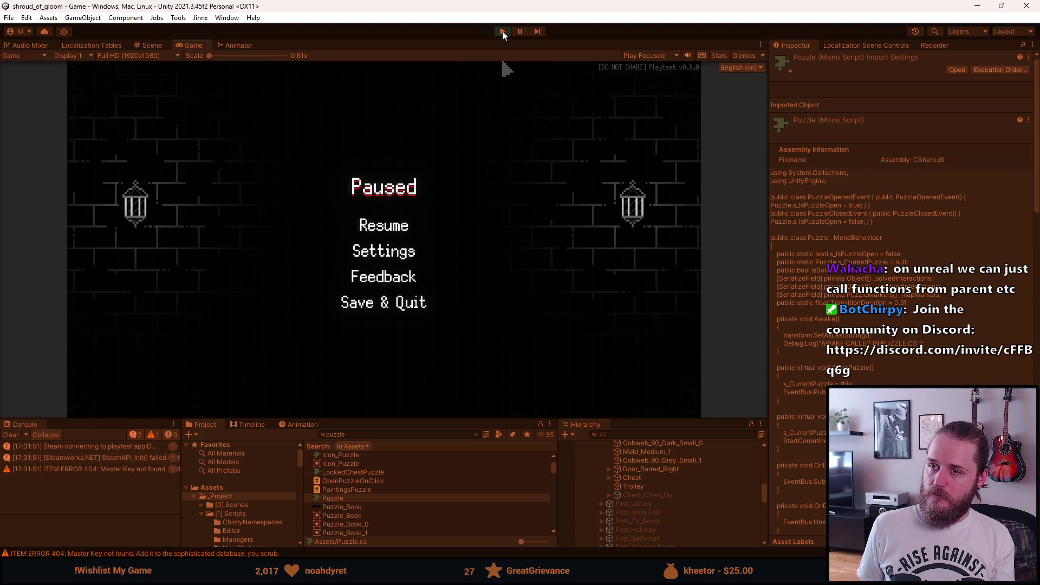
left_click(502, 31)
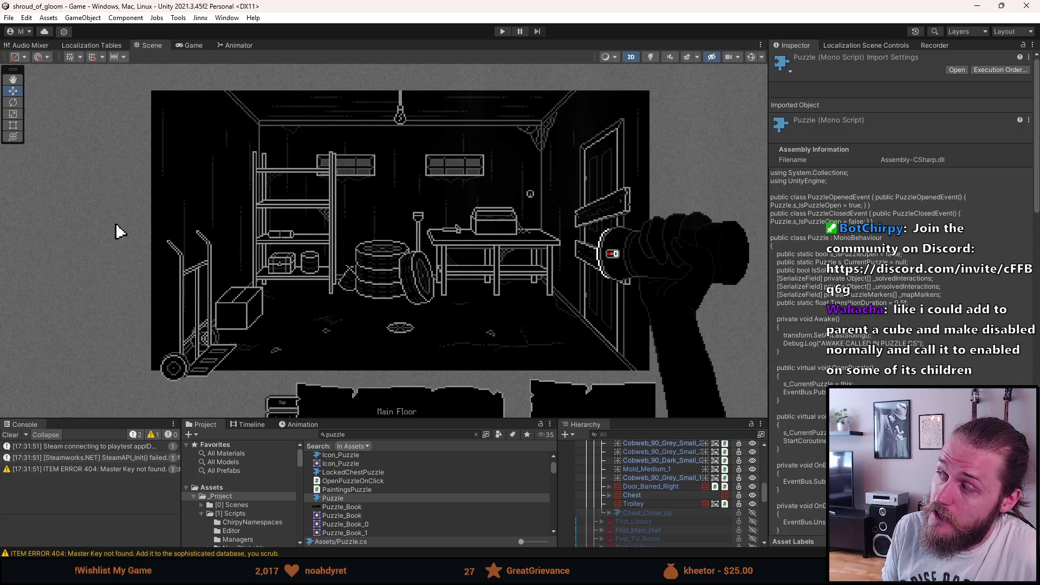
left_click(957, 70)
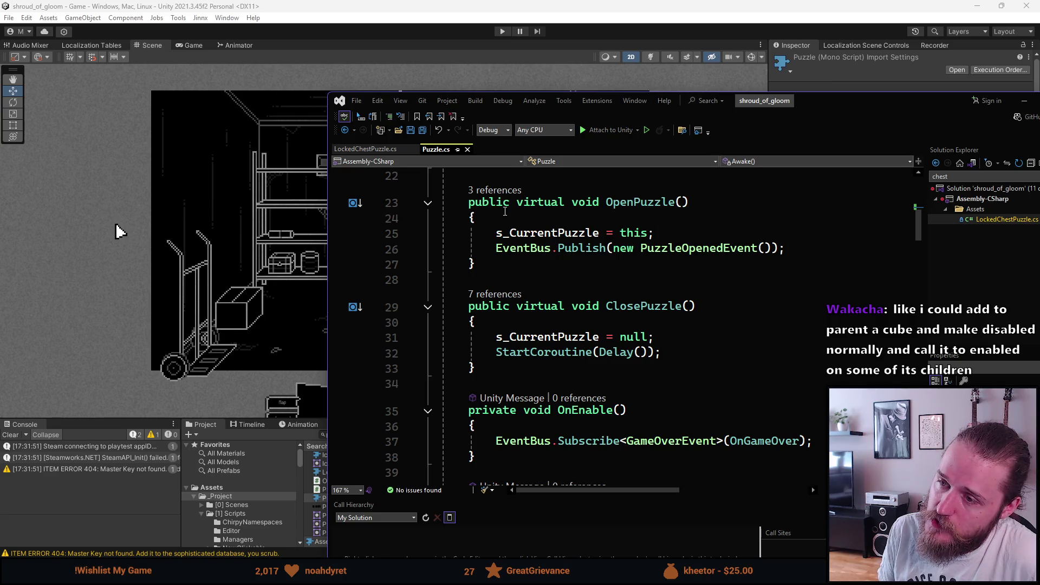
Look over OpenPuzzle, then delete the AWAKE CALLED IN PUZZLE.CS Debug.Log line from Awake
left_click(520, 248)
left_click(698, 248)
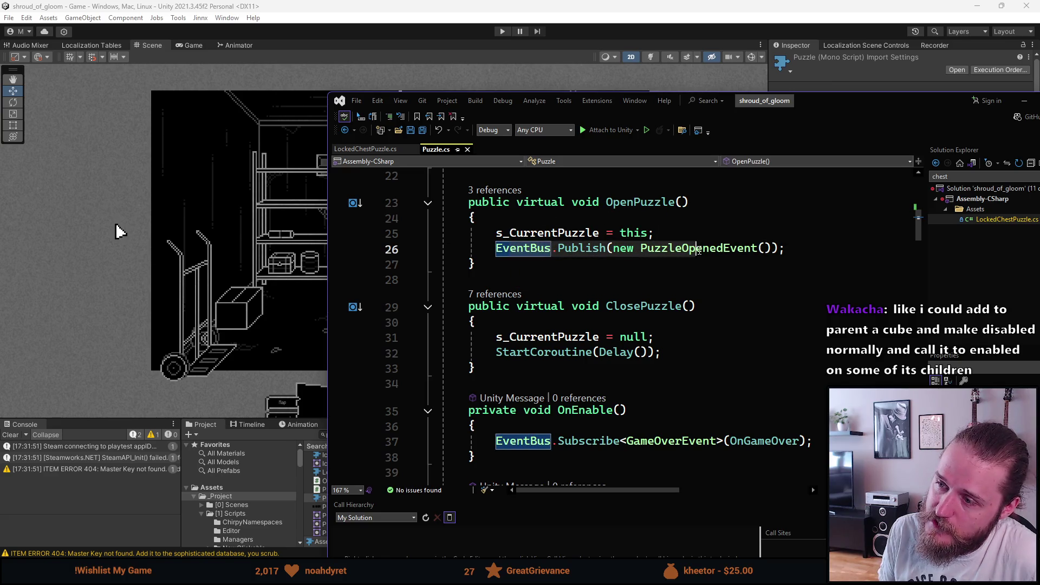
left_click(632, 267)
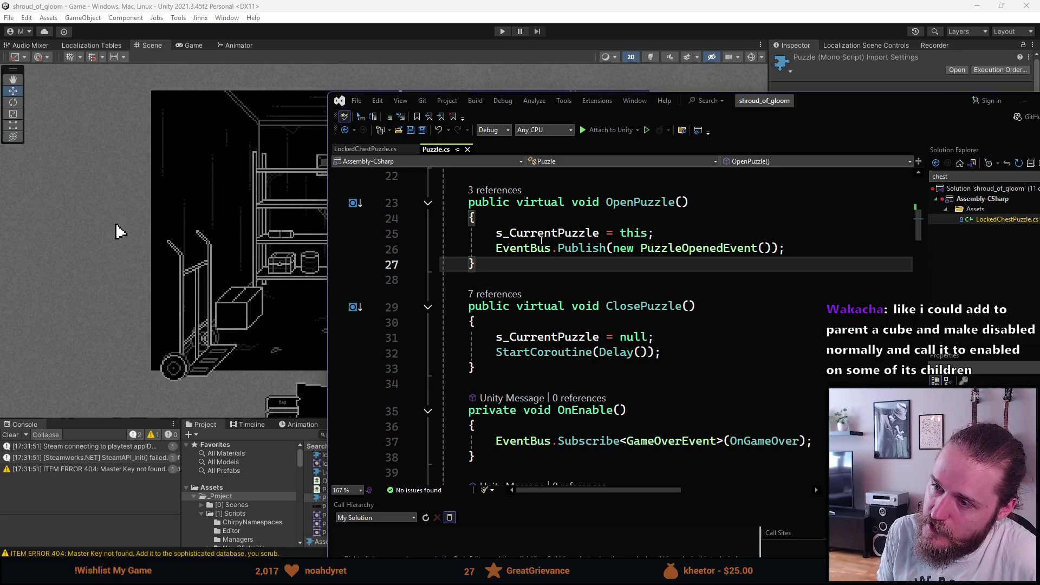
mouse_move(545, 234)
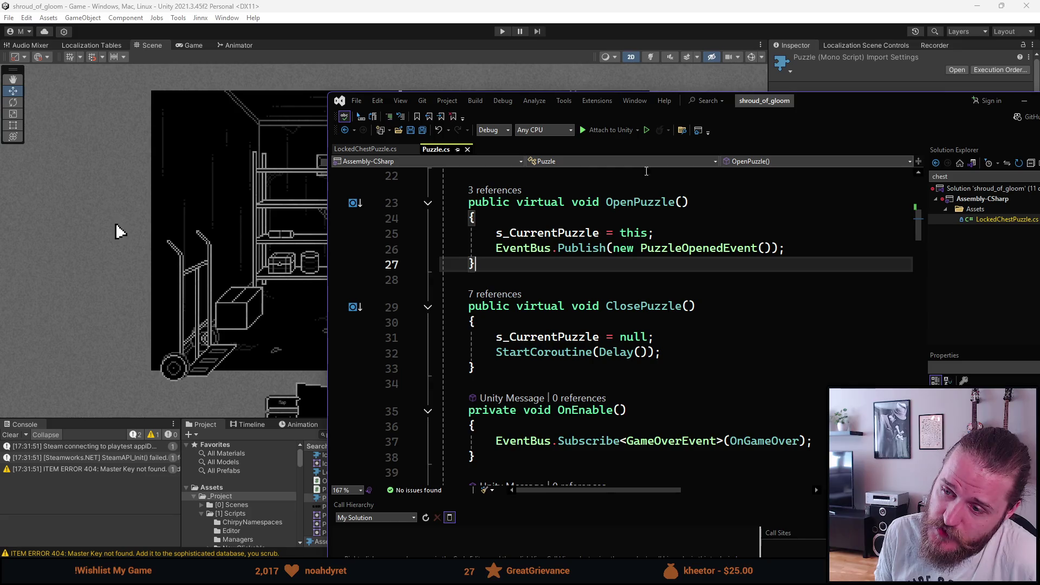
scroll(687, 268, "up", 2)
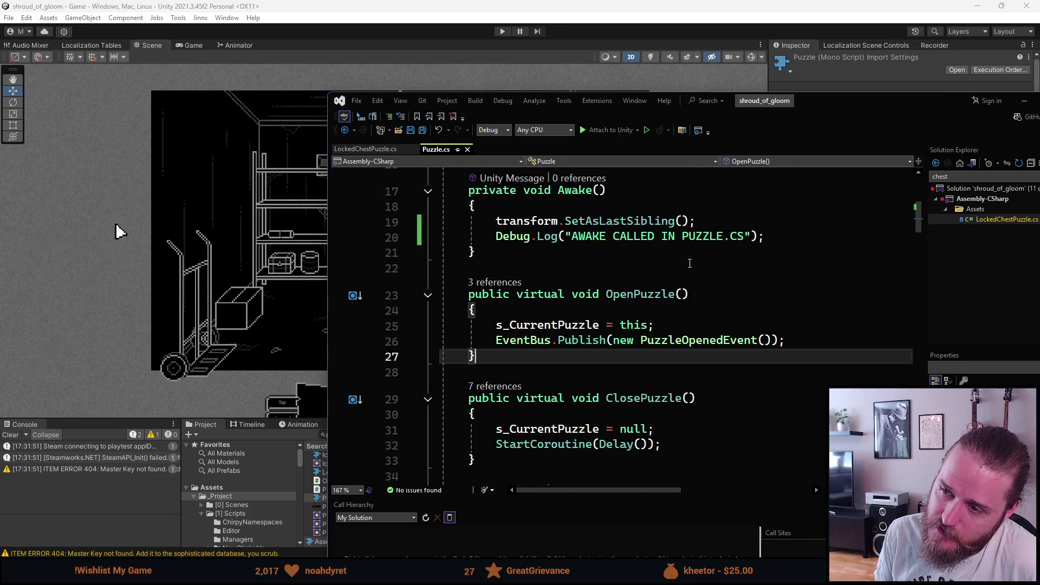
left_click(574, 241)
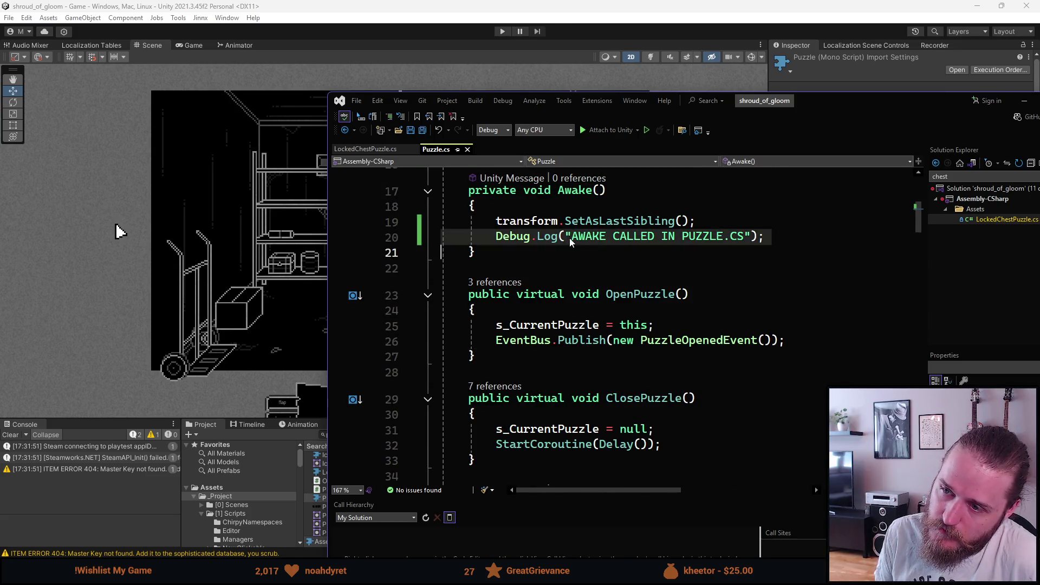
key("Delete")
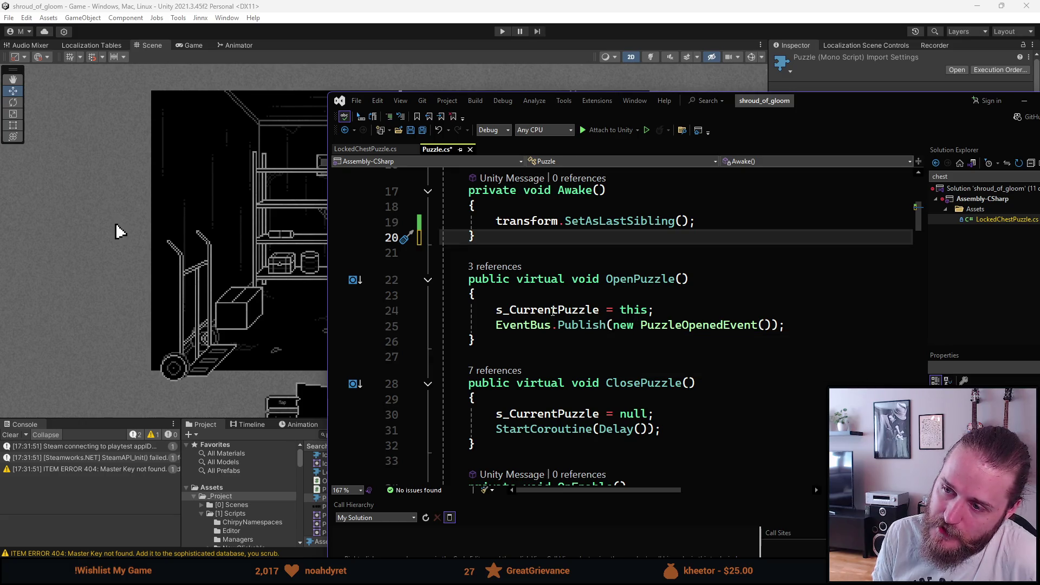
Compare LockedChestPuzzle.cs with Puzzle.cs's OpenPuzzle code, then clear Unity's Console
left_click(596, 311)
left_click(584, 347)
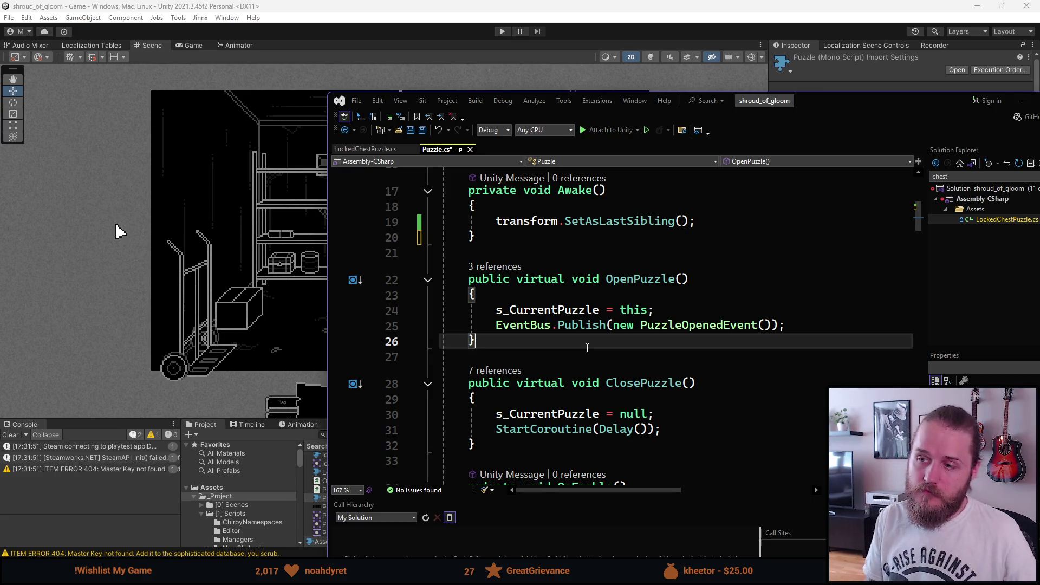
scroll(587, 348, "up", 1)
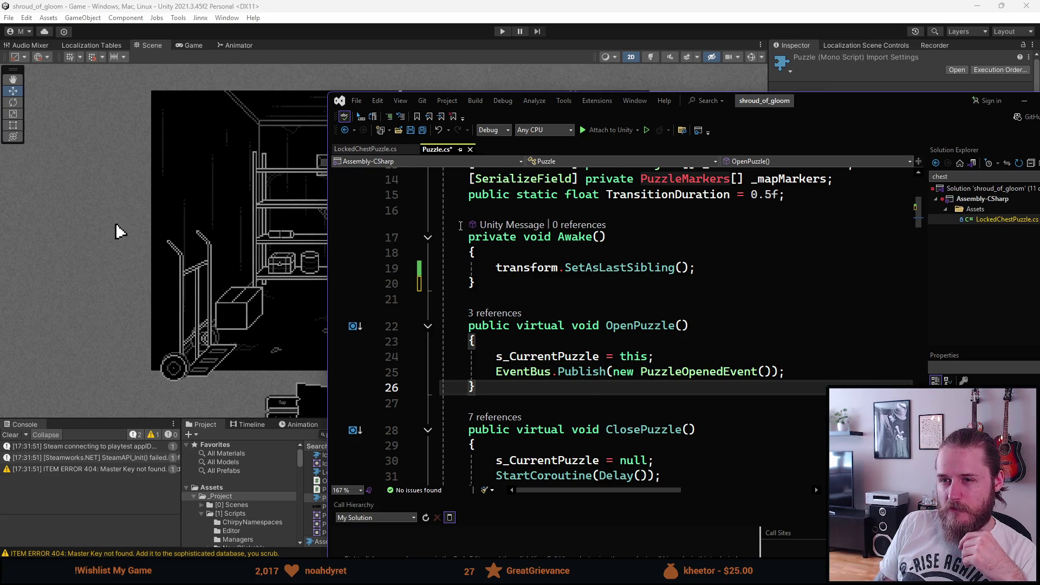
left_click(368, 154)
scroll(509, 399, "down", 1)
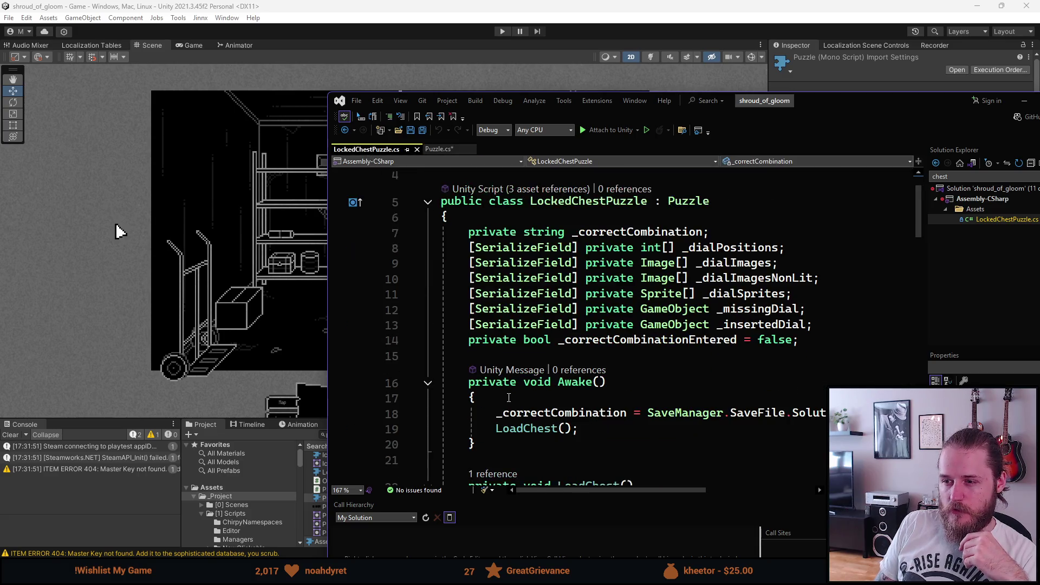
left_click(437, 149)
scroll(504, 301, "up", 1)
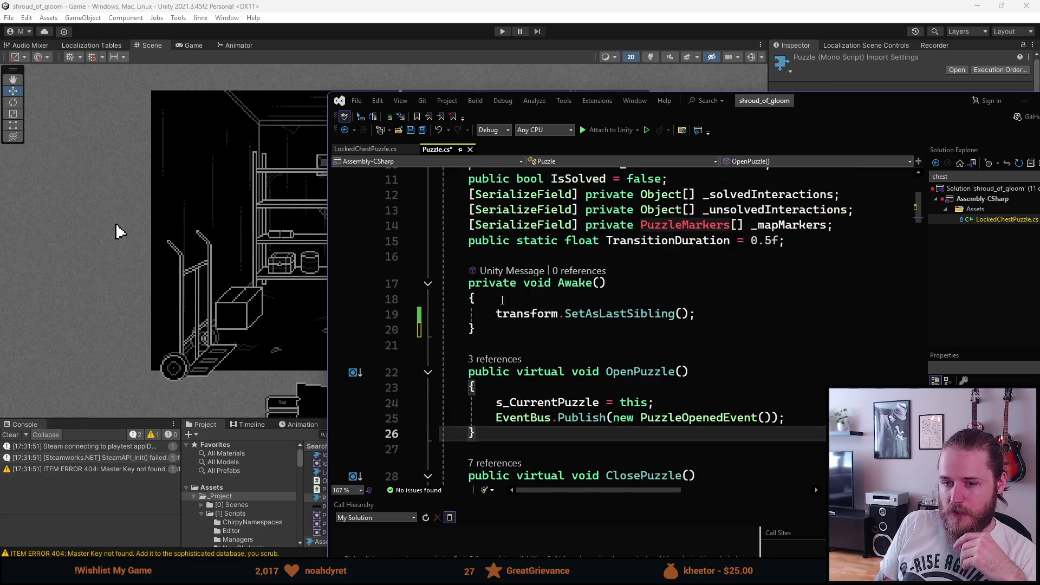
left_click(10, 435)
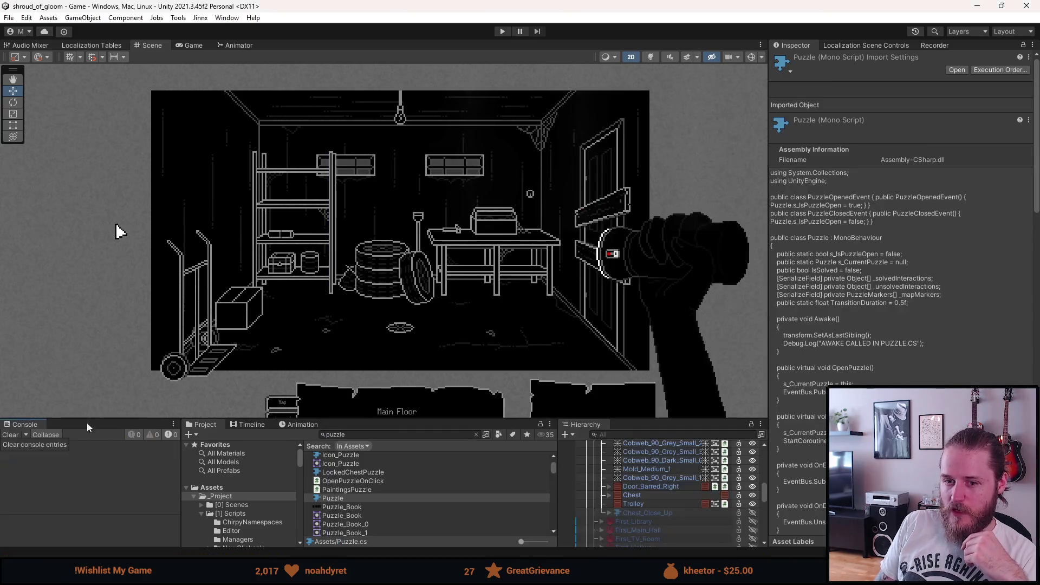
Change Awake from private to public virtual in Puzzle.cs, save, and return to Unity
key("alt+Tab")
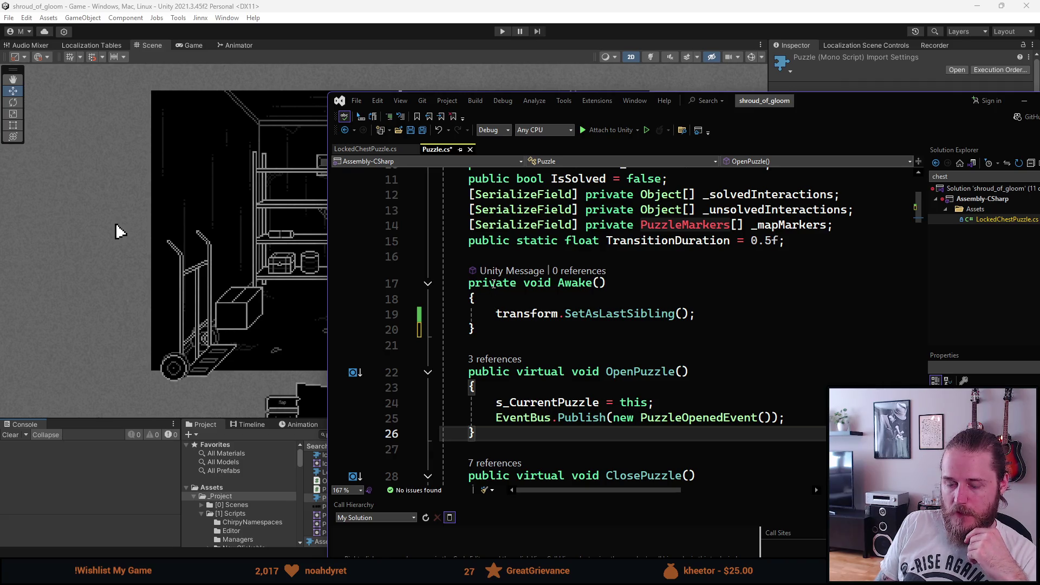
double_click(493, 283)
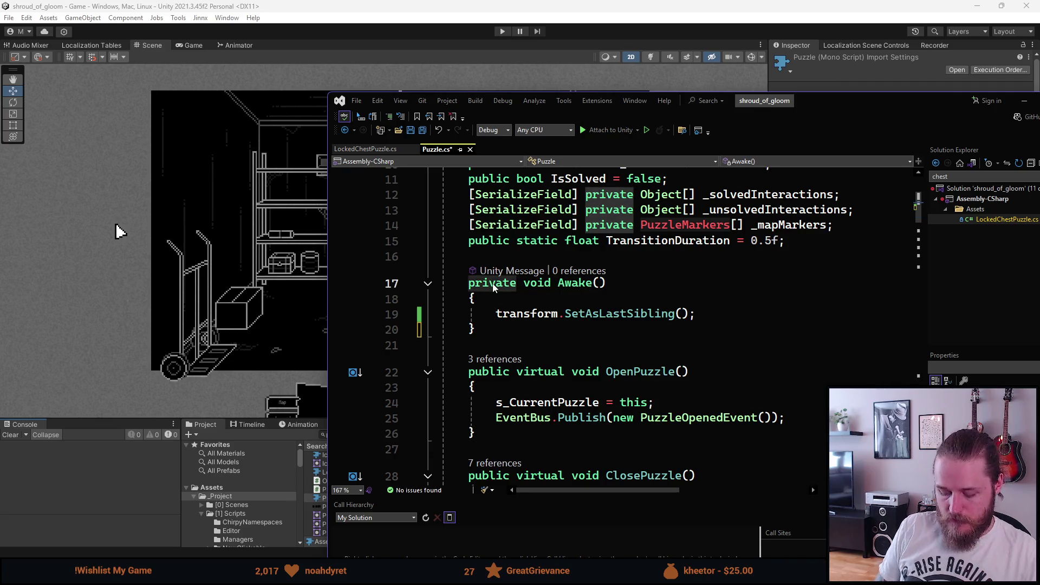
type("public vir")
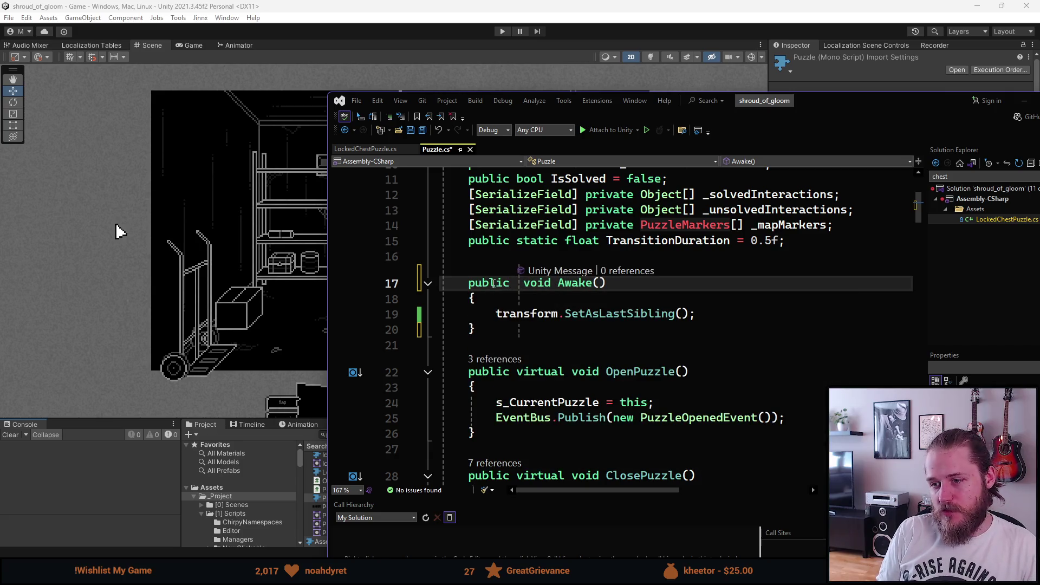
type("tual")
key("ctrl+s")
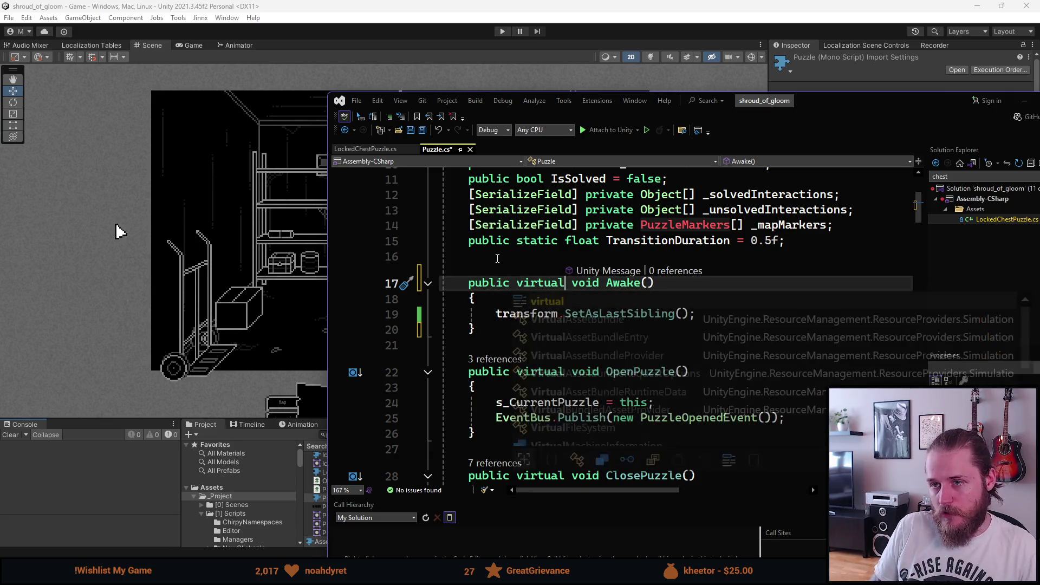
left_click(118, 231)
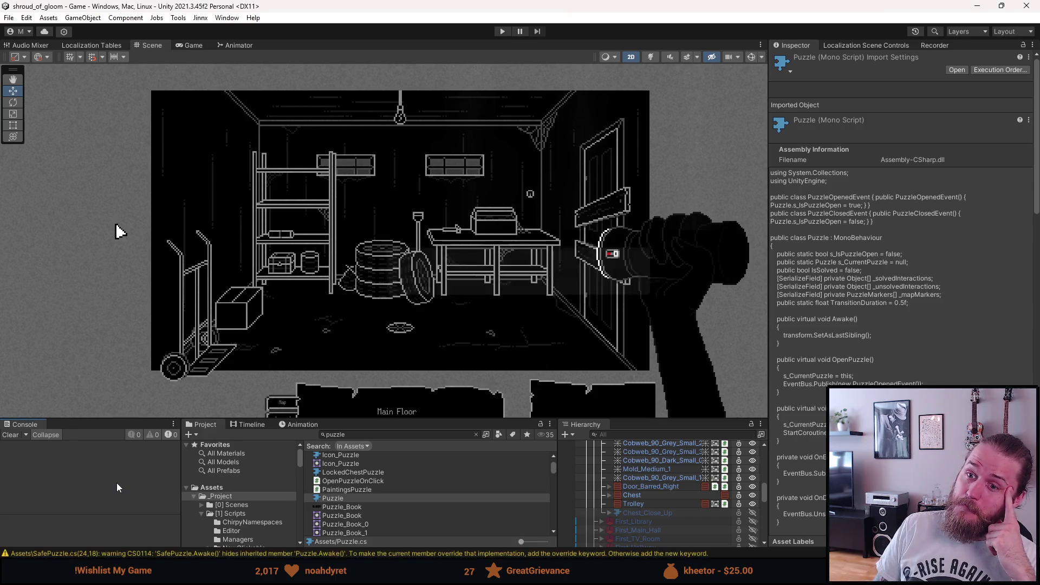
Read the CS0114 Awake-hiding warnings in the Console and drag the bottom panels down to enlarge the Scene view
left_click(118, 486)
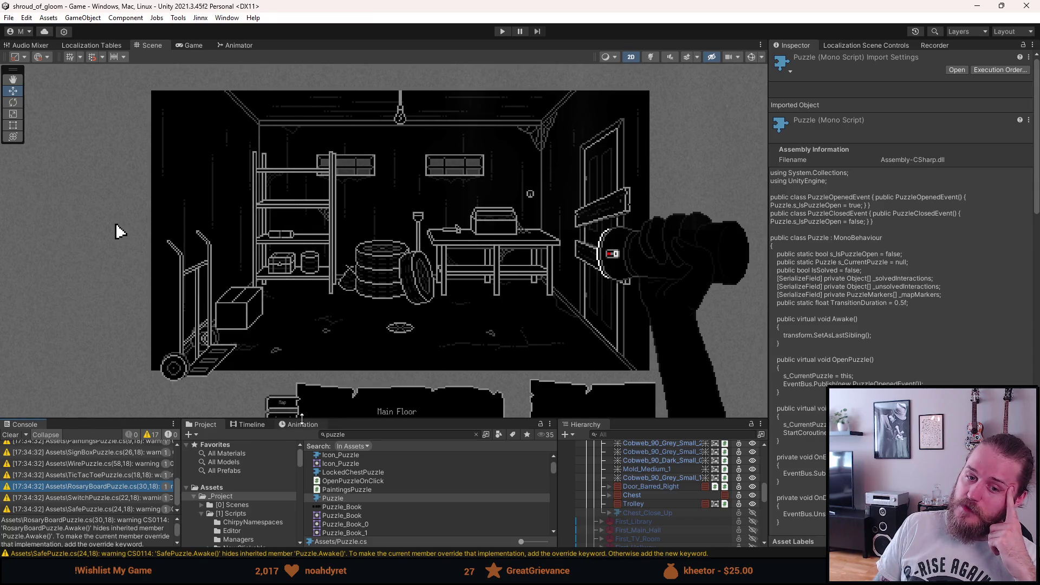
scroll(122, 485, "down", 5)
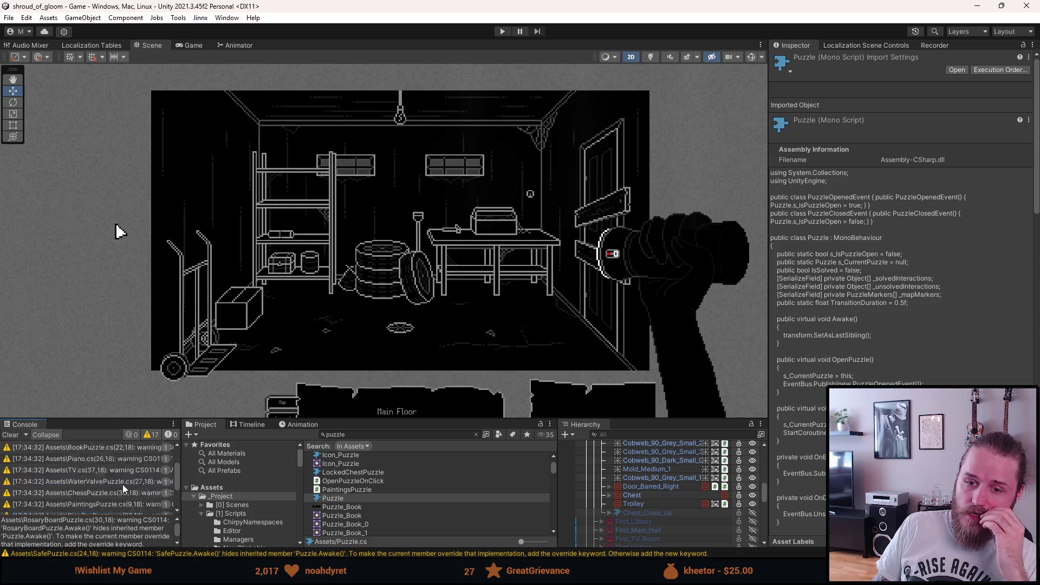
scroll(123, 485, "down", 5)
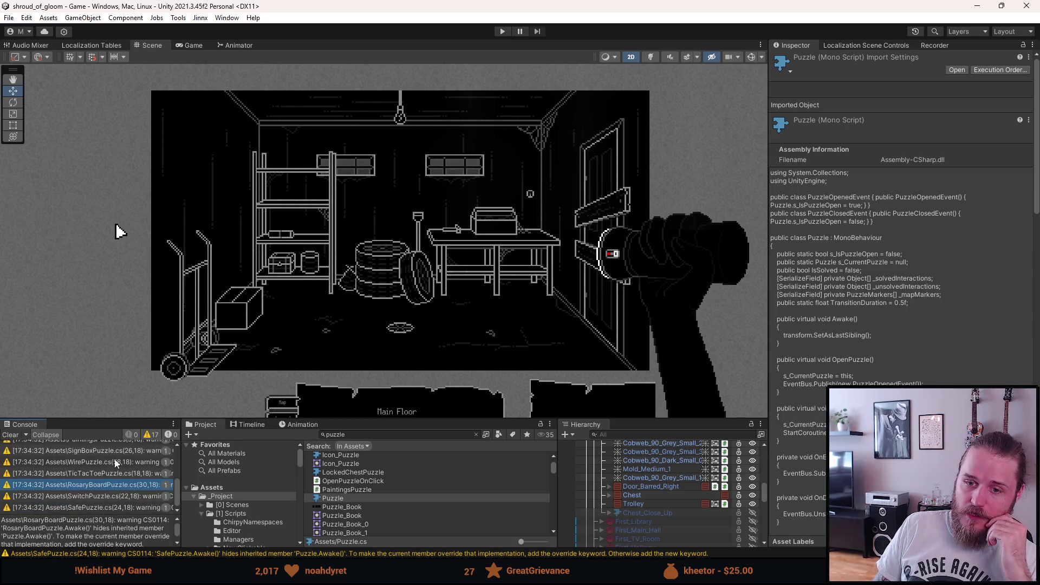
left_click_drag(98, 422, 112, 464)
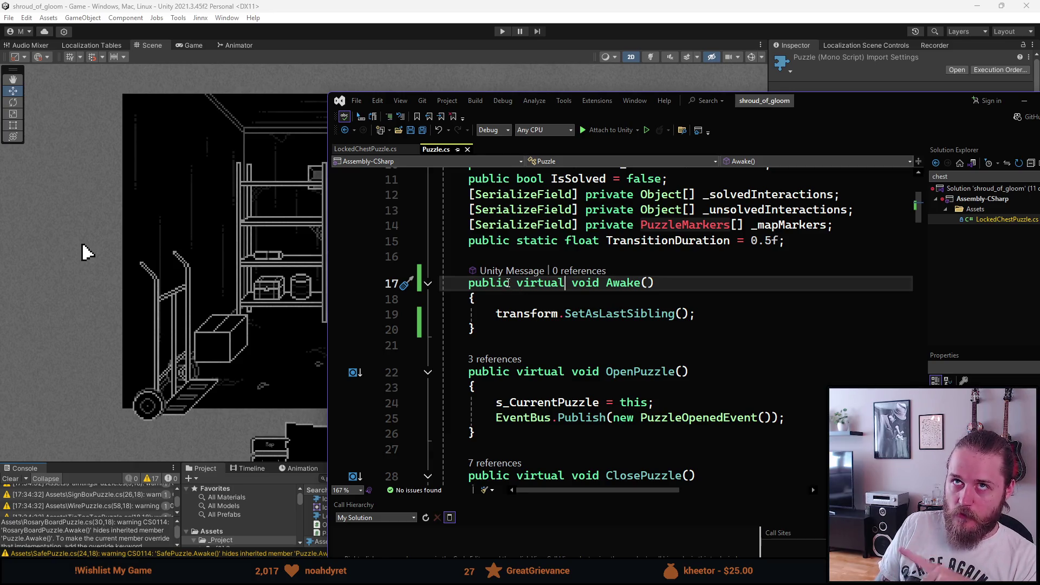
Change Awake to protected virtual, save, and check Unity's console for warnings
double_click(499, 282)
type("protect")
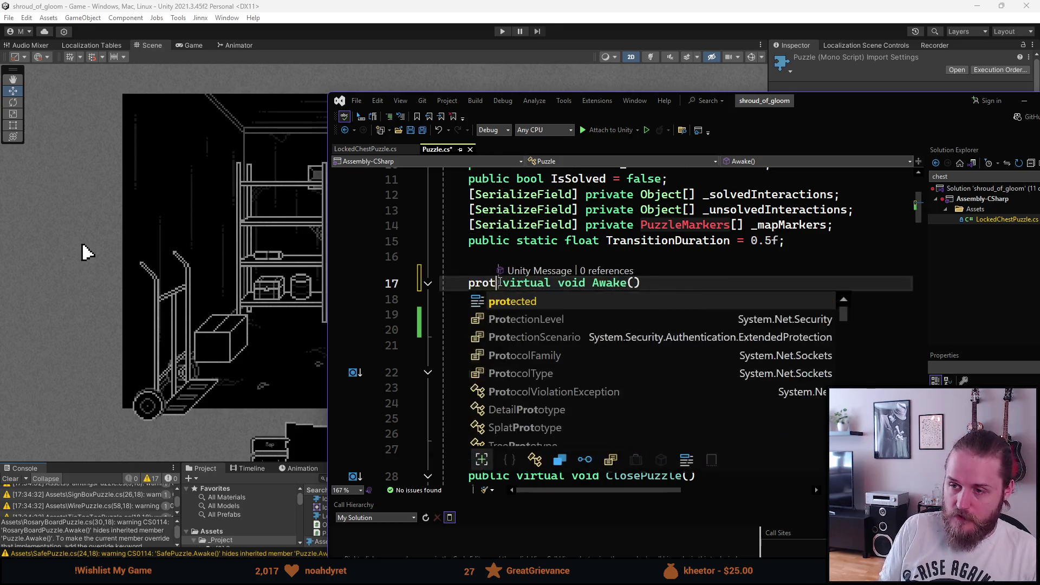
type("ed")
key("ctrl+s")
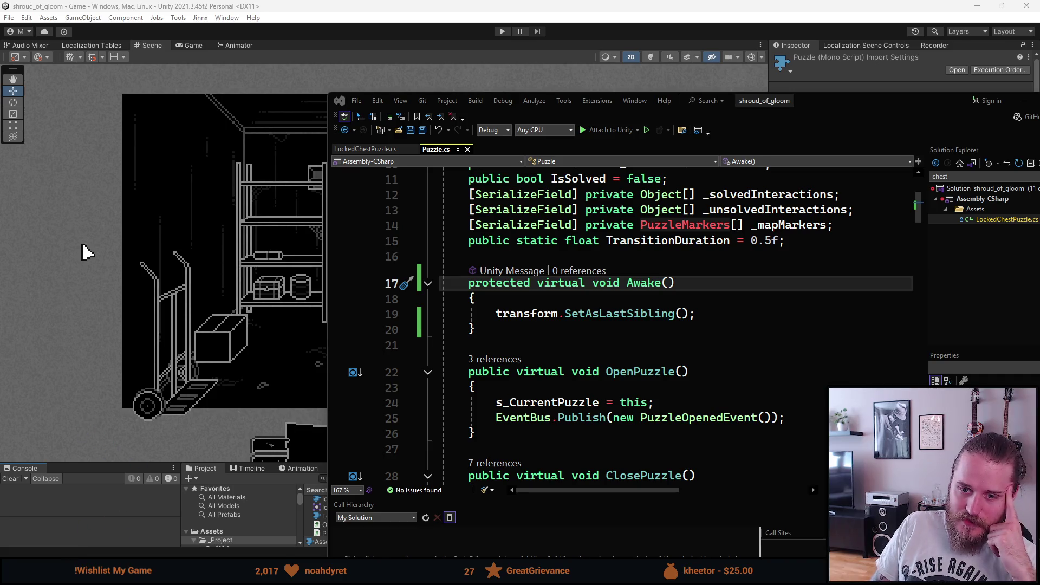
key("alt+Tab")
scroll(109, 507, "up", 2)
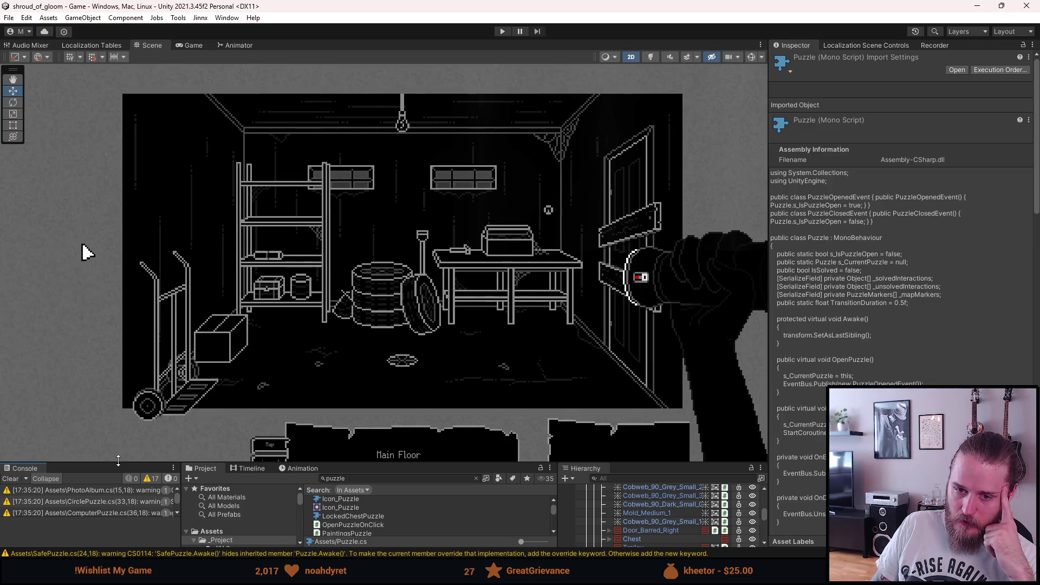
Bring Puzzle.cs back over Unity, move its window up-left, and go to the end of Awake
key("alt+Tab")
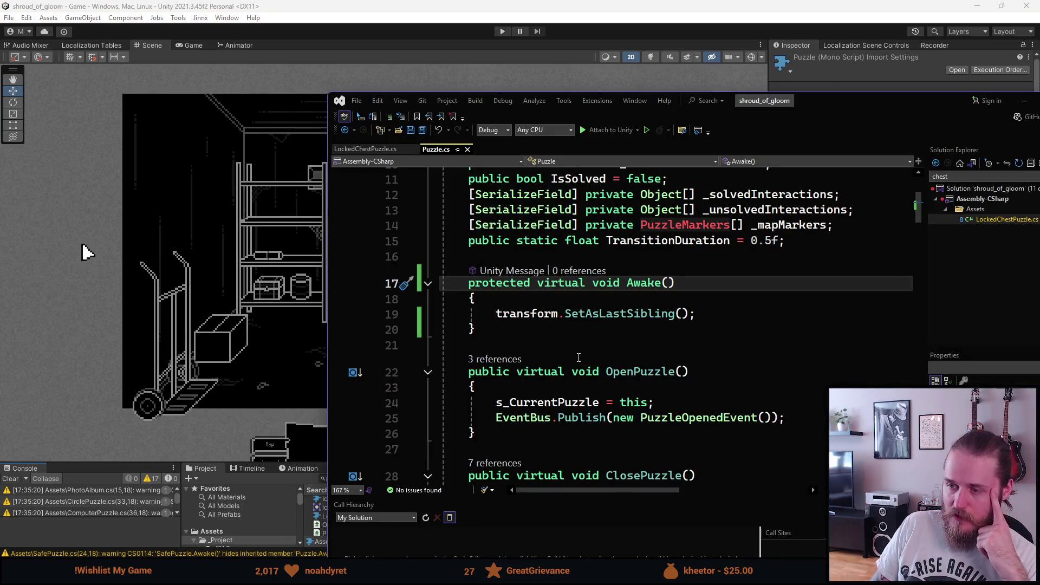
scroll(577, 357, "up", 3)
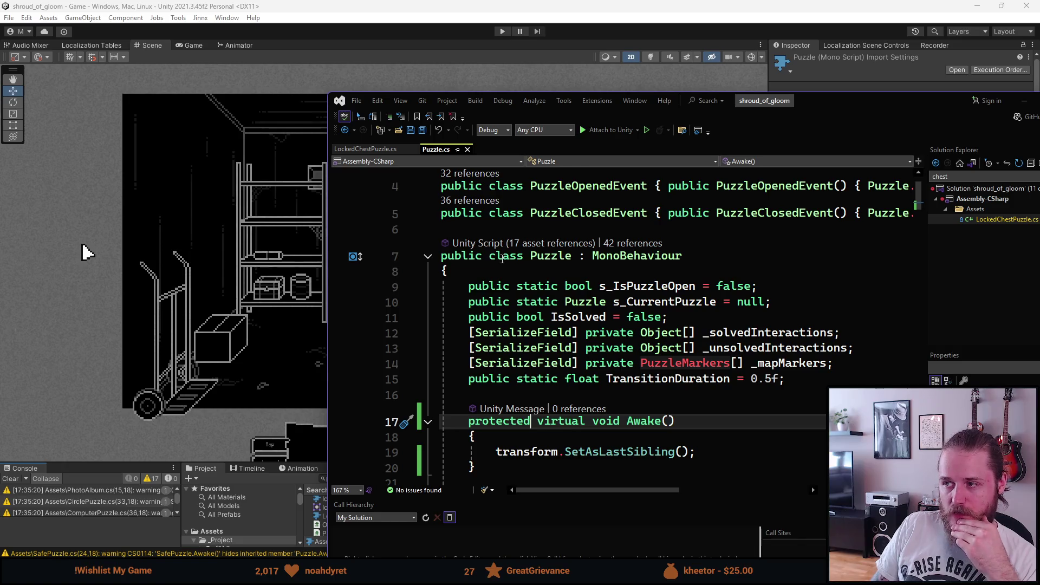
mouse_move(824, 103)
left_mouse_down()
mouse_move(882, 99)
mouse_move(610, 78)
left_mouse_up()
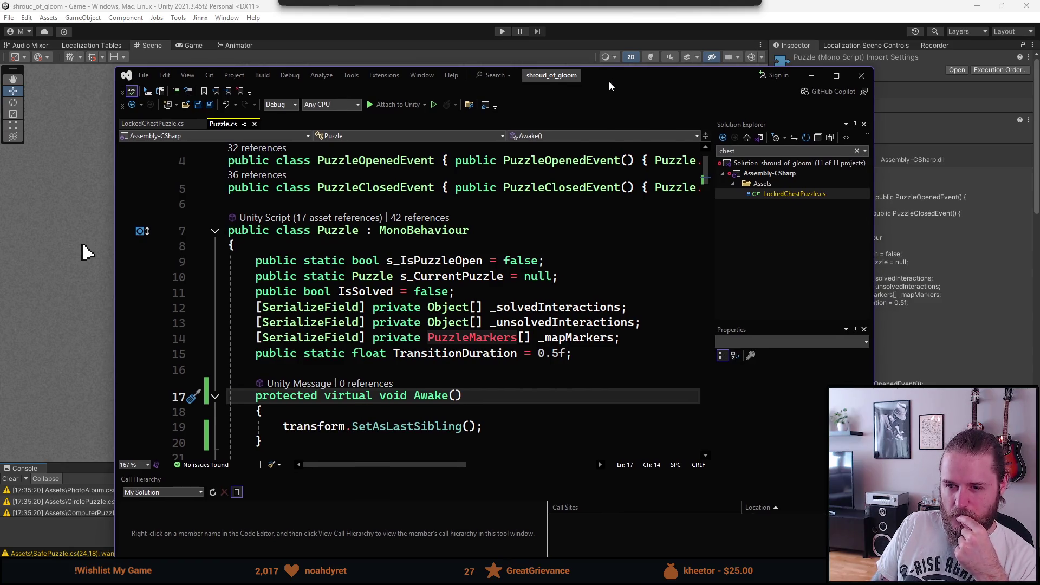
scroll(516, 252, "down", 2)
scroll(516, 252, "down", 1)
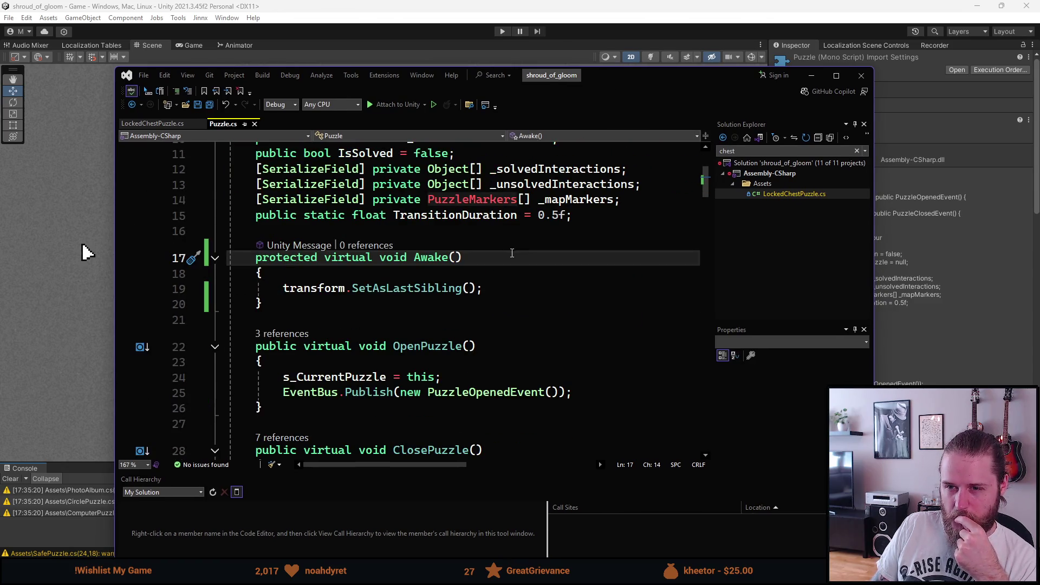
scroll(460, 277, "up", 1)
scroll(331, 380, "down", 3)
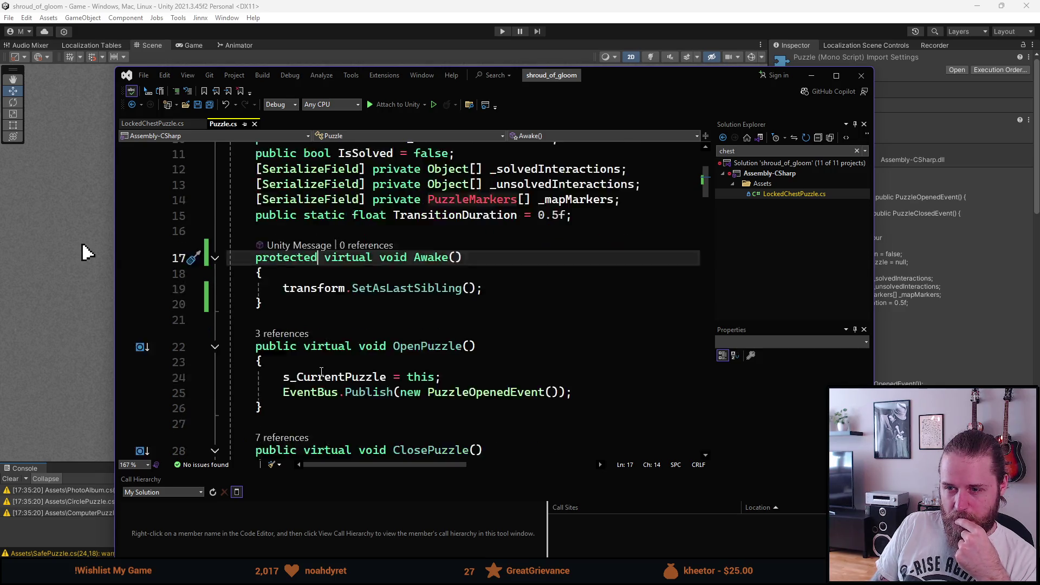
scroll(305, 358, "up", 3)
left_click(302, 352)
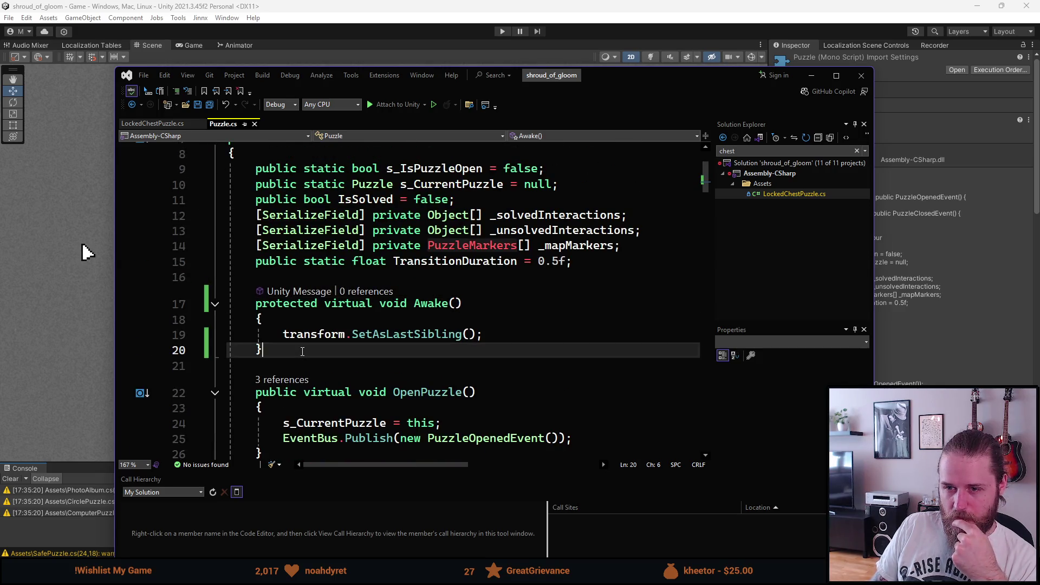
Add a private void AddPuzzleFrame() method below Awake
key("Return")
key("Return")
type("pri")
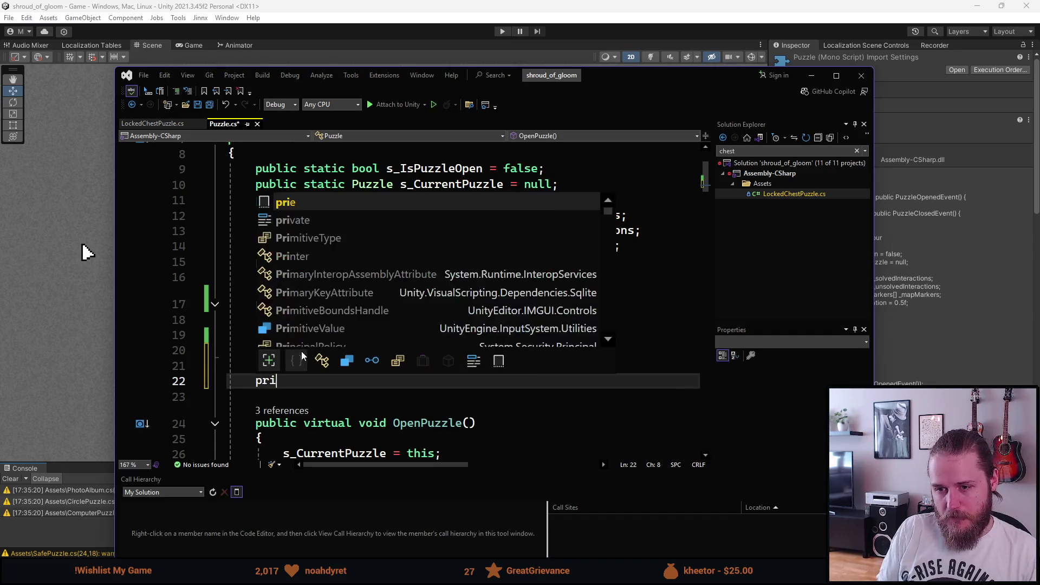
type("vate void ")
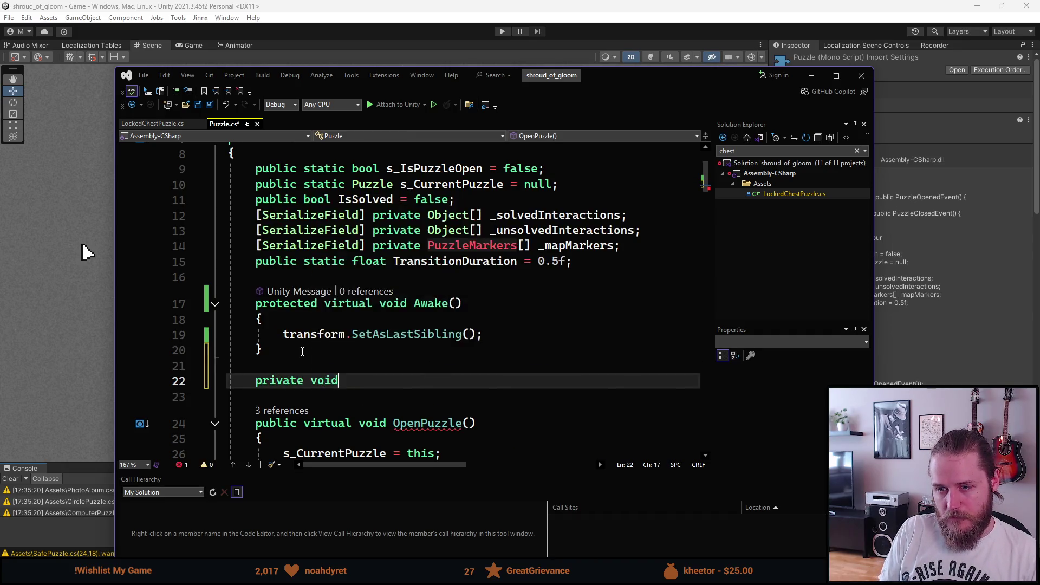
type("AddP")
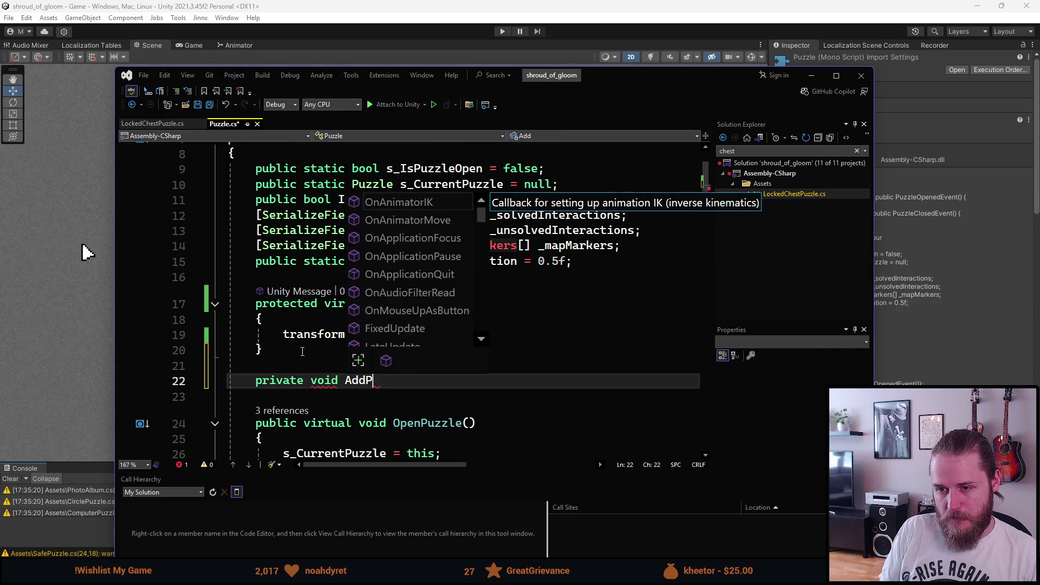
type("uzzleFrame")
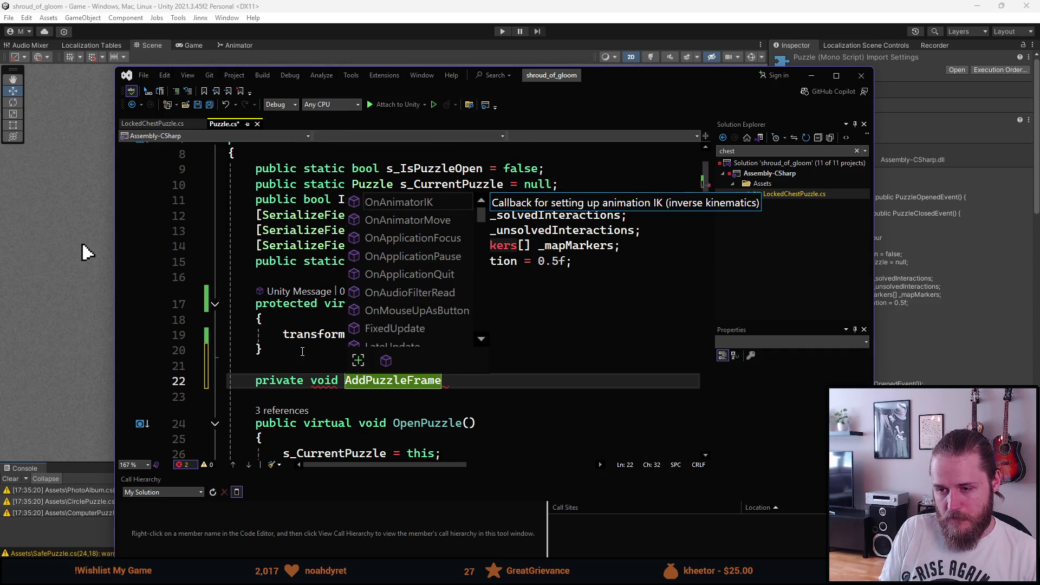
type("()")
key("Return")
type("{")
key("Return")
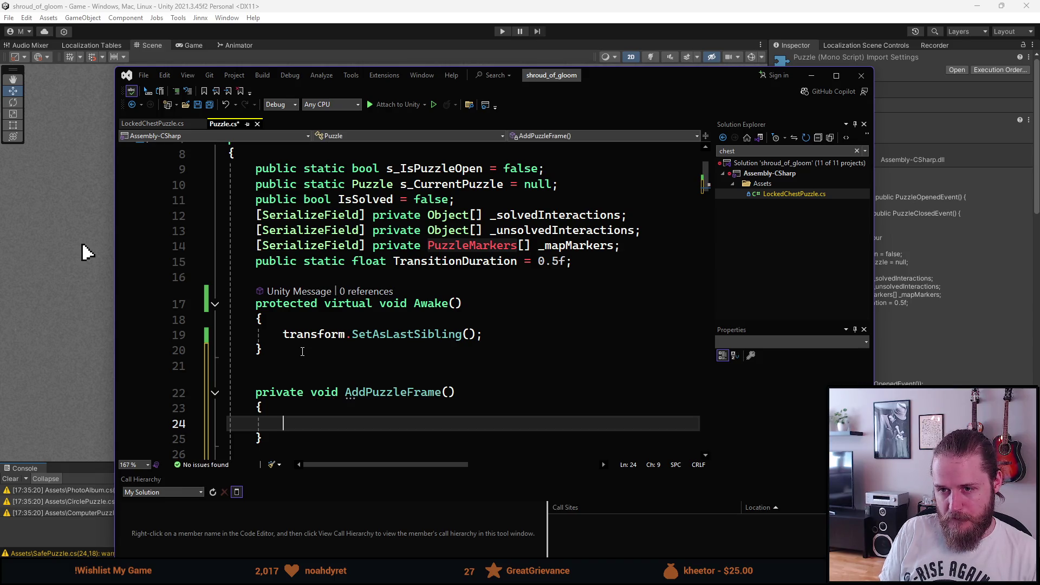
Declare a private GameObject _frame field after the TransitionDuration line
scroll(402, 321, "down", 1)
scroll(402, 320, "up", 1)
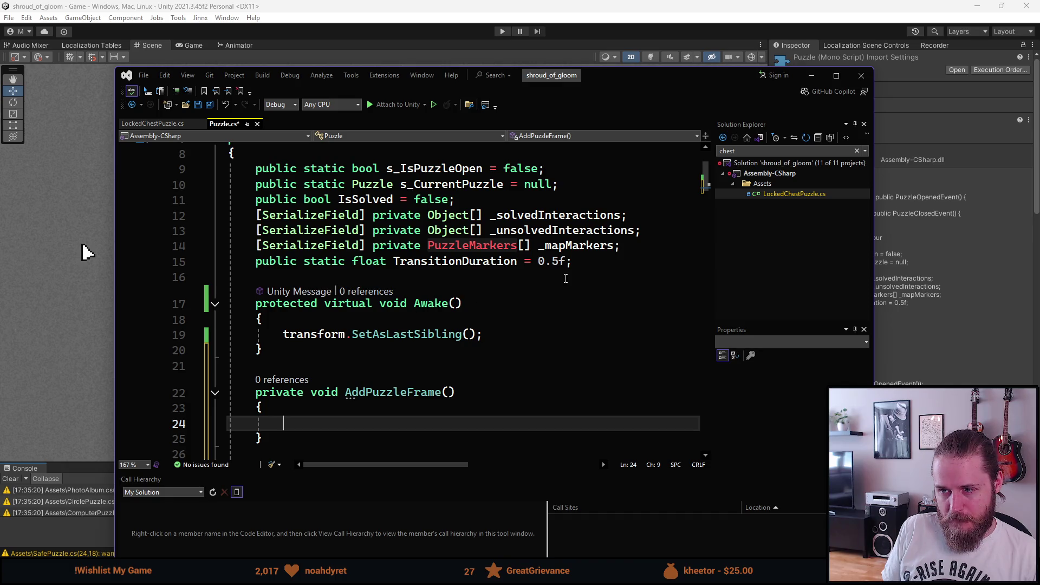
left_click(580, 263)
key("Return")
type("private GameObject _frame;")
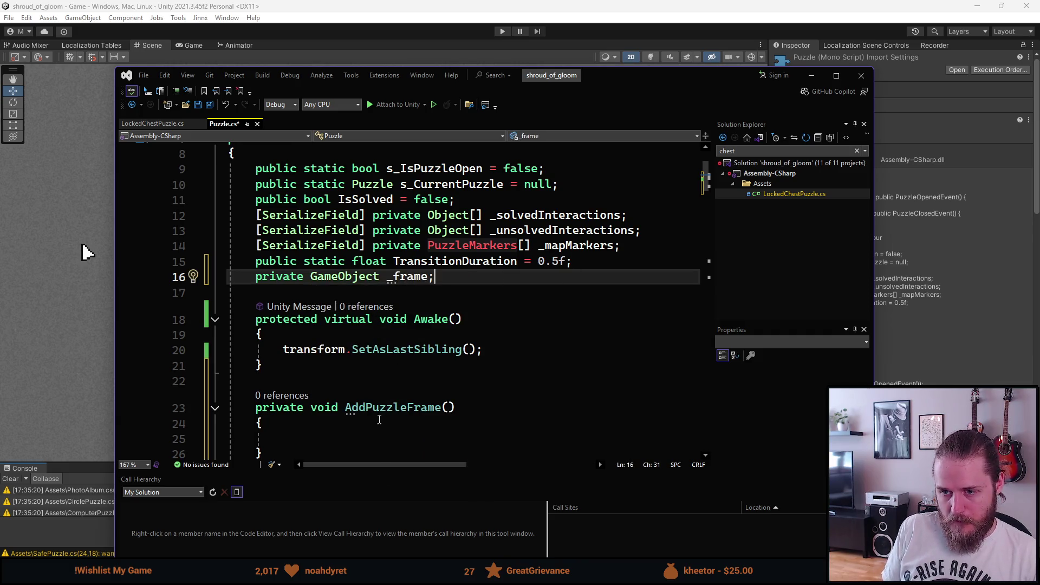
Inside AddPuzzleFrame, start an if (_frame == null) block assigning _frame, then move Visual Studio aside
left_click(351, 440)
scroll(351, 442, "down", 1)
type("i")
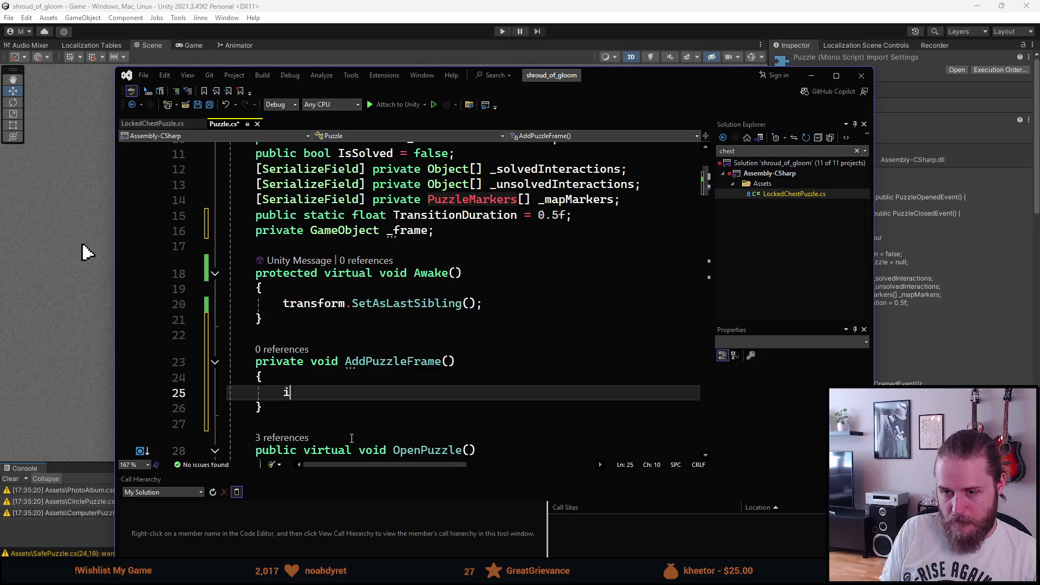
type("f (_frame)")
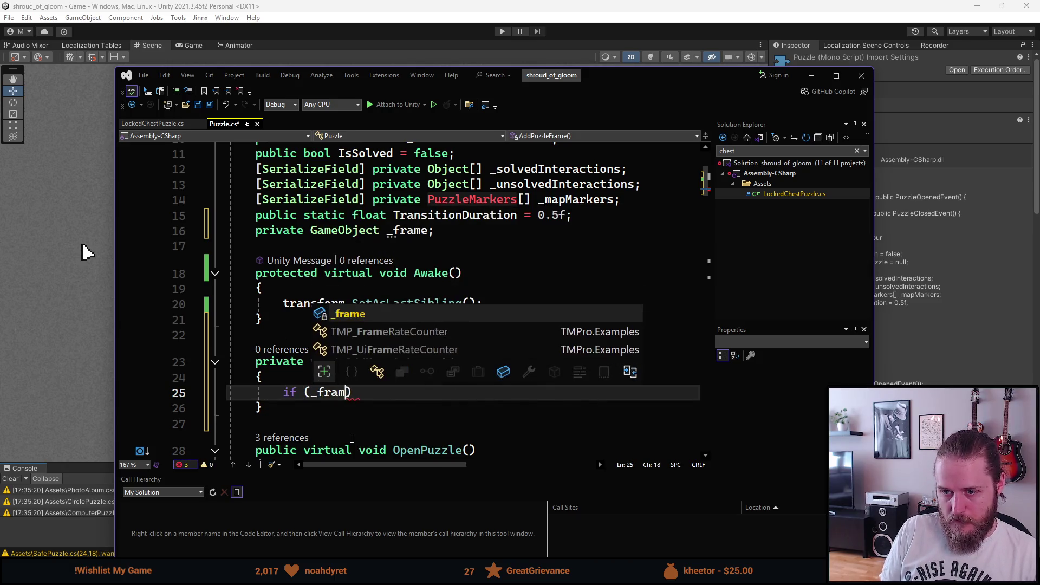
key("BackSpace")
key("BackSpace")
type("== null)")
key("Return")
type("{")
key("Return")
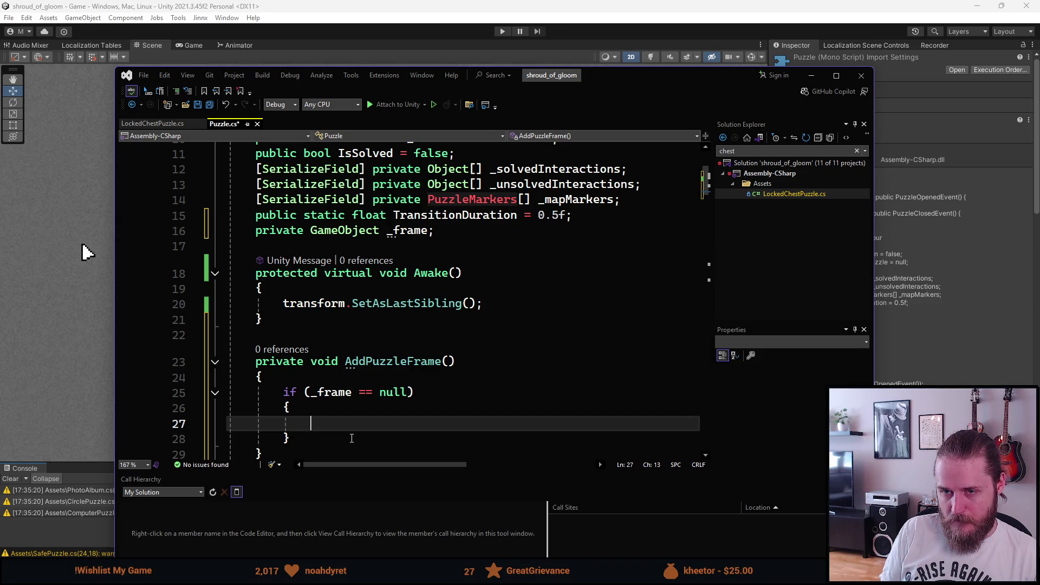
type("GameObject")
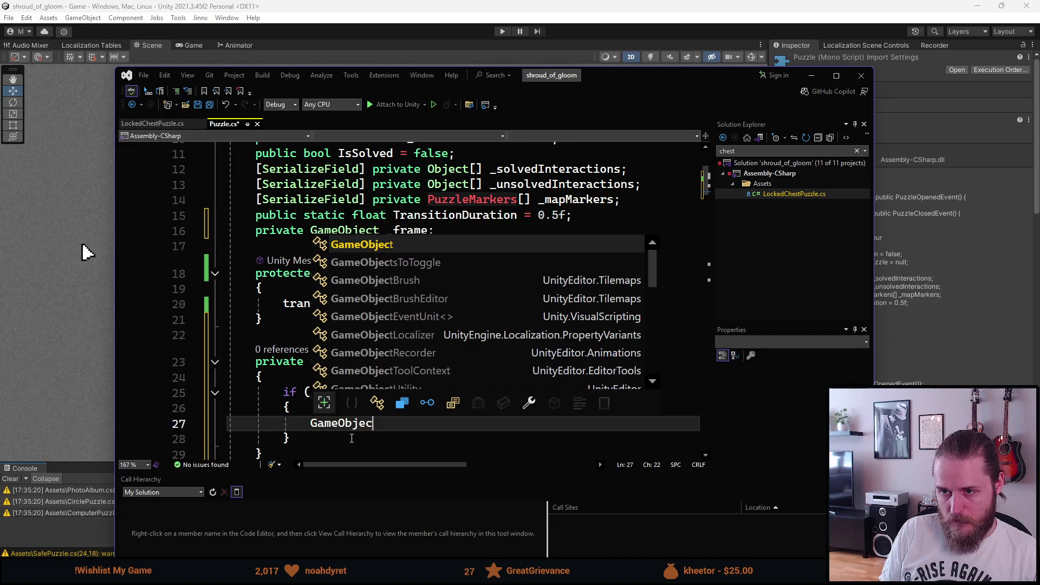
key("ctrl+BackSpace")
type("_frame =")
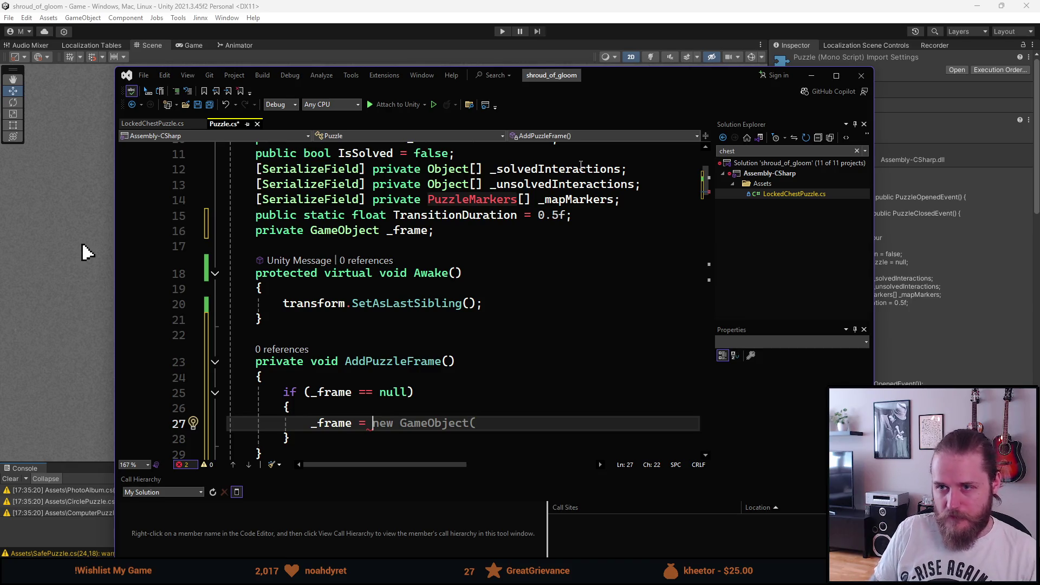
left_click_drag(677, 77, 1039, 77)
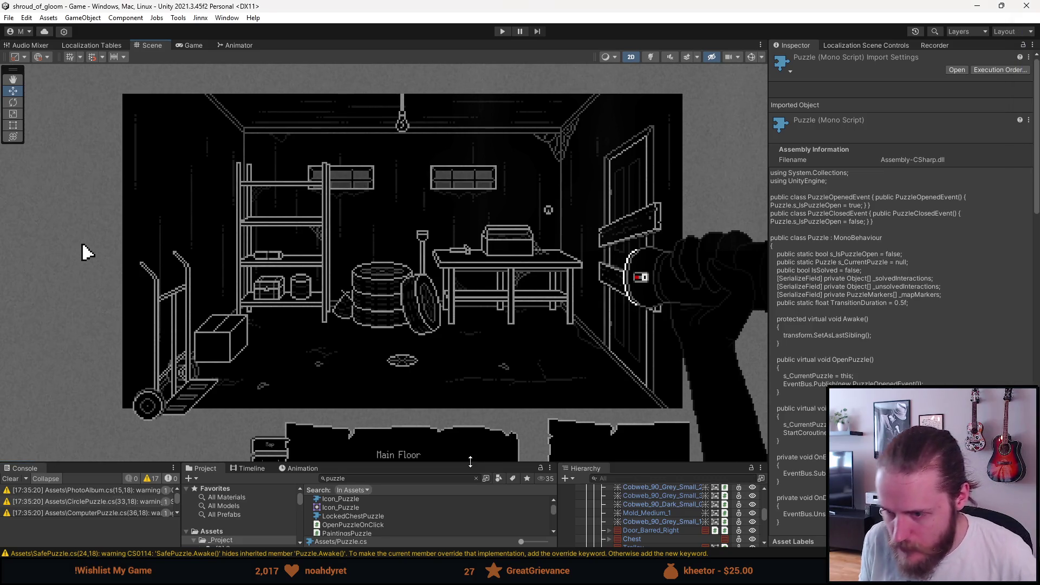
Raise the bottom panels, open the [0] Scenes folder, and expand Managers to list GameManager through JournalManager
left_click_drag(475, 461, 475, 371)
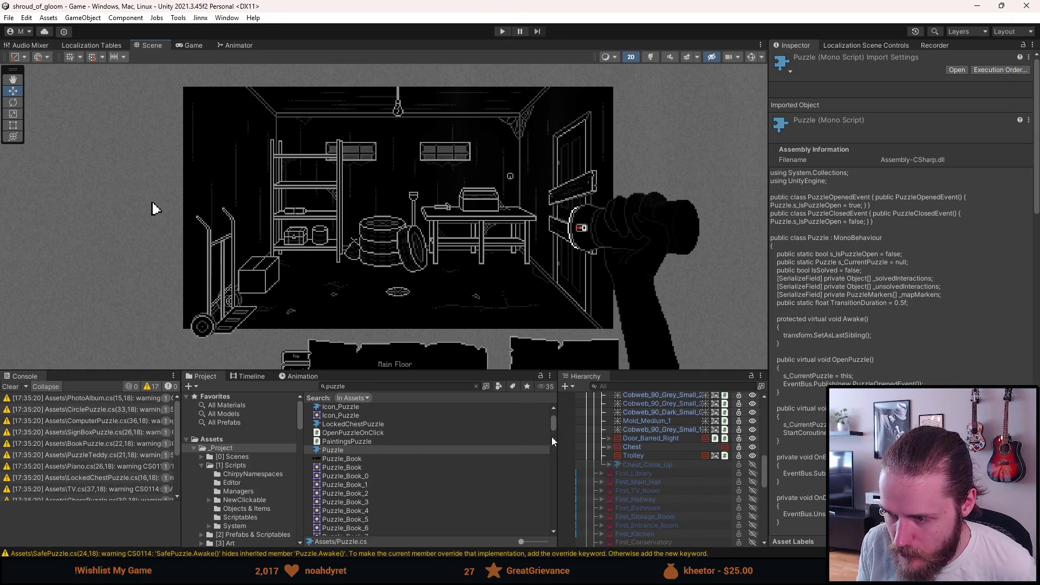
scroll(658, 463, "up", 10)
scroll(658, 463, "up", 3)
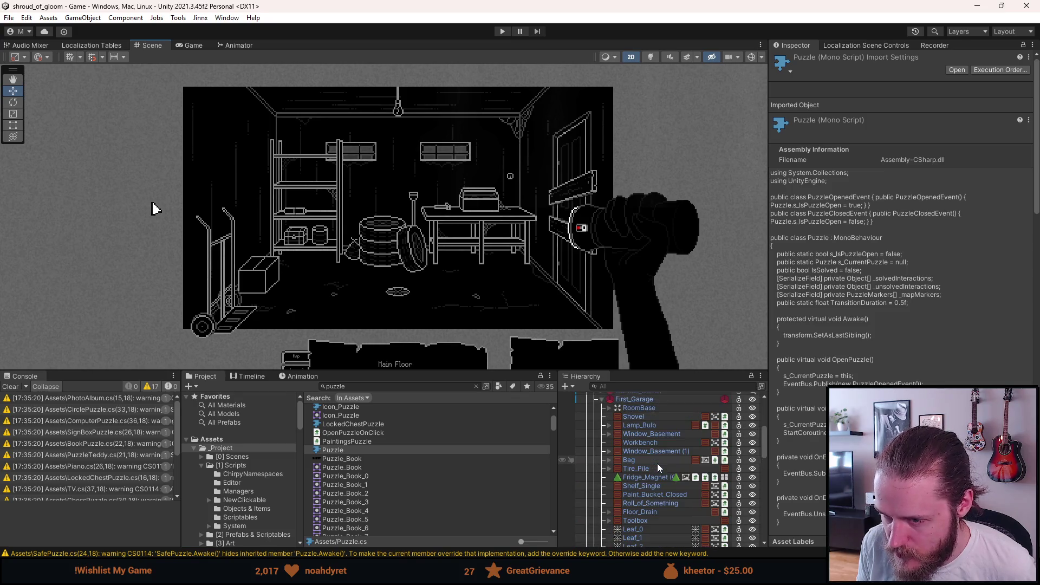
scroll(658, 468, "up", 2)
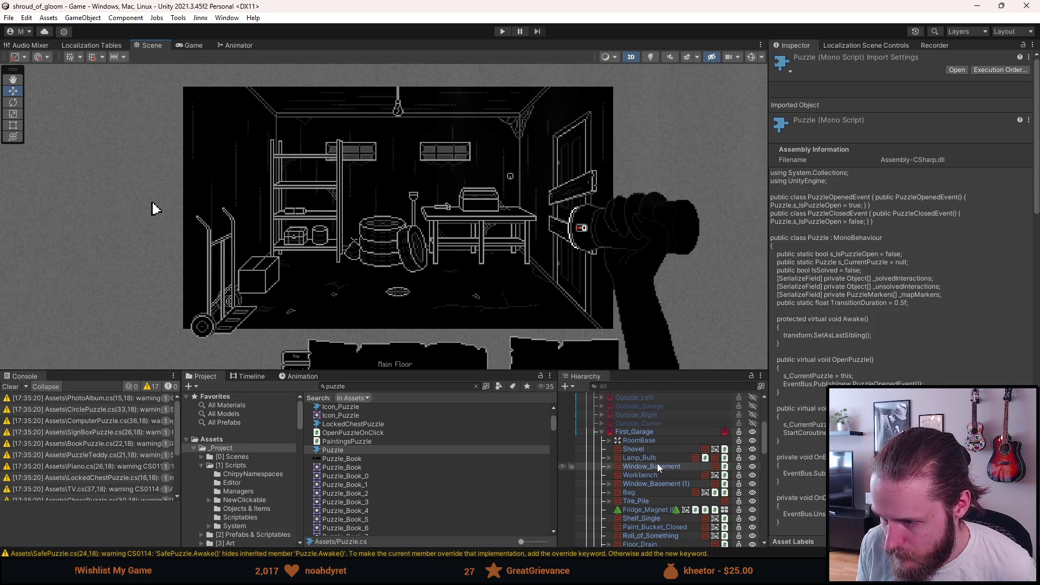
left_click(247, 457)
scroll(674, 461, "up", 5)
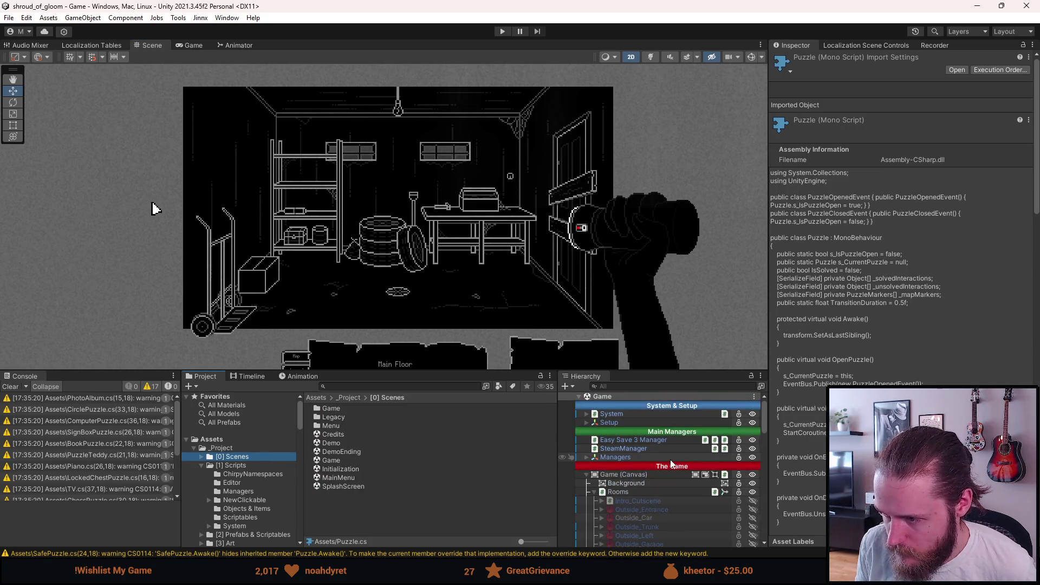
scroll(671, 463, "down", 1)
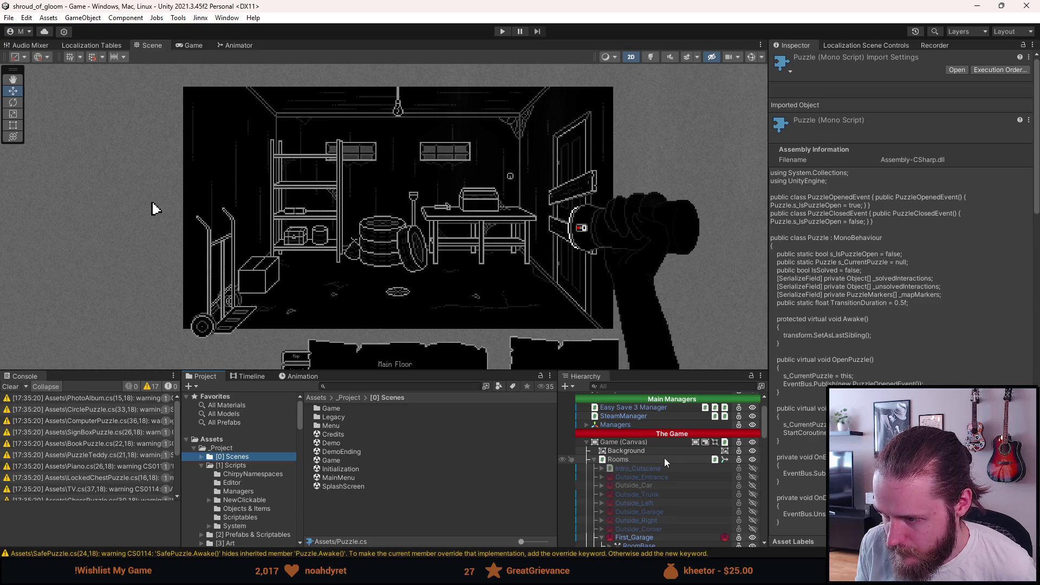
left_click(587, 426)
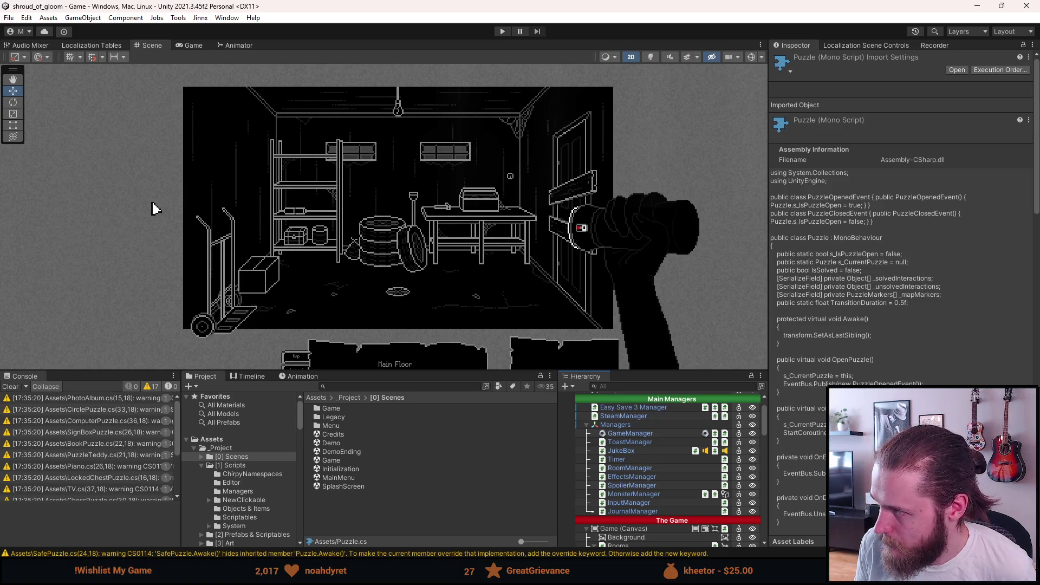
key("alt+Tab")
Reposition the code editor window and clear the unfinished _frame assignment in Puzzle.cs
left_click_drag(691, 104, 639, 81)
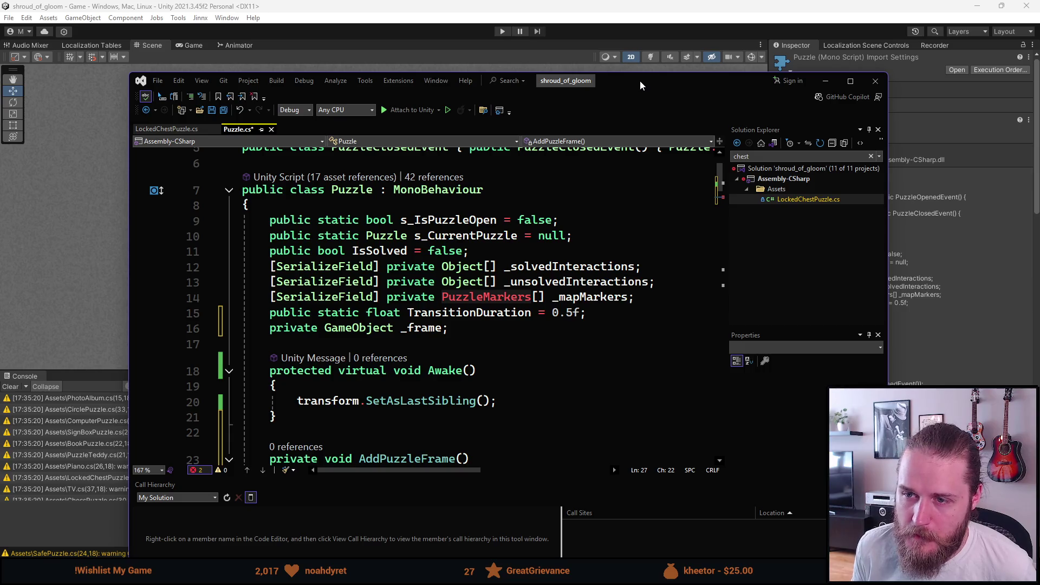
left_click_drag(639, 80, 642, 73)
scroll(582, 288, "down", 3)
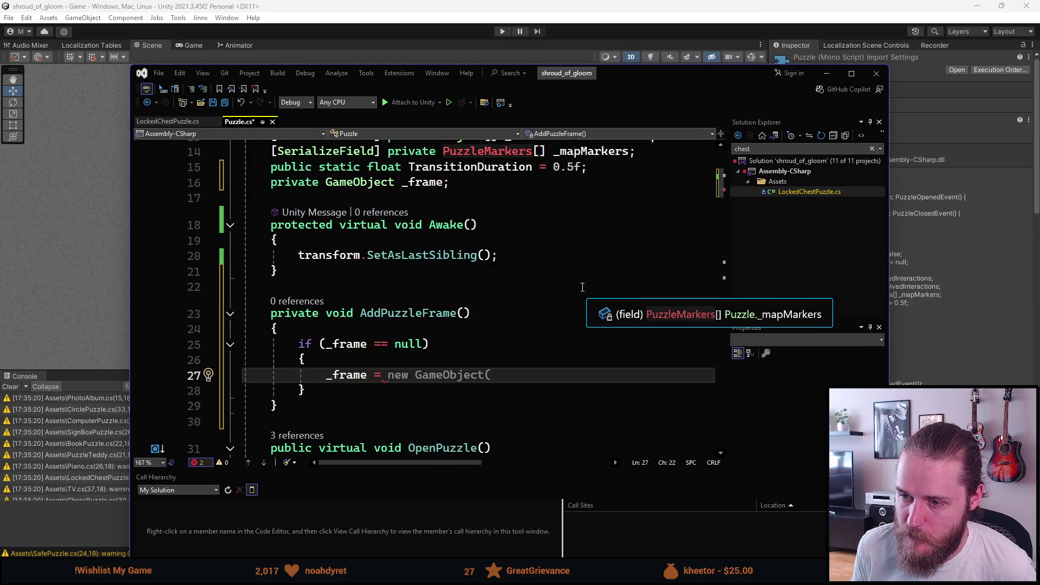
key("BackSpace")
key("BackSpace")
key("BackSpace")
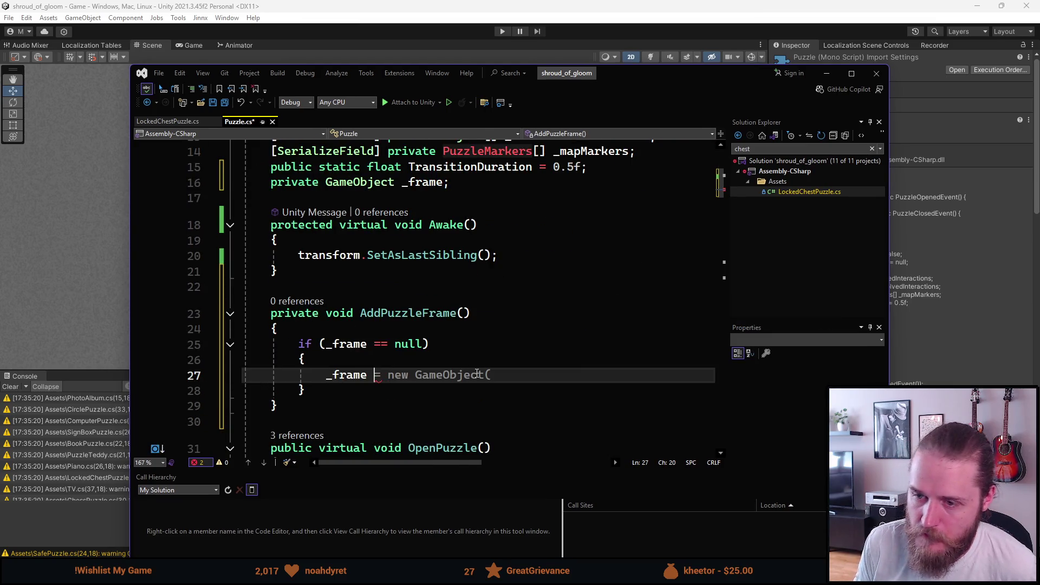
Add an AddPuzzleFrame(); call after the SetAsLastSibling line in Awake
left_click(519, 257)
key("Return")
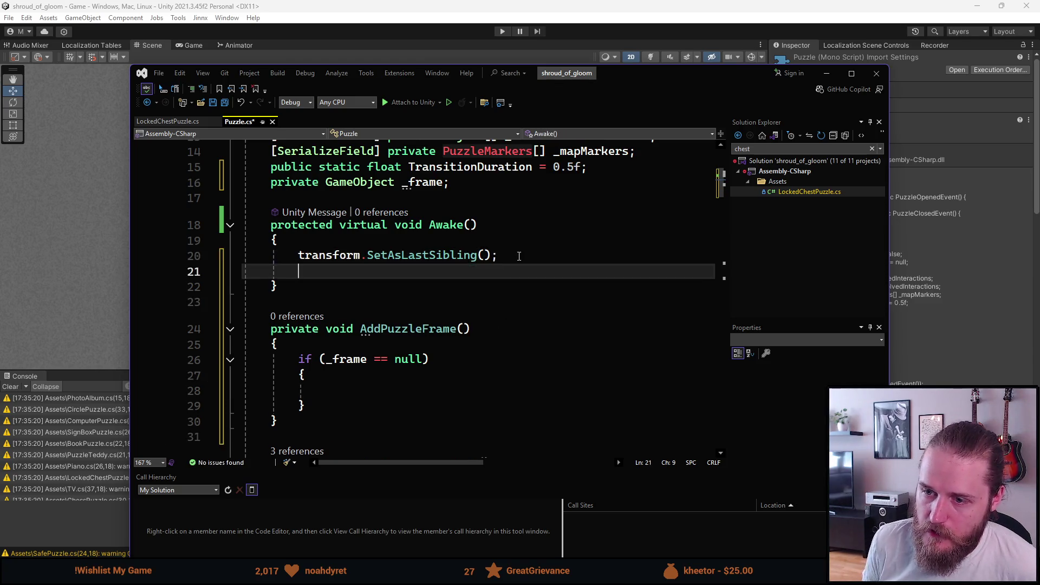
type("AddP")
key("Tab")
type("();")
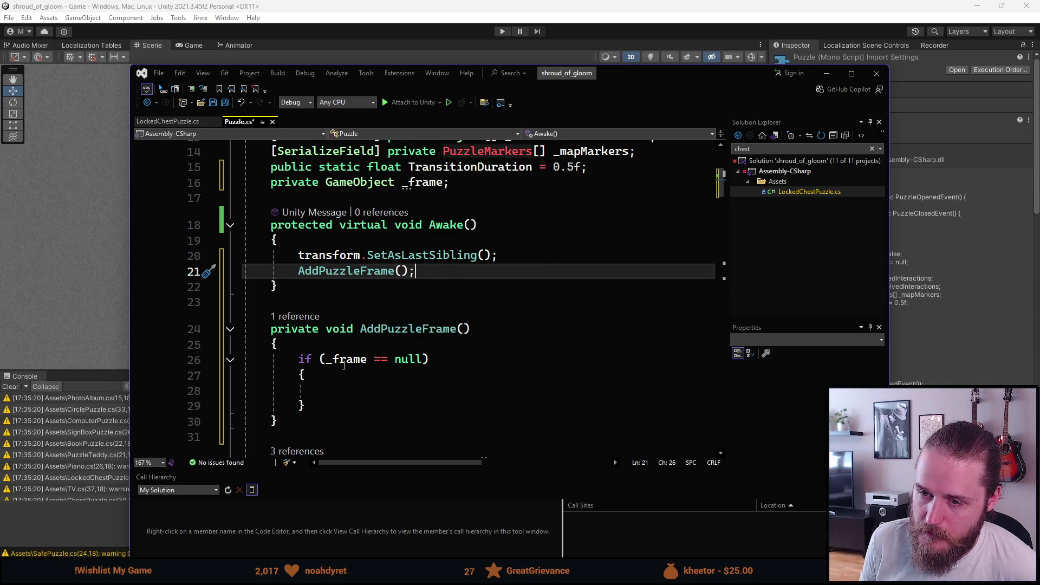
Save Puzzle.cs and open LockedChestPuzzle.cs, selecting the private keyword on its Awake
key("ctrl+s")
left_click(175, 121)
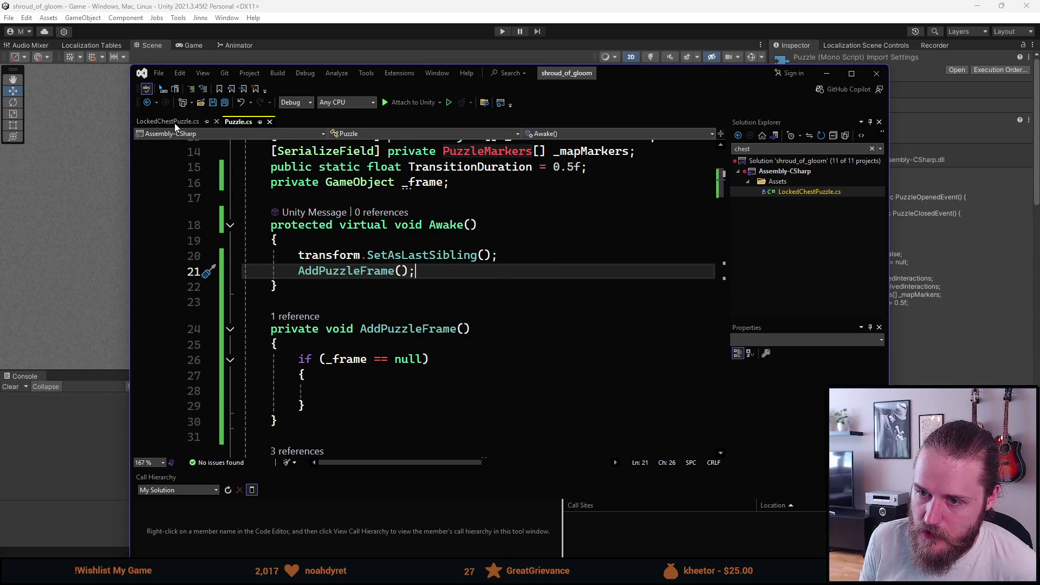
double_click(298, 357)
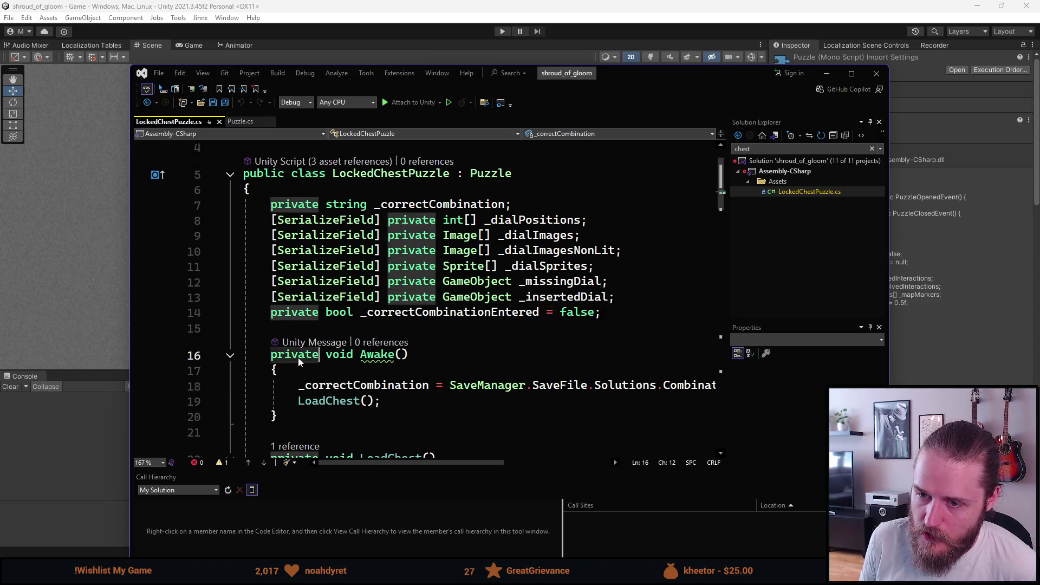
Make LockedChestPuzzle's Awake protected override with a base.Awake() call first, and save the file
type("protc")
key("BackSpace")
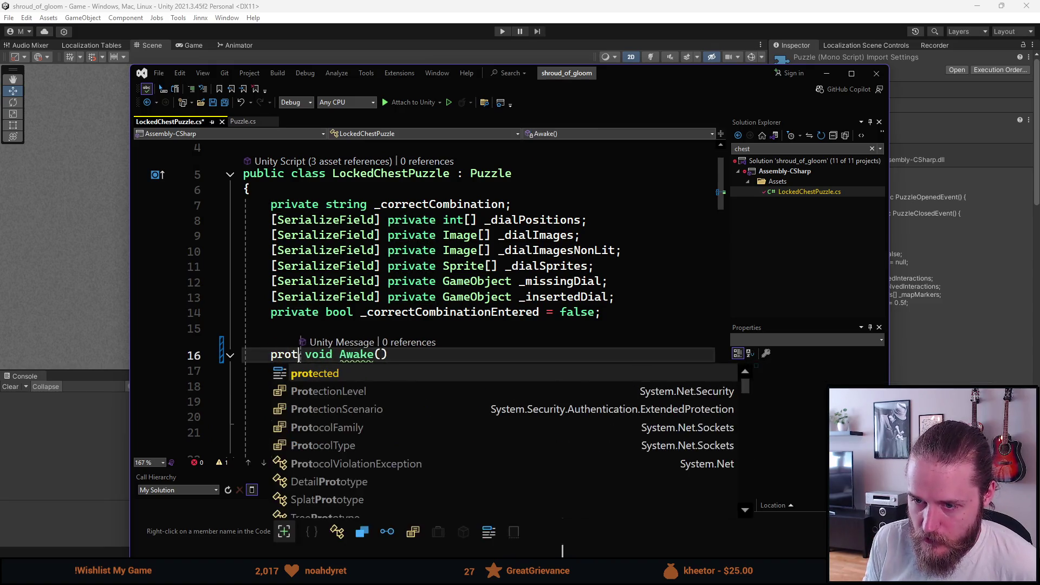
key("Tab")
type("p")
key("BackSpace")
type("ovv")
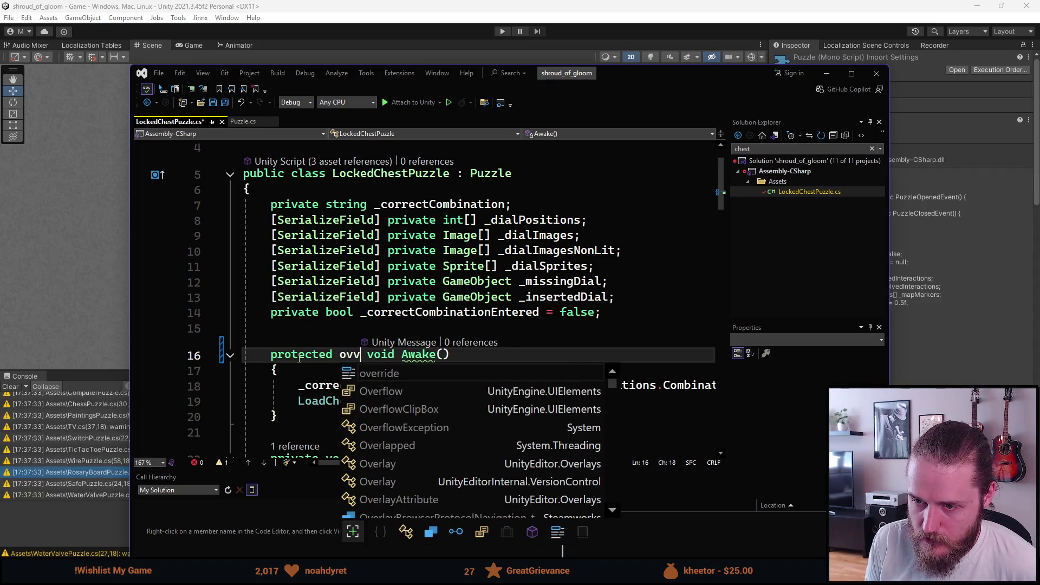
key("Tab")
key("Down")
key("Return")
key("Tab")
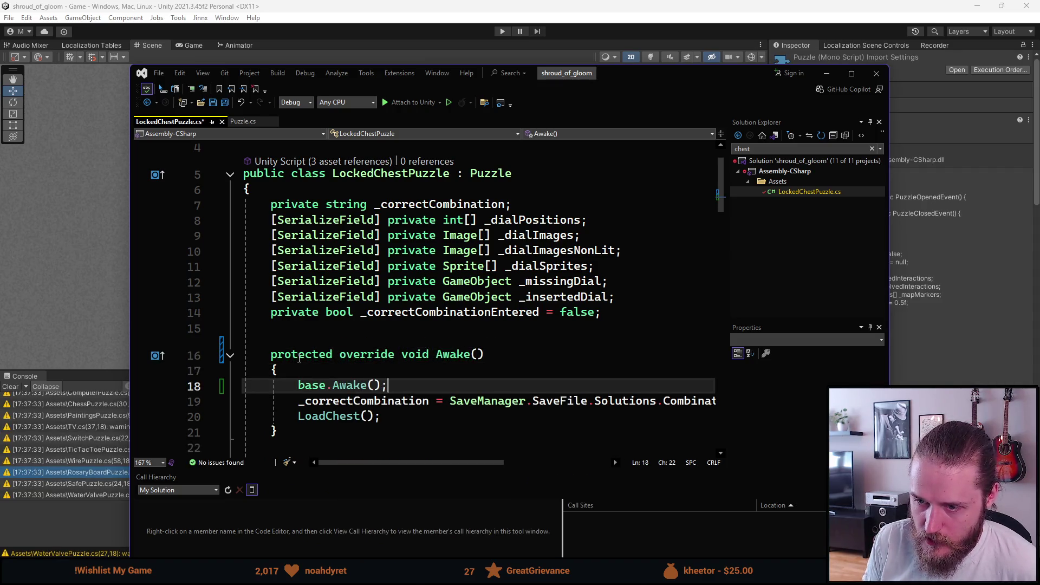
key("ctrl+s")
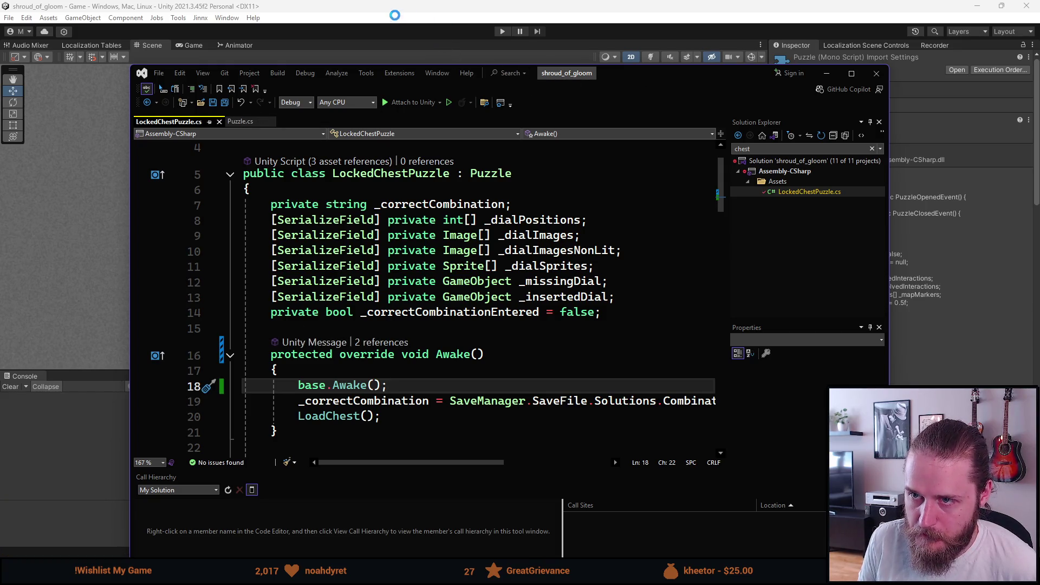
Review Puzzle.cs's Awake with its AddPuzzleFrame() call, then return to Unity
left_click(245, 125)
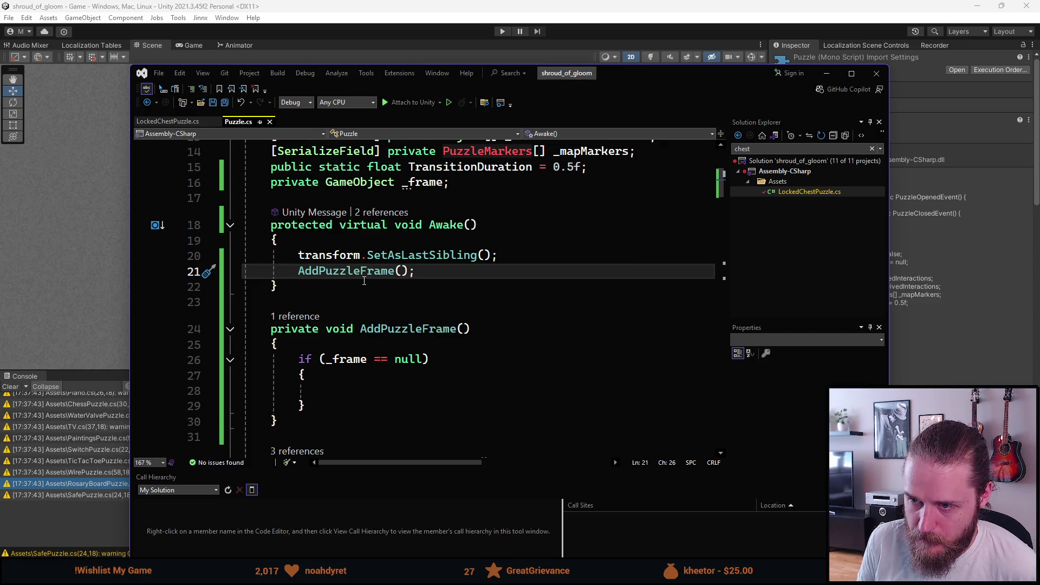
key("Up")
key("Up")
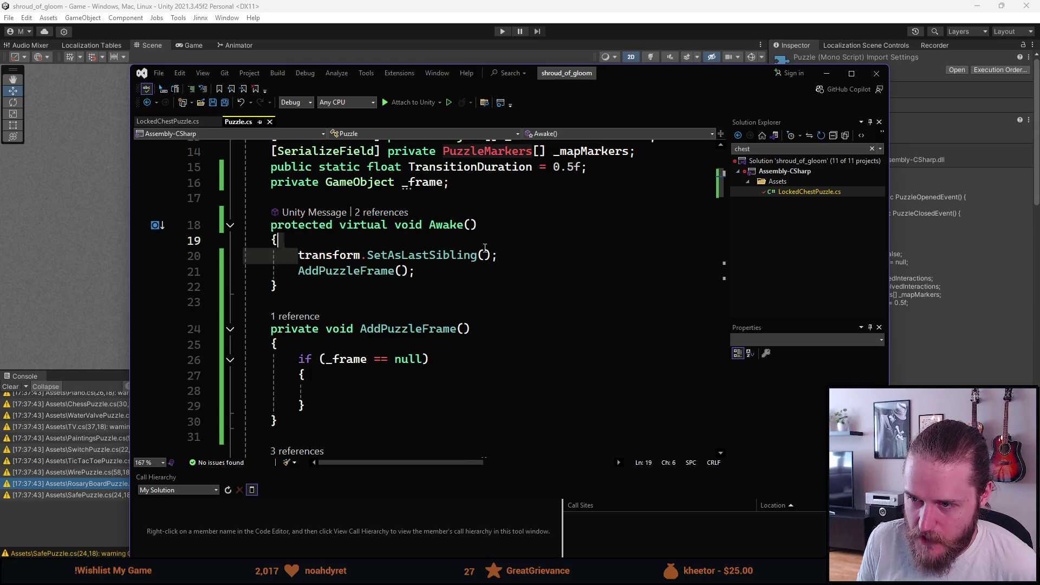
left_click(505, 249)
left_click(449, 266)
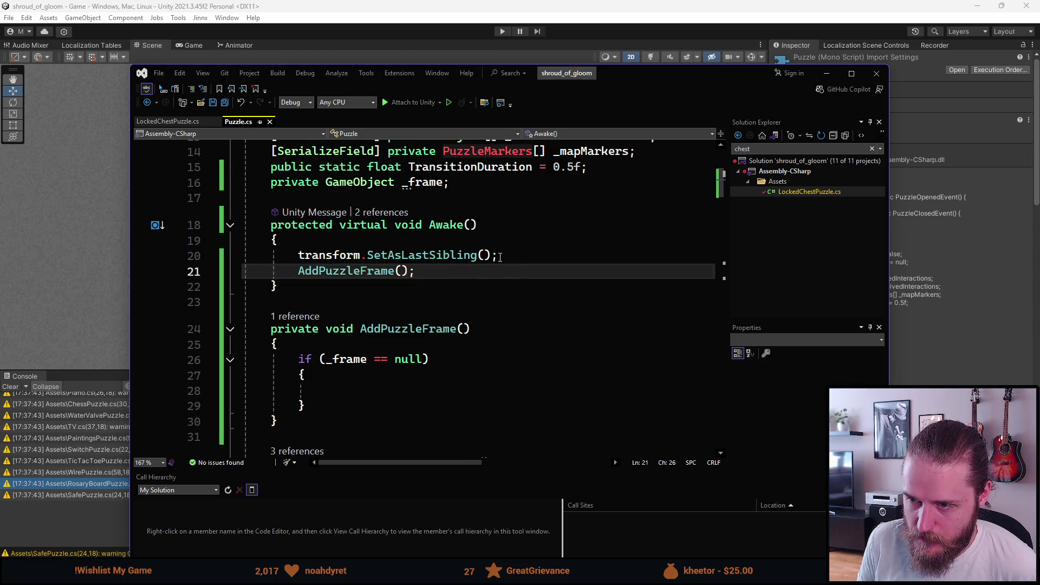
left_click(500, 257)
left_click(298, 255)
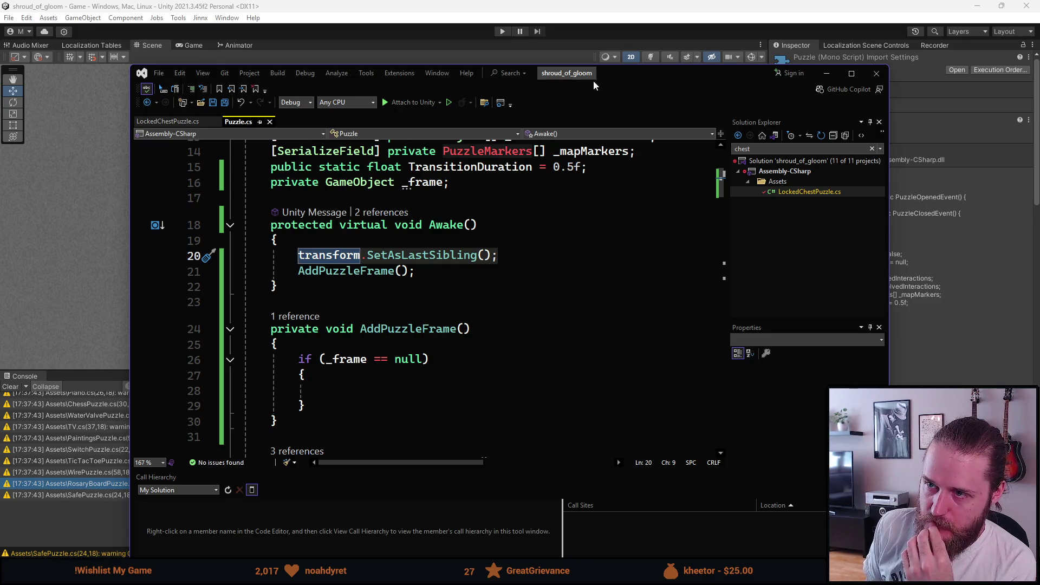
key("alt+Tab")
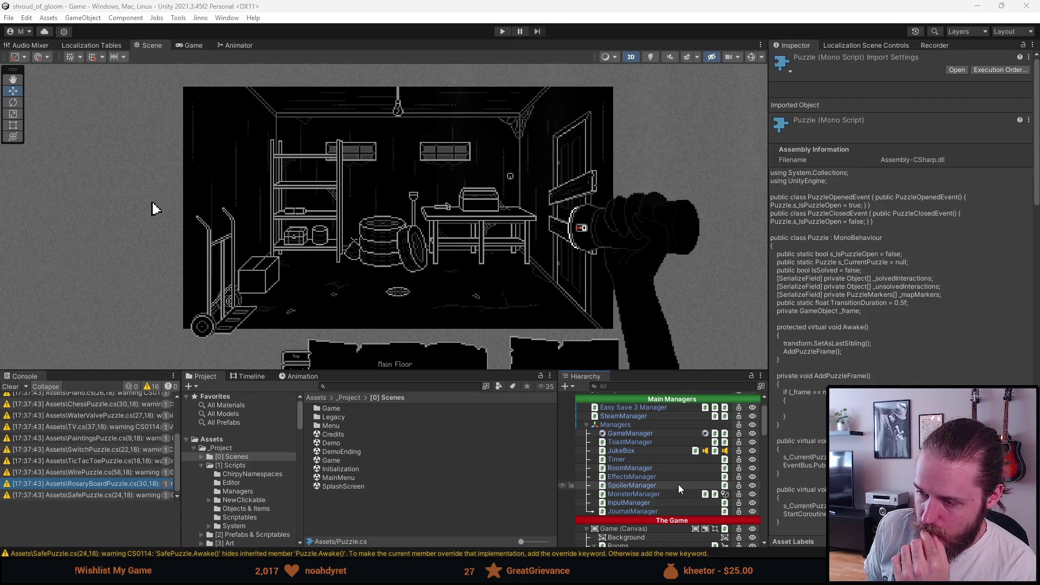
Select RoomManager and First_Garage, then activate Chest_Close_Up with the A shortcut
left_click(637, 468)
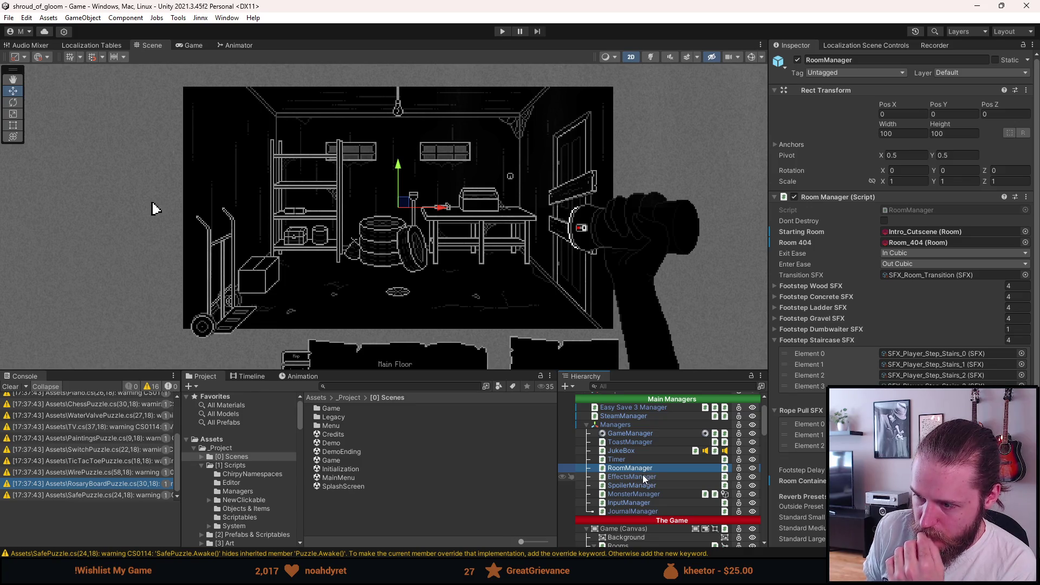
scroll(642, 477, "down", 3)
scroll(639, 479, "down", 6)
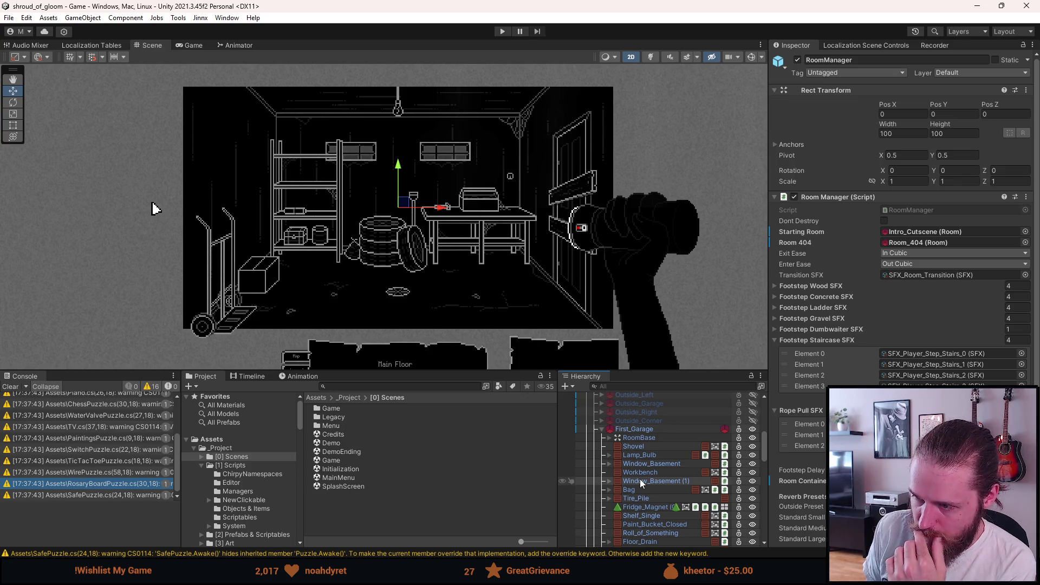
left_click(632, 429)
scroll(631, 433, "down", 3)
scroll(631, 435, "down", 5)
key("a")
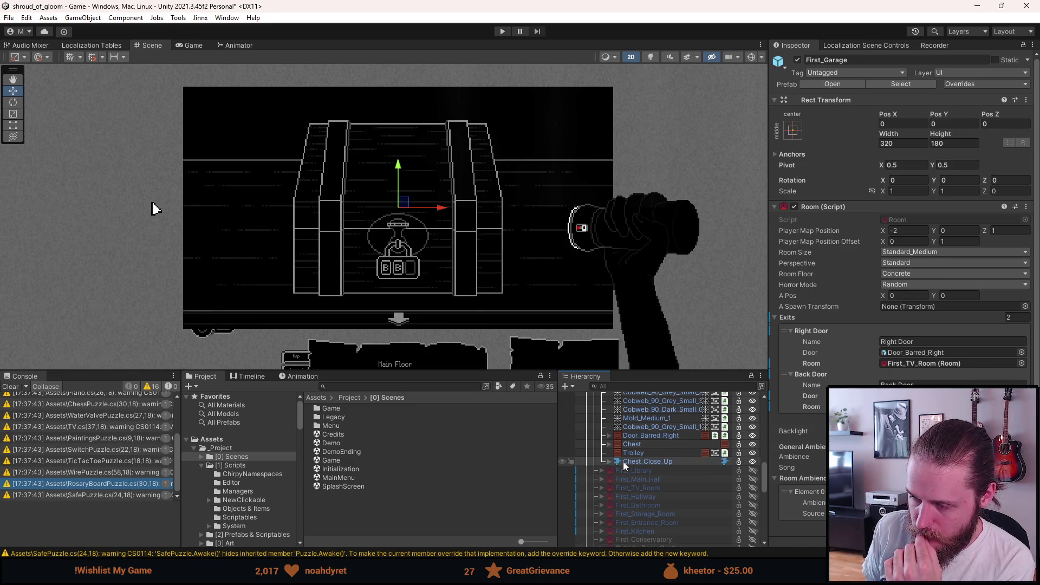
Create an empty child under Chest_Close_Up and rename it Puzzle_Frame
right_click(623, 462)
left_click(664, 199)
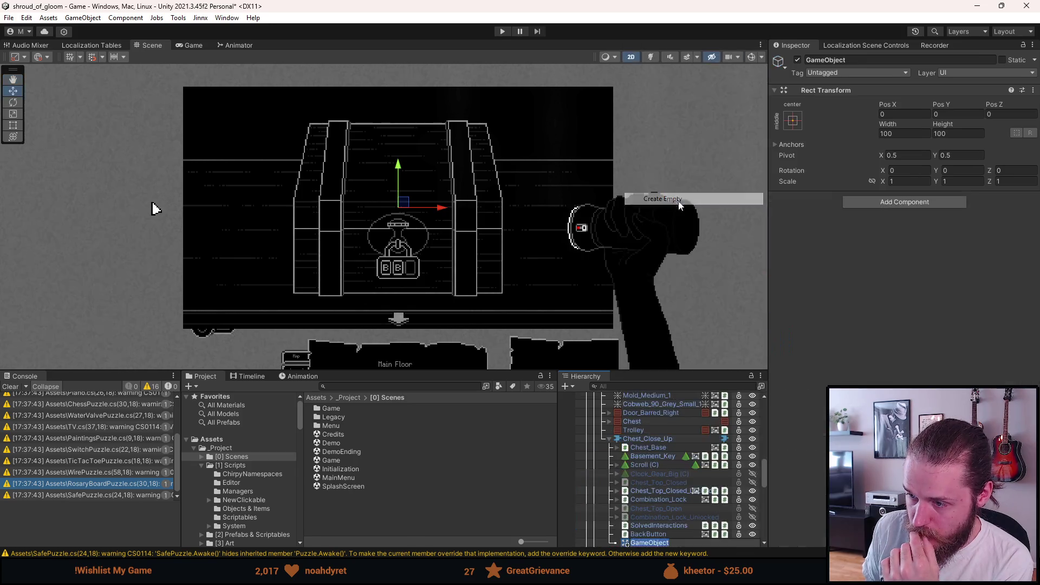
left_click(644, 440)
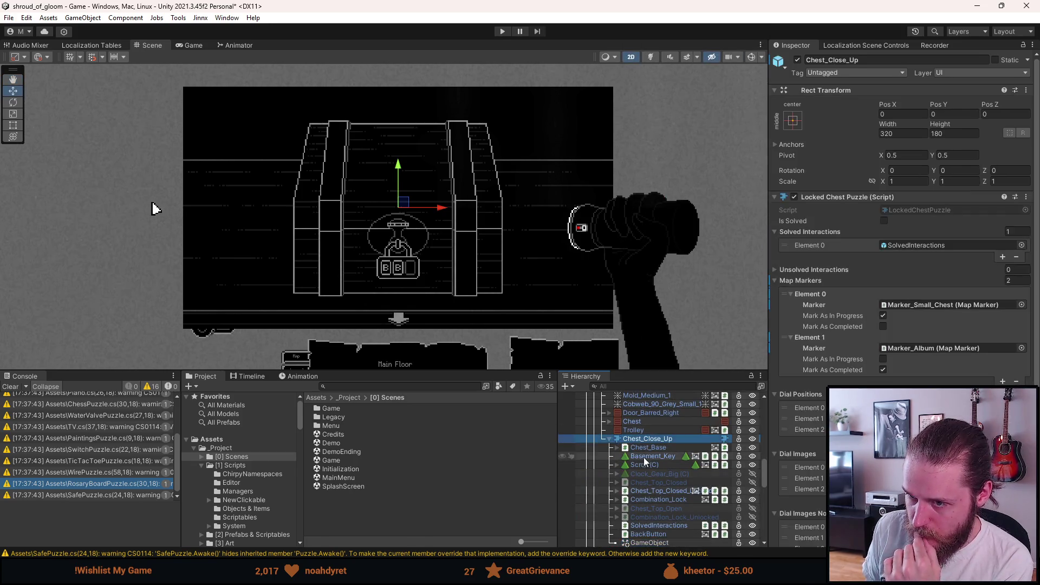
left_click(655, 542)
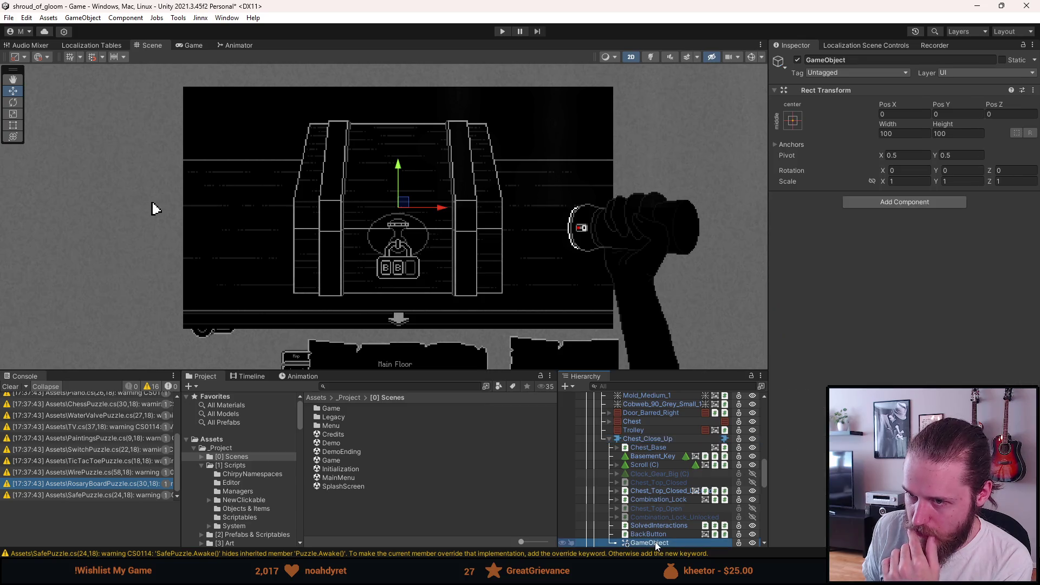
scroll(653, 530, "down", 3)
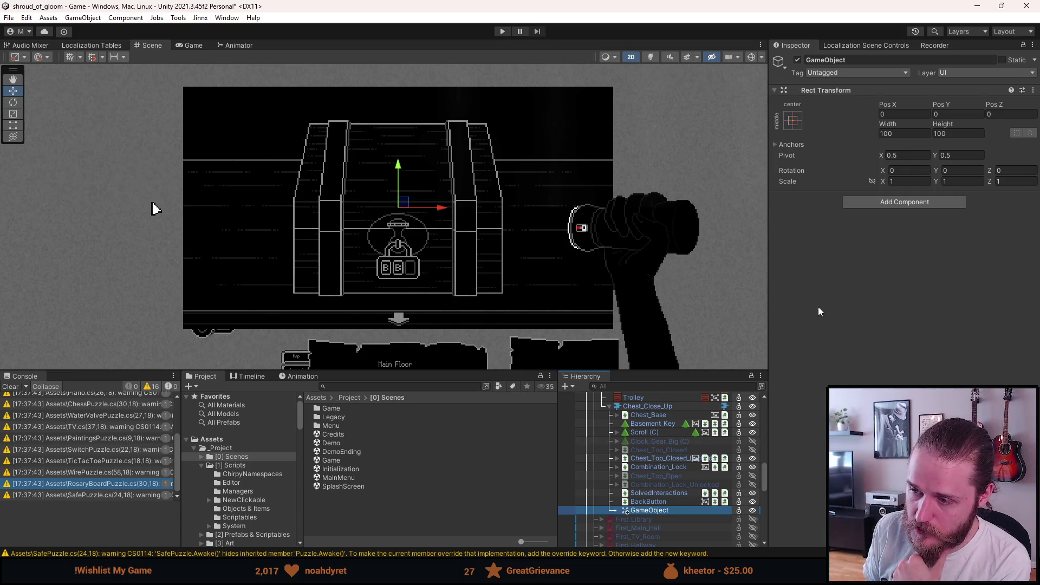
left_click(831, 60)
type("Puzzle_Frame")
key("Return")
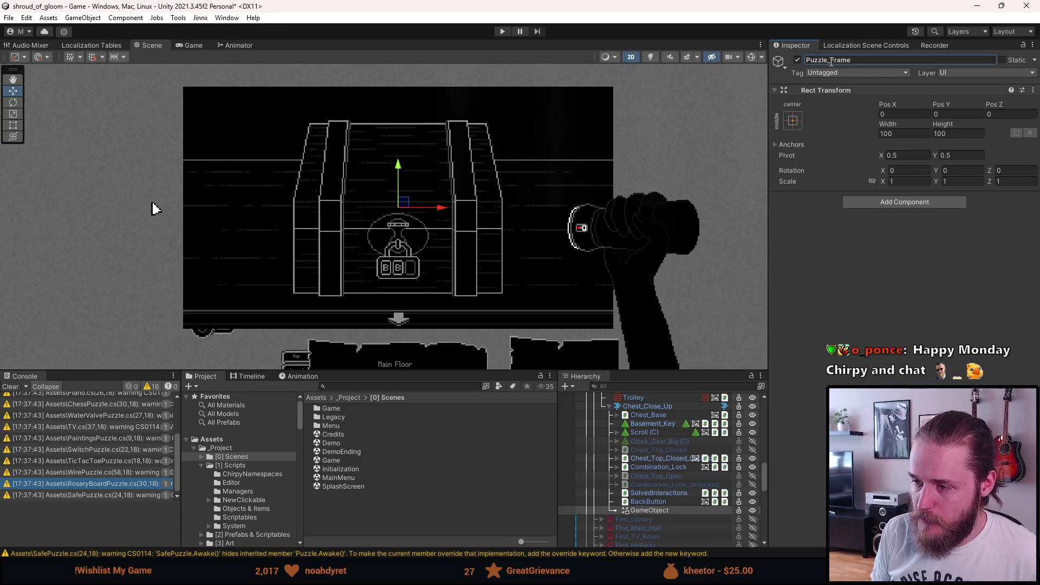
Set Puzzle_Frame's Rect Transform width to 320 and height to 180
scroll(645, 449, "down", 2)
scroll(646, 449, "down", 4)
left_click(647, 414)
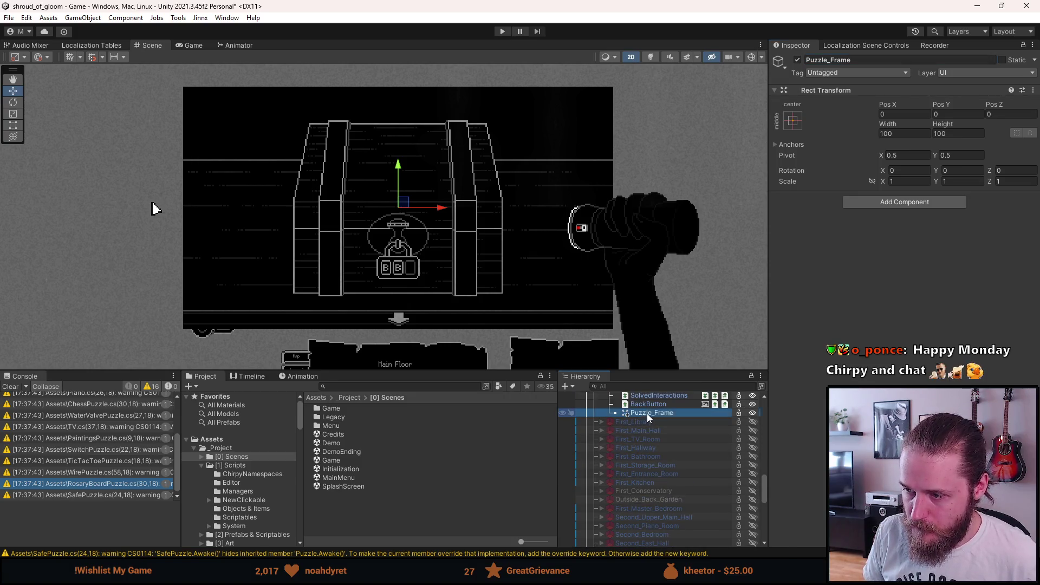
right_click(647, 414)
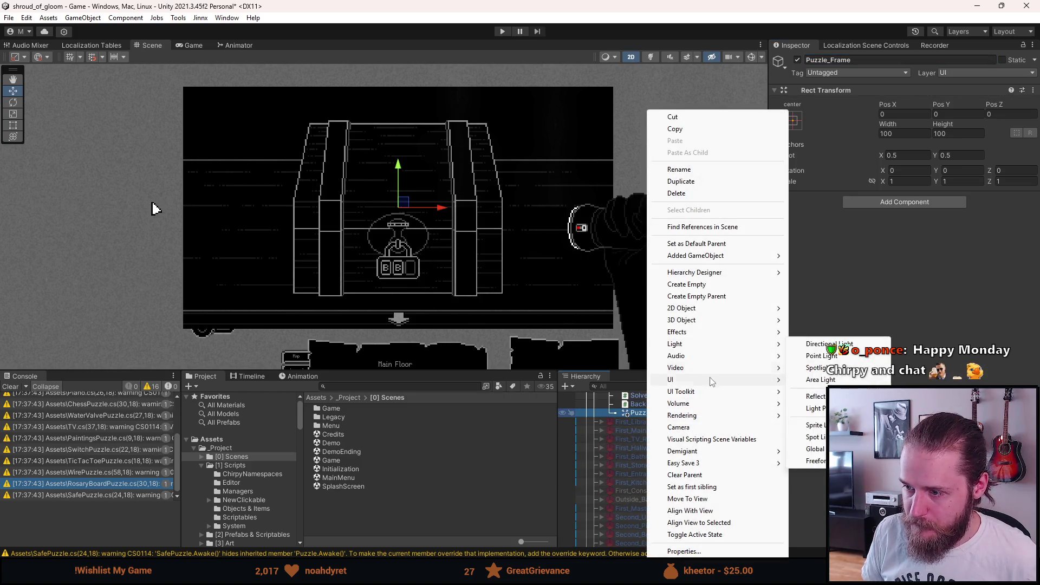
left_click(912, 135)
type("320")
key("Tab")
type("180")
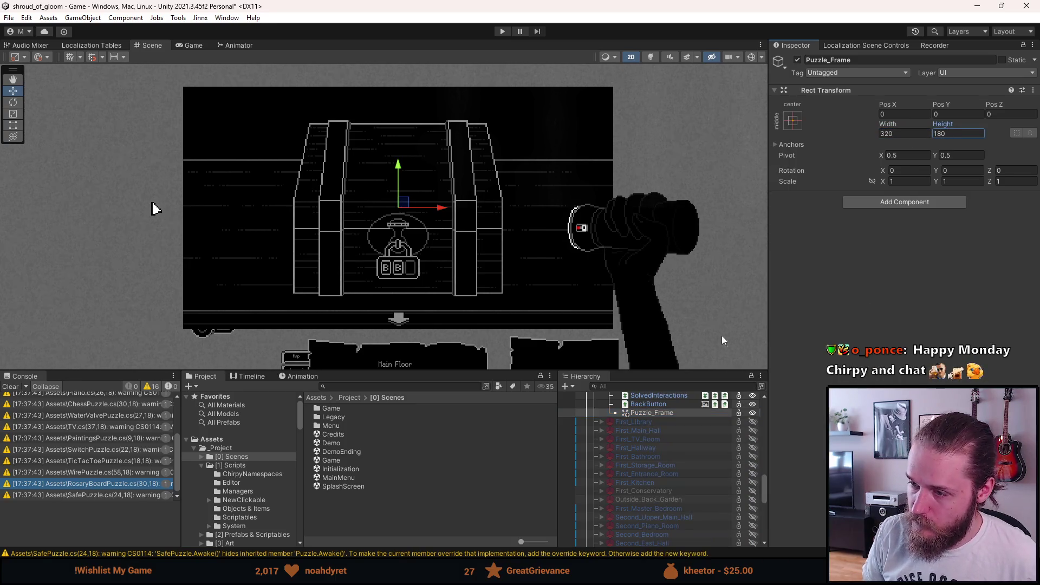
right_click(662, 413)
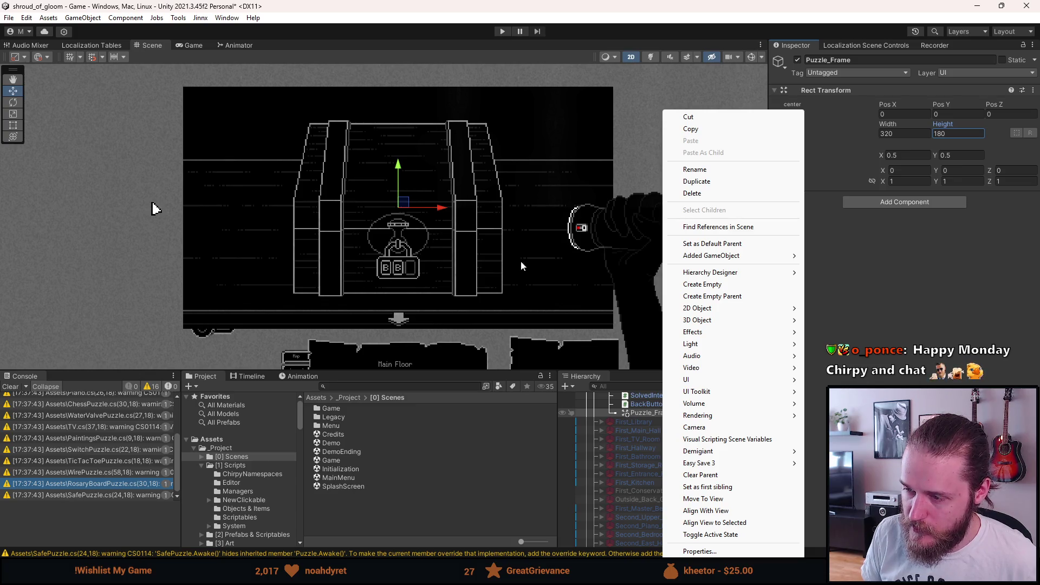
left_click(667, 443)
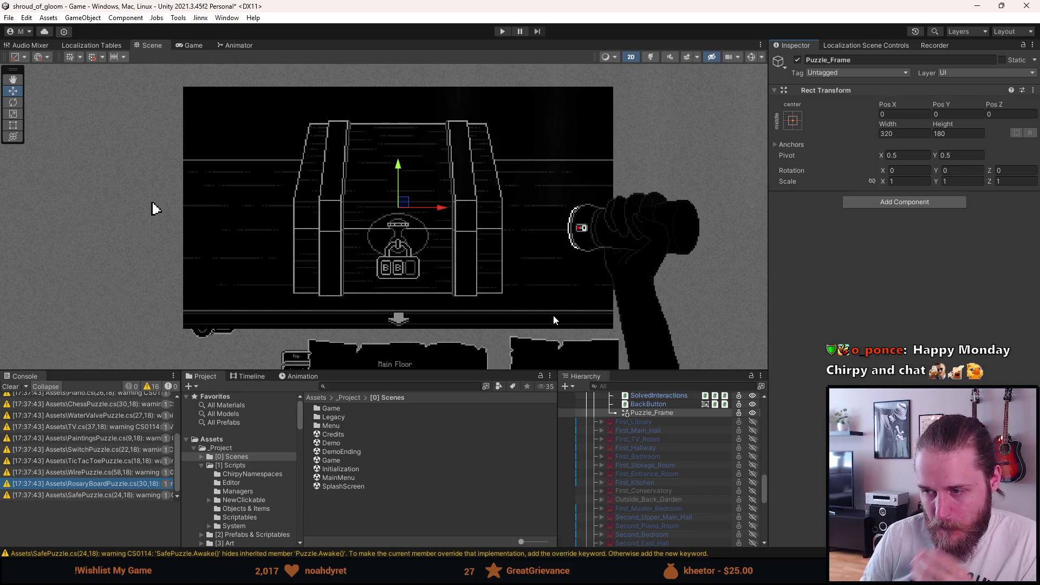
left_click(872, 203)
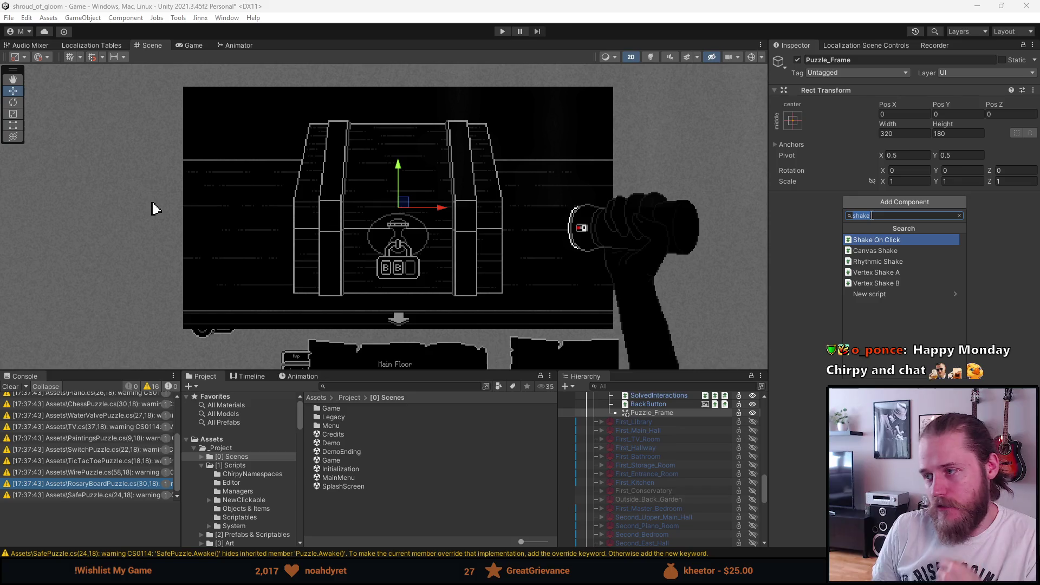
key("BackSpace")
type("image")
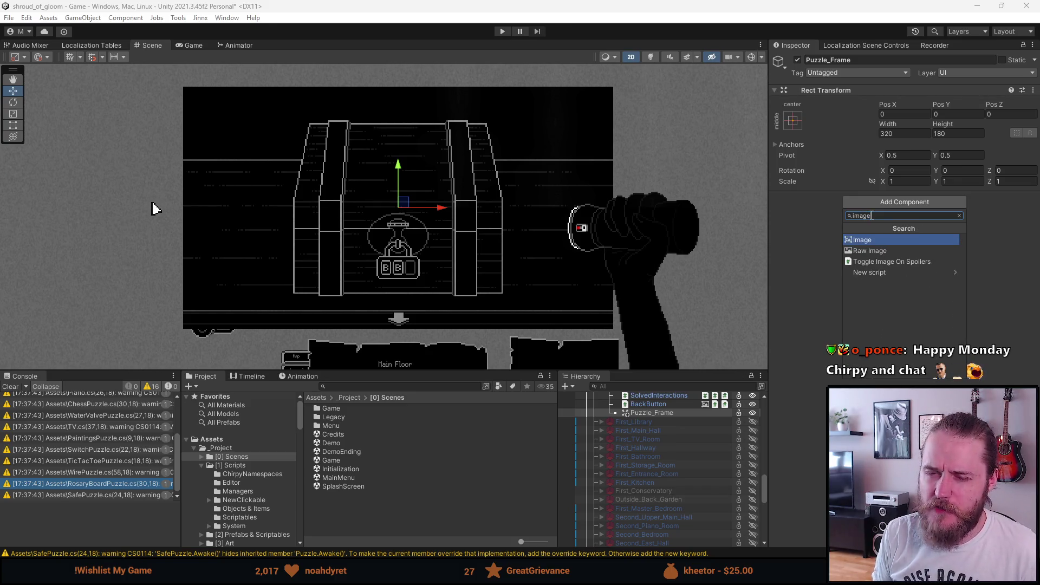
key("Escape")
key("Escape")
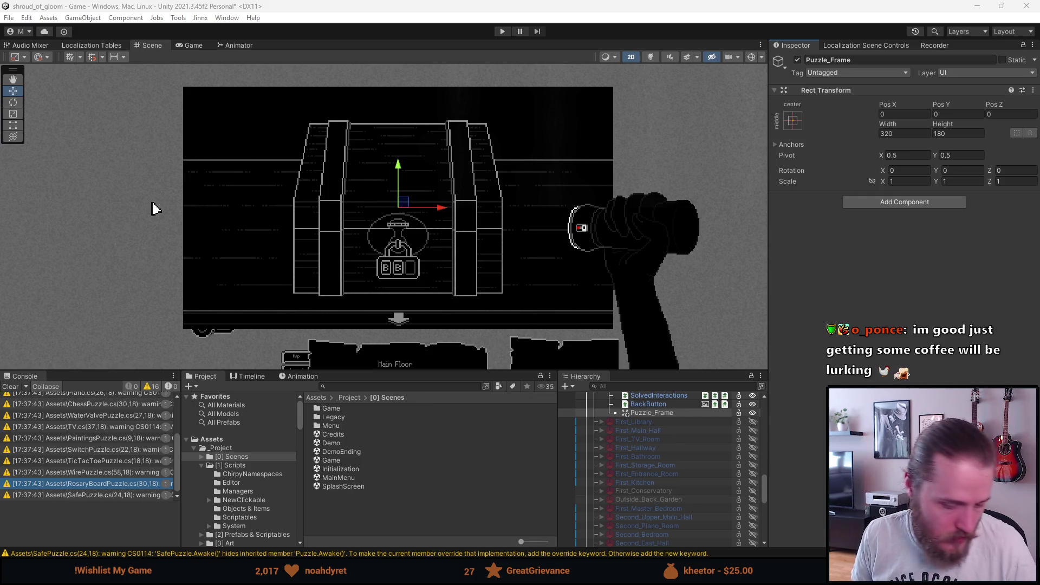
left_click(99, 7)
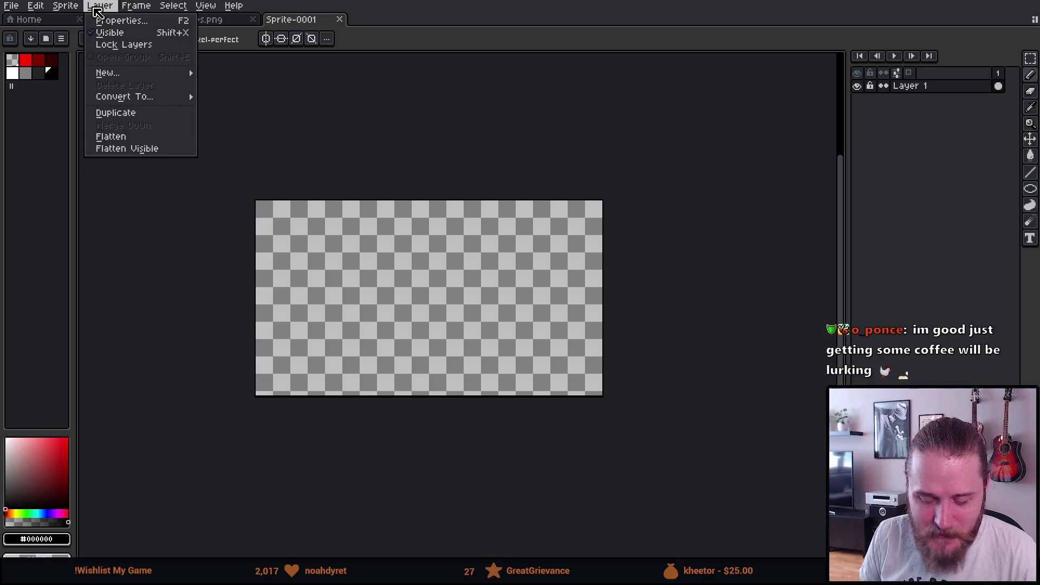
Use Sprite > Canvas Size with 100 px left, top, right and bottom borders for 520×380
mouse_move(72, 16)
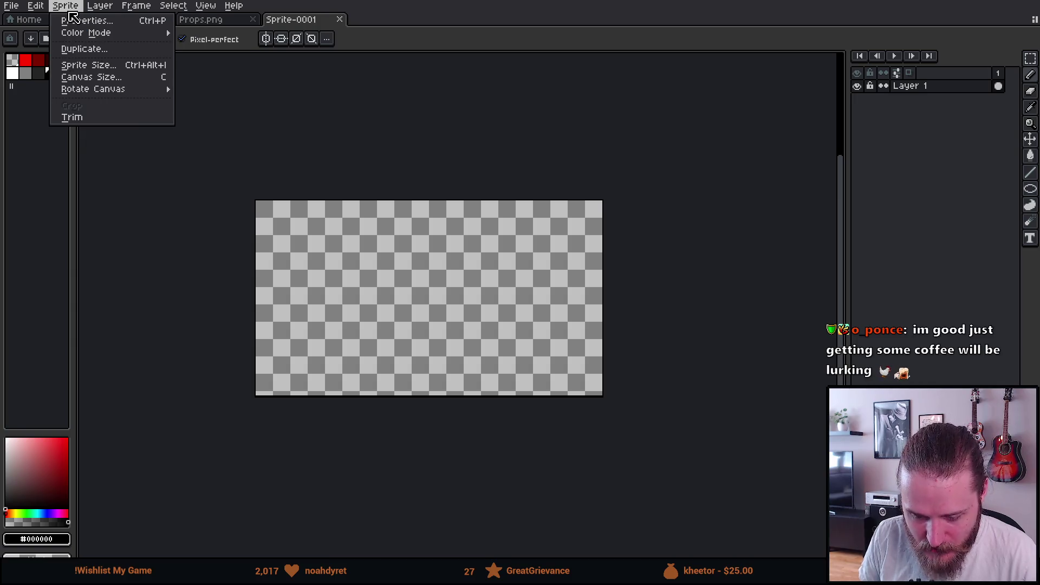
left_click(81, 77)
left_click(798, 286)
type("100")
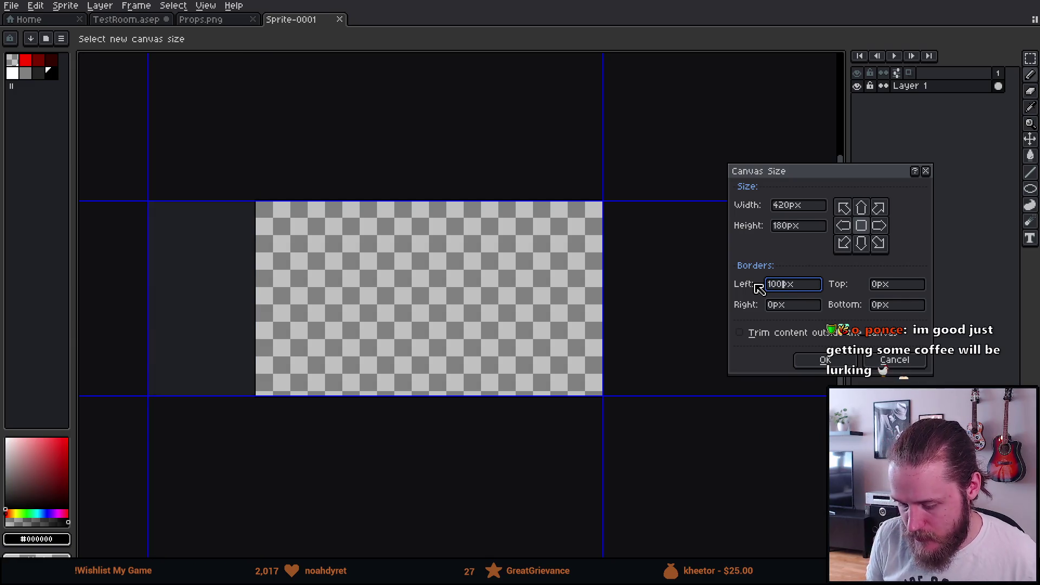
key("Tab")
type("100")
key("Tab")
type("100")
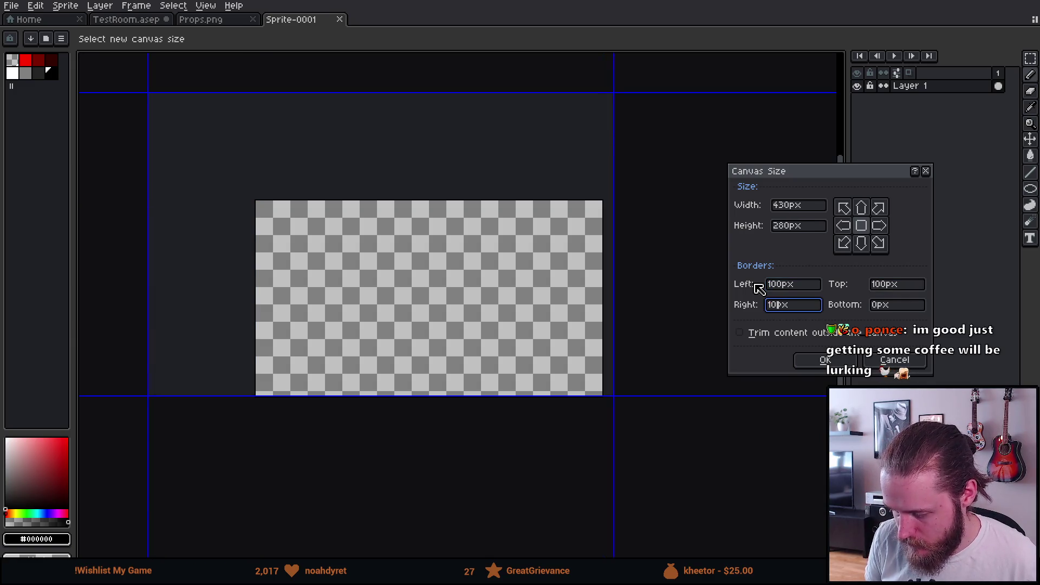
key("Tab")
type("100")
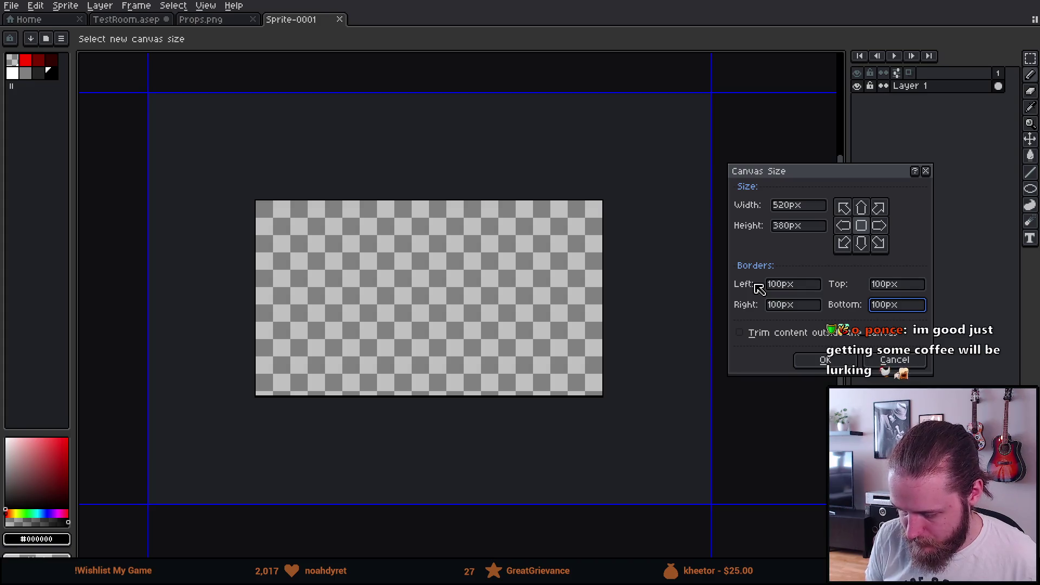
key("Return")
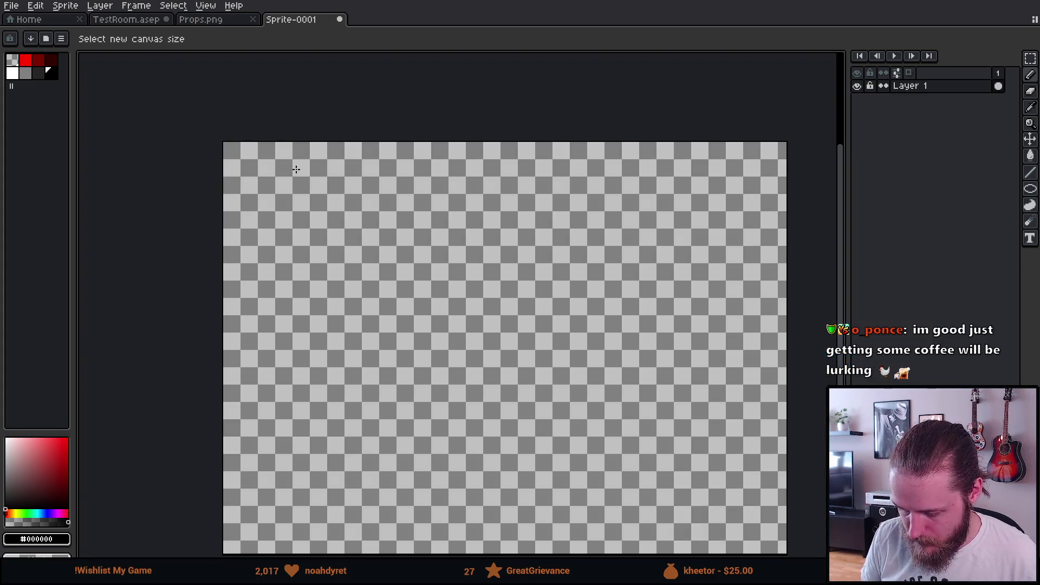
Fill the entire canvas with black using the Paint Bucket
scroll(352, 217, "down", 2)
scroll(352, 217, "up", 2)
left_click_drag(351, 217, 280, 165)
left_click(52, 72)
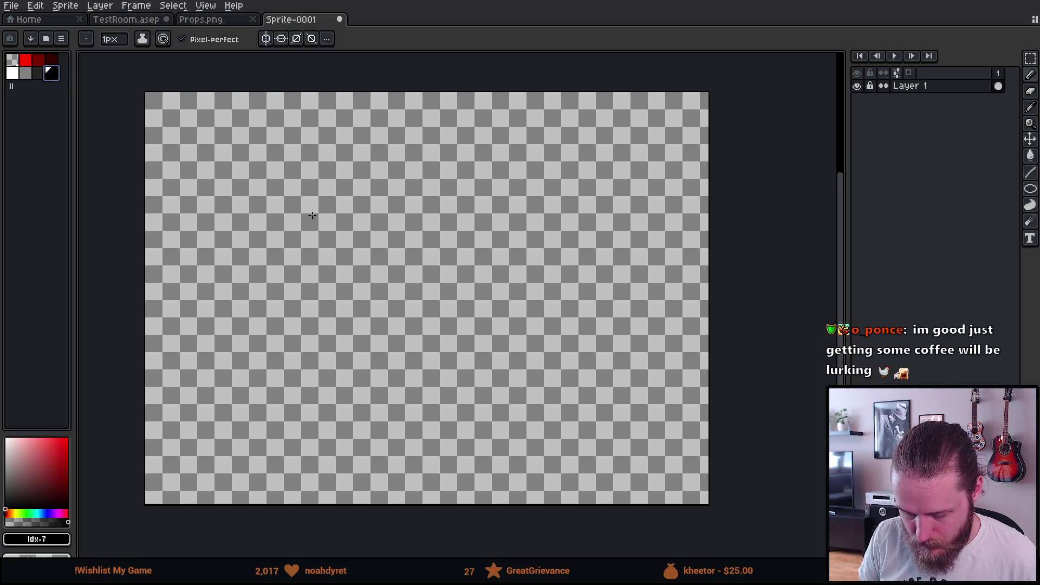
key("g")
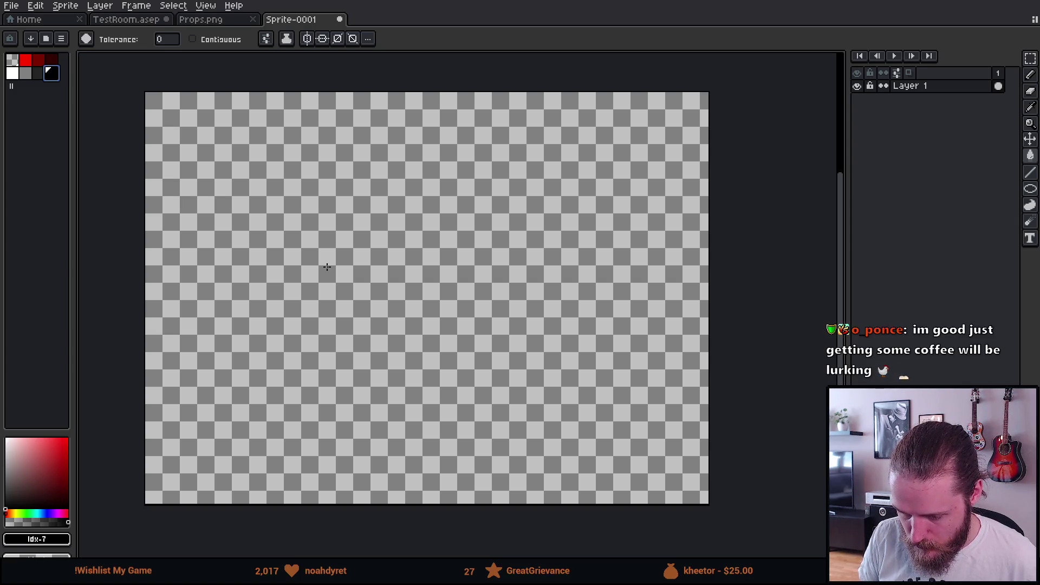
left_click(327, 266)
Add a new empty Layer 2 above Layer 1 and pick white as the drawing colour
scroll(362, 284, "down", 1)
scroll(360, 283, "up", 1)
left_click_drag(360, 283, 323, 279)
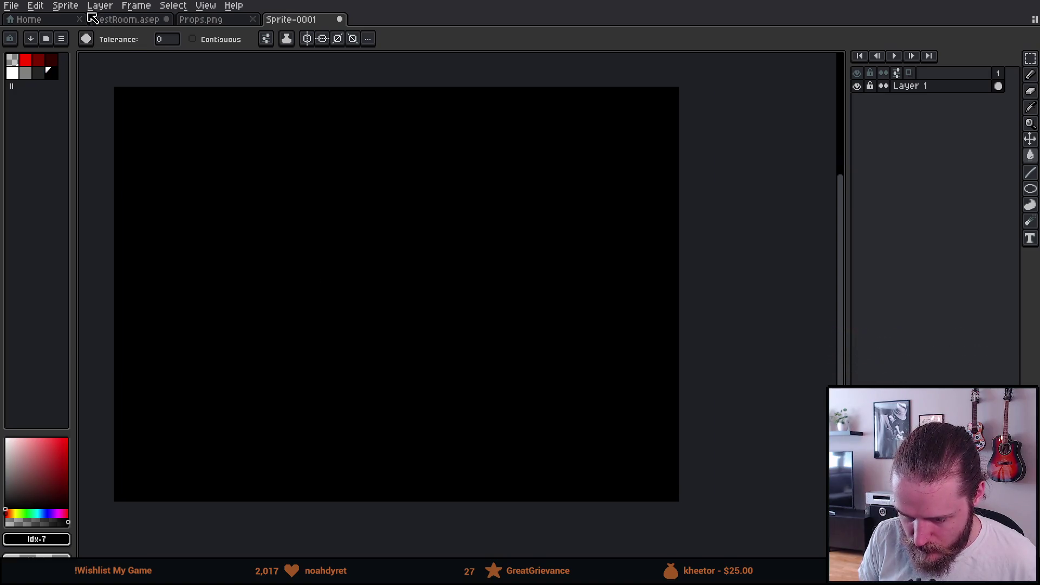
left_click(306, 39)
left_click(306, 39)
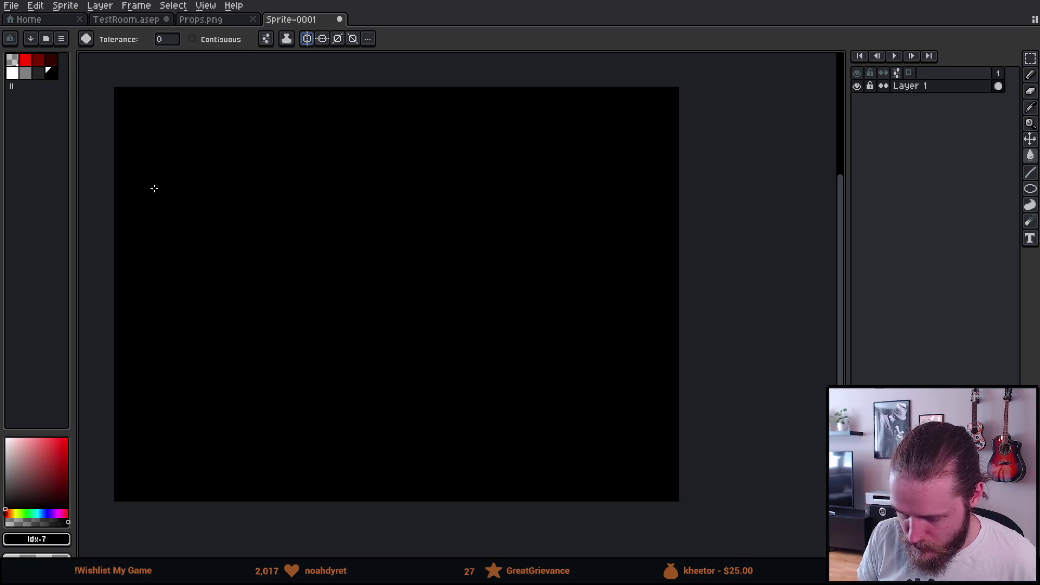
key("shift+n")
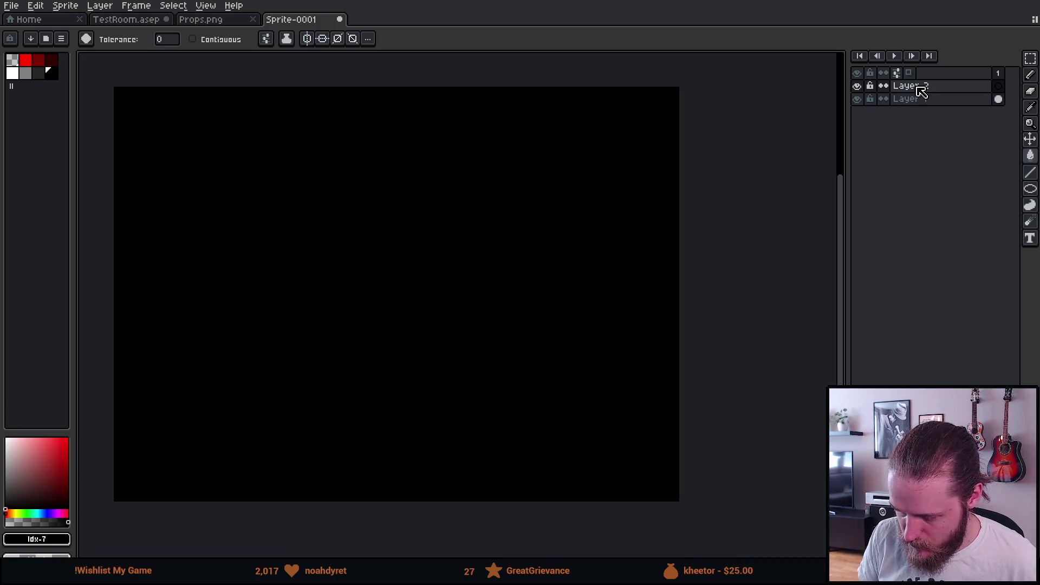
left_click(13, 73)
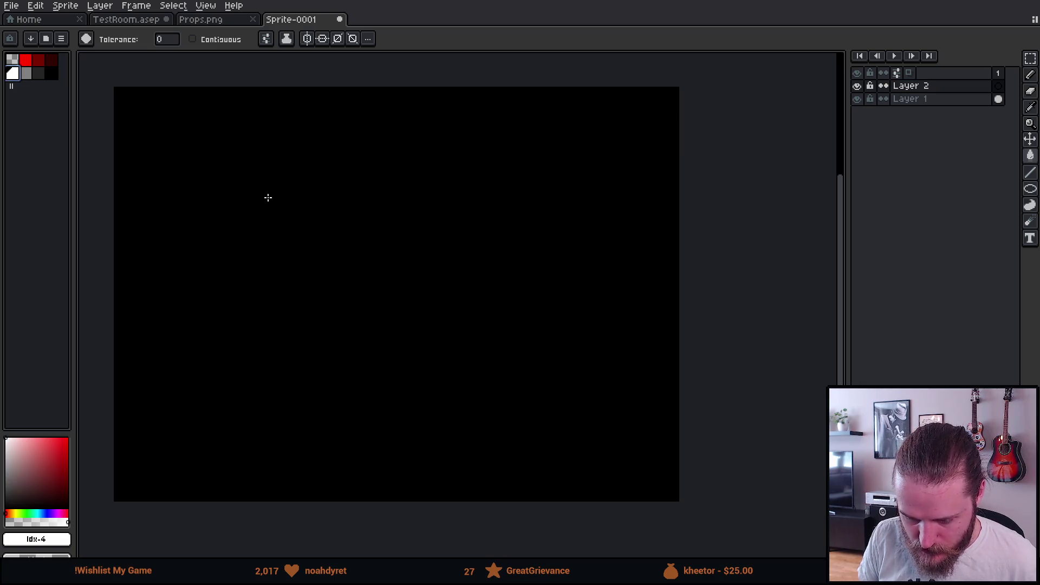
Marquee a rectangle in the middle of Layer 2 and fill it white
key("m")
mouse_move(201, 175)
left_mouse_down()
mouse_move(439, 288)
mouse_move(562, 331)
mouse_move(573, 367)
mouse_move(538, 382)
mouse_move(547, 371)
left_mouse_up()
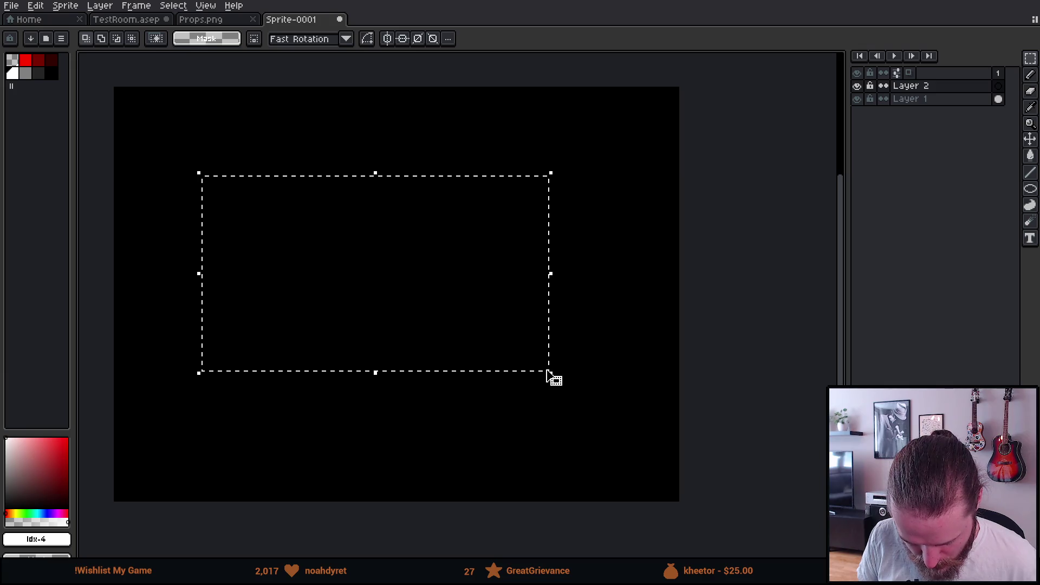
key("g")
left_click(267, 228)
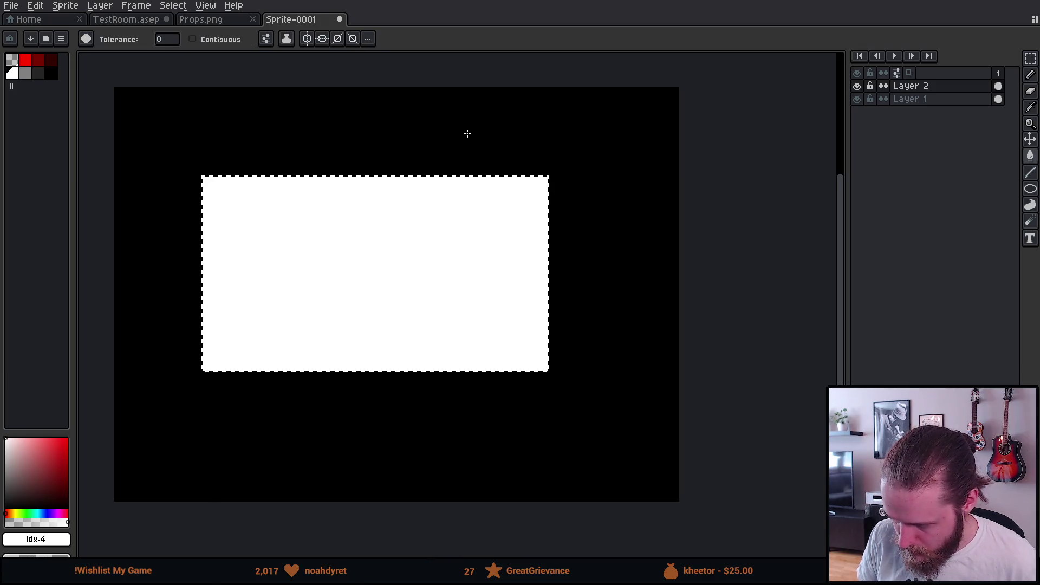
Move the white rectangle until its margins to the canvas edges are an even 100 px
key("m")
key("ctrl+d")
key("v")
key("ctrl")
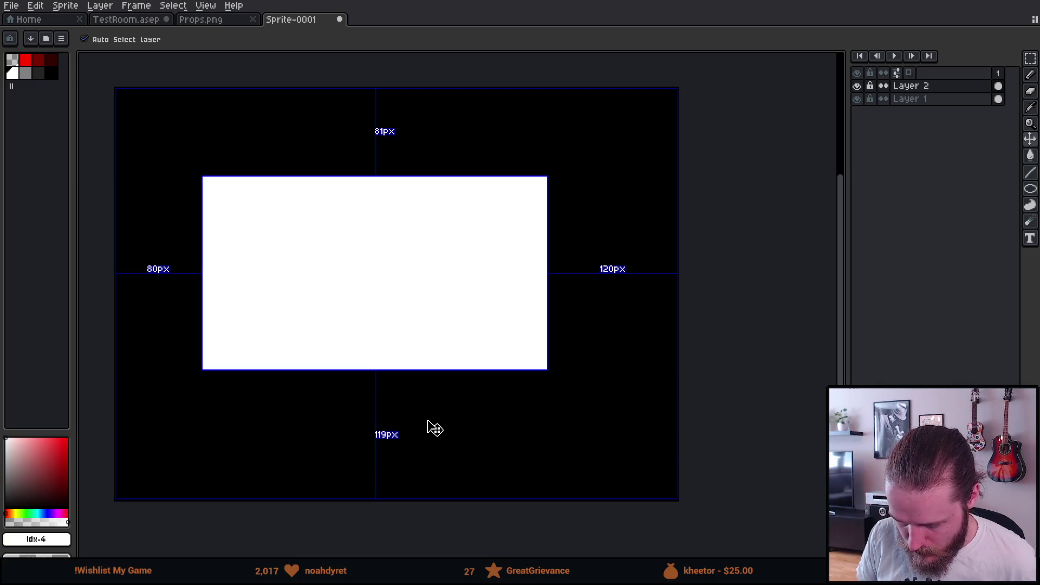
left_click_drag(398, 304, 413, 316)
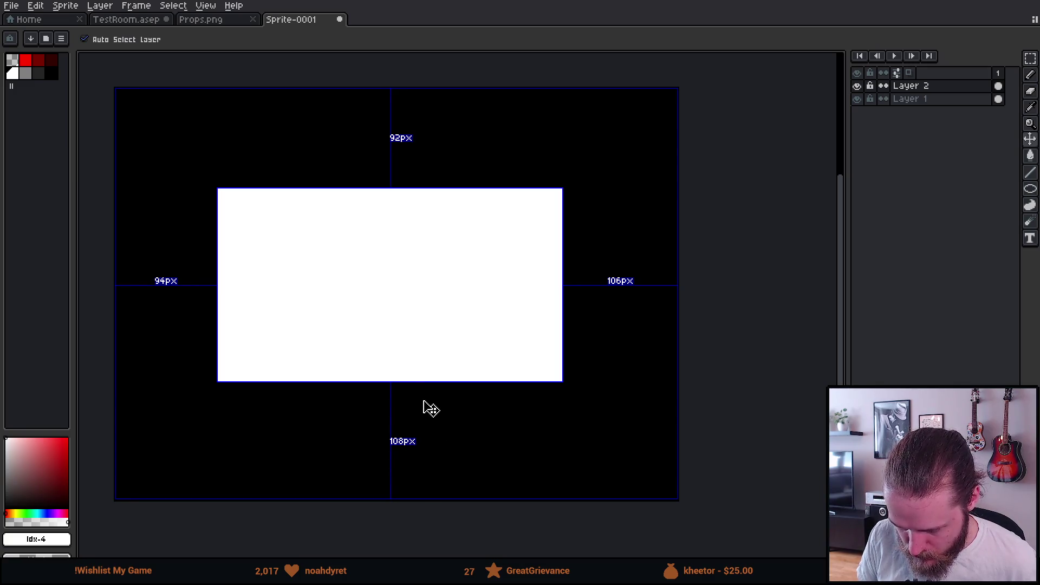
left_click_drag(425, 365, 425, 372)
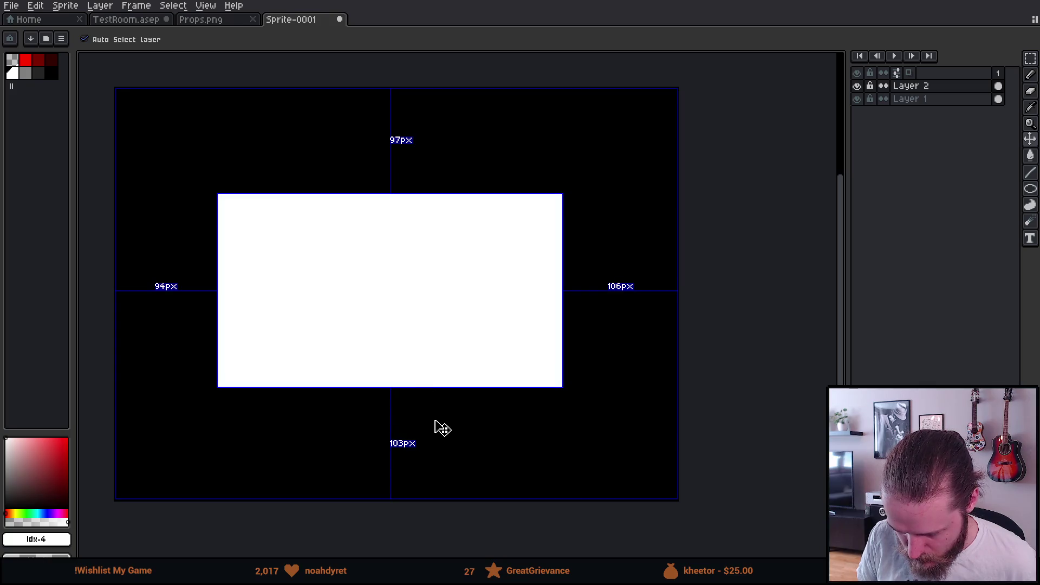
key("ctrl")
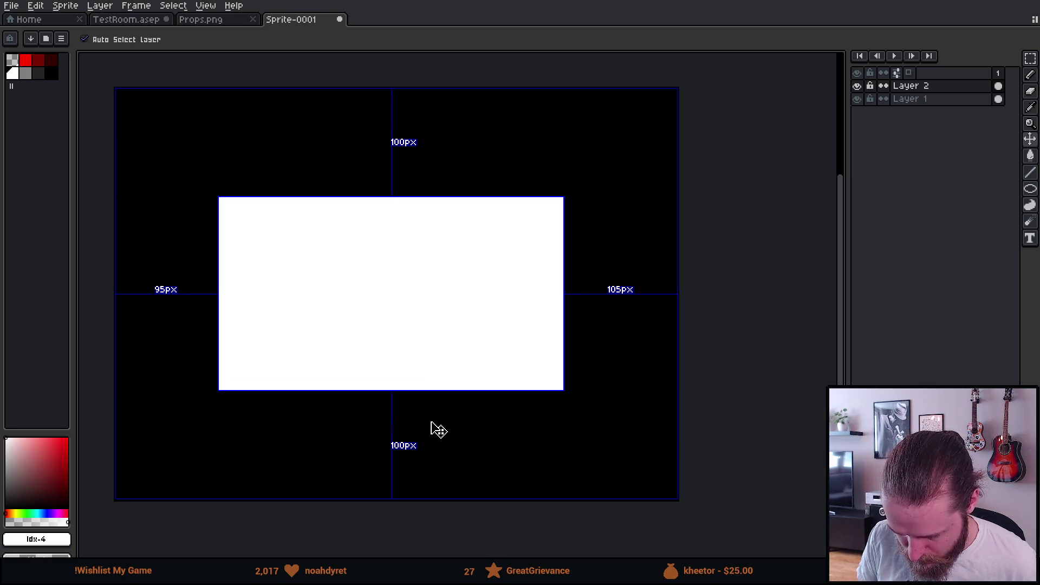
left_click_drag(437, 429, 457, 430)
left_click_drag(444, 376, 443, 379)
key("ctrl")
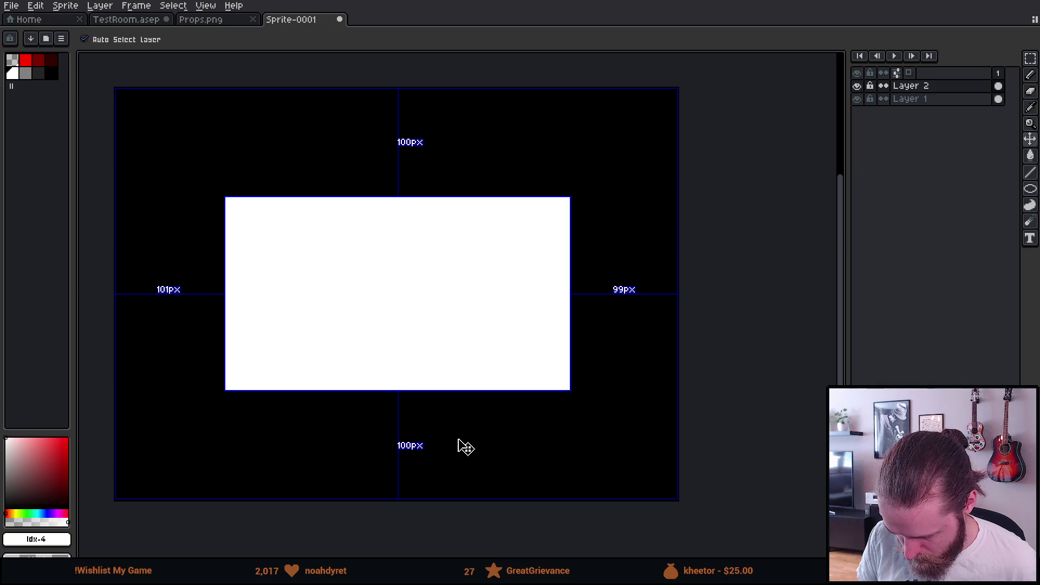
scroll(623, 300, "up", 4)
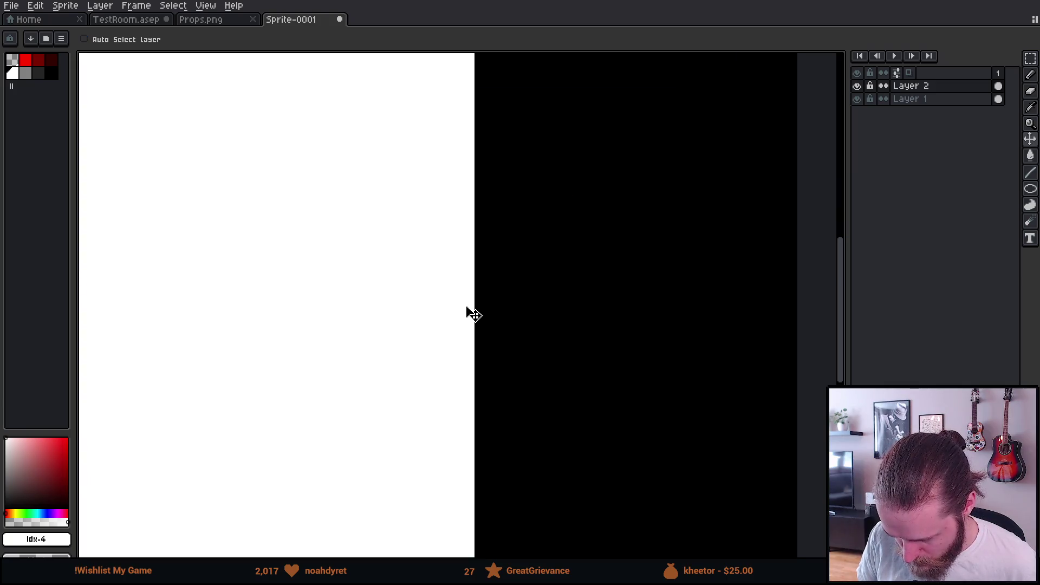
scroll(470, 313, "down", 5)
scroll(476, 311, "up", 2)
scroll(476, 307, "up", 4)
left_click_drag(433, 307, 428, 307)
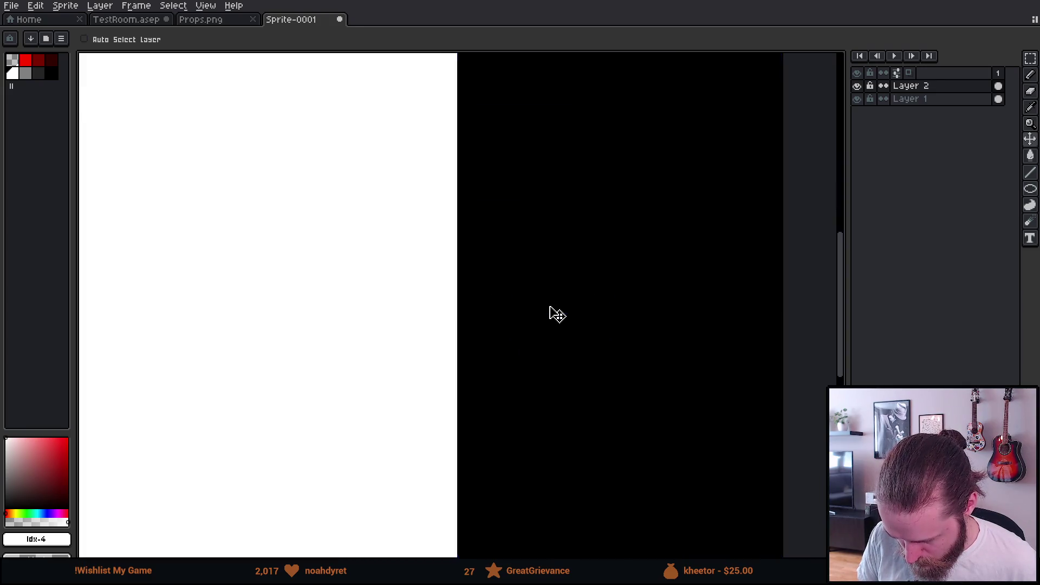
scroll(558, 314, "down", 5)
scroll(551, 311, "up", 2)
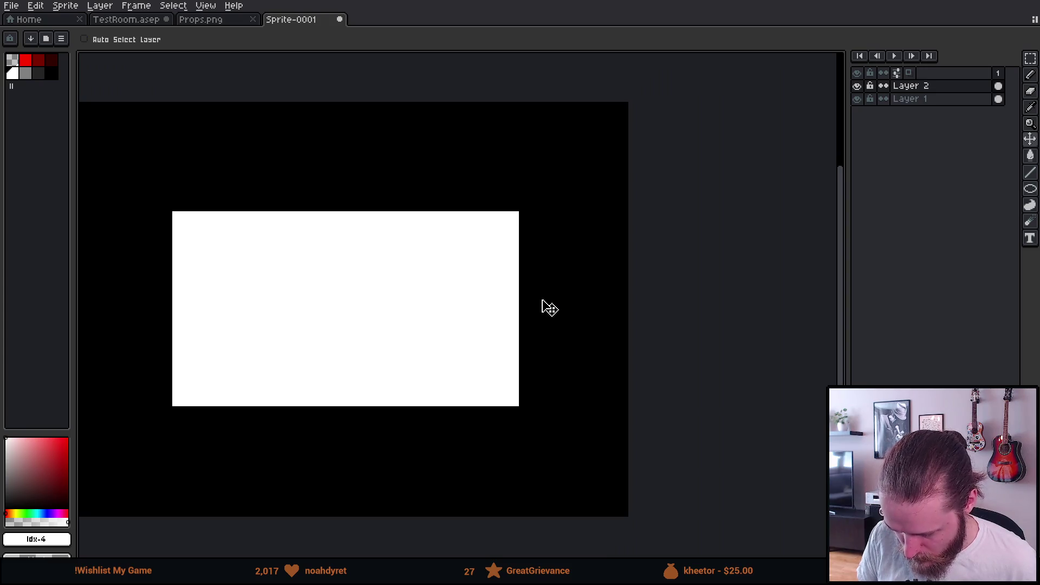
left_click_drag(543, 304, 606, 281)
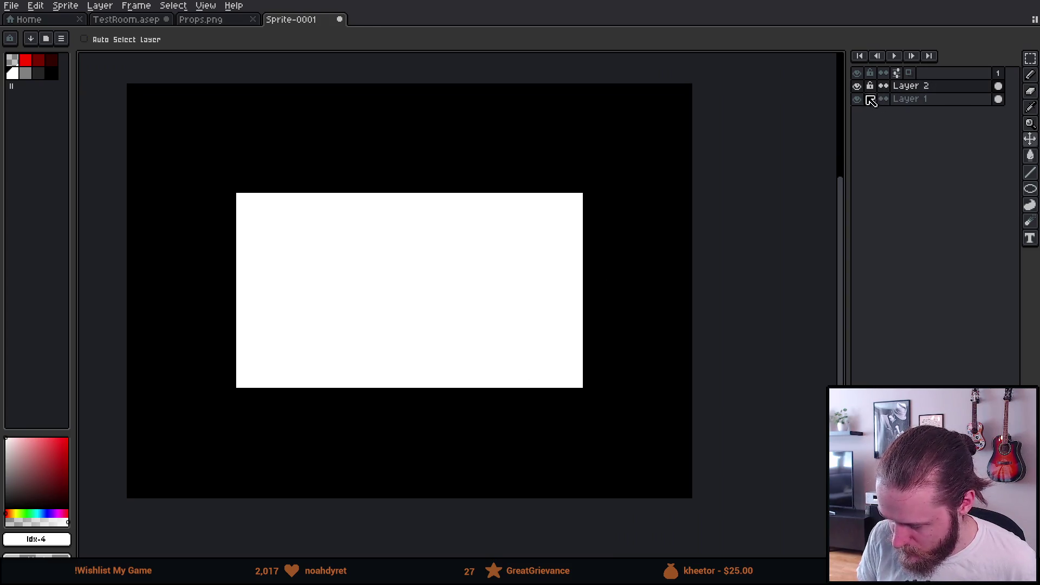
Select the 320×180 area at 100,100 and clear it from the black Layer 1
key("m")
scroll(257, 210, "up", 2)
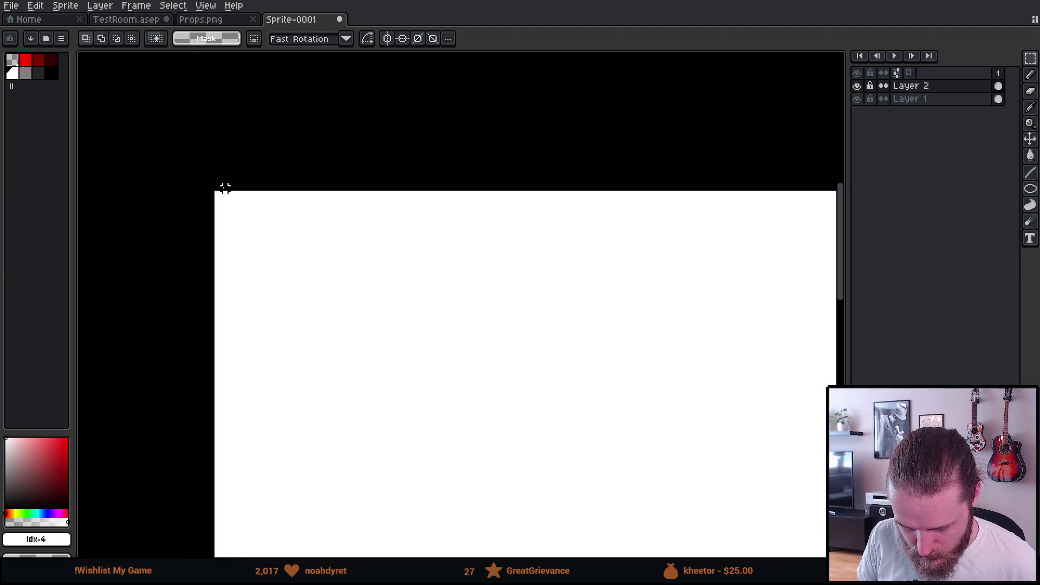
left_click_drag(216, 189, 376, 304)
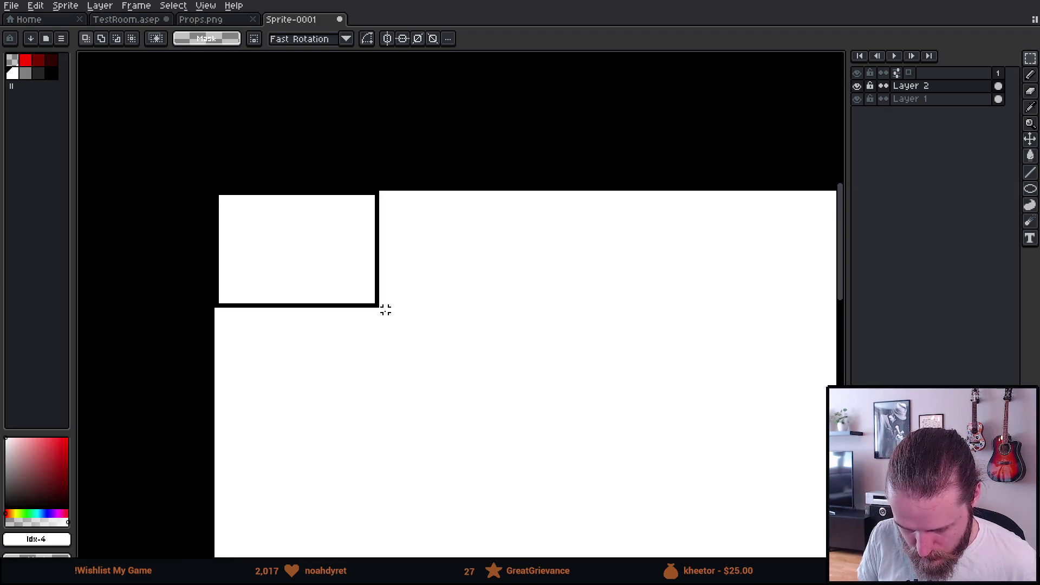
scroll(376, 304, "up", 3)
scroll(699, 451, "down", 2)
left_click_drag(699, 451, 705, 445)
scroll(706, 450, "down", 3)
scroll(702, 432, "up", 4)
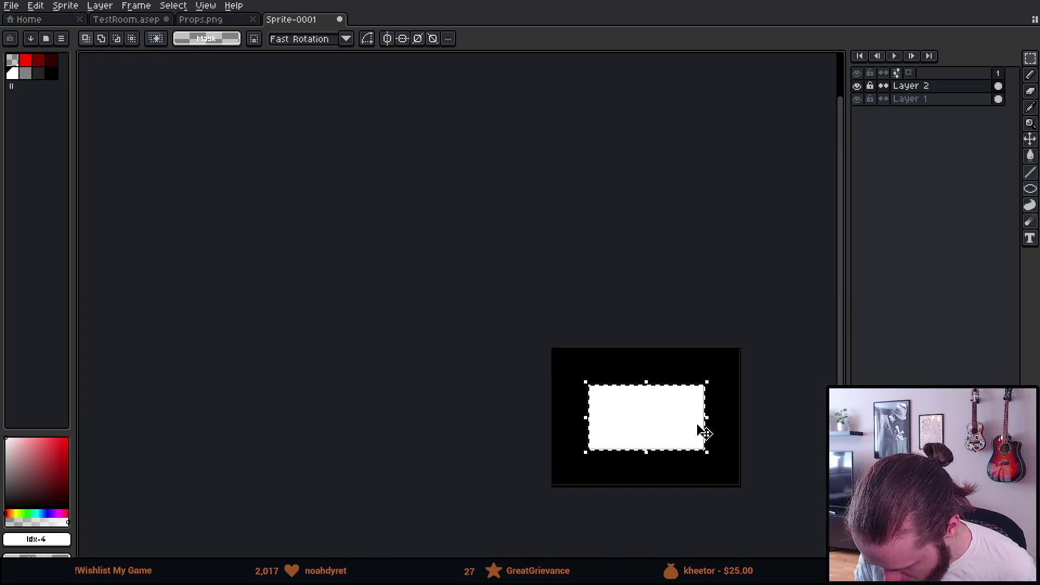
left_click(916, 99)
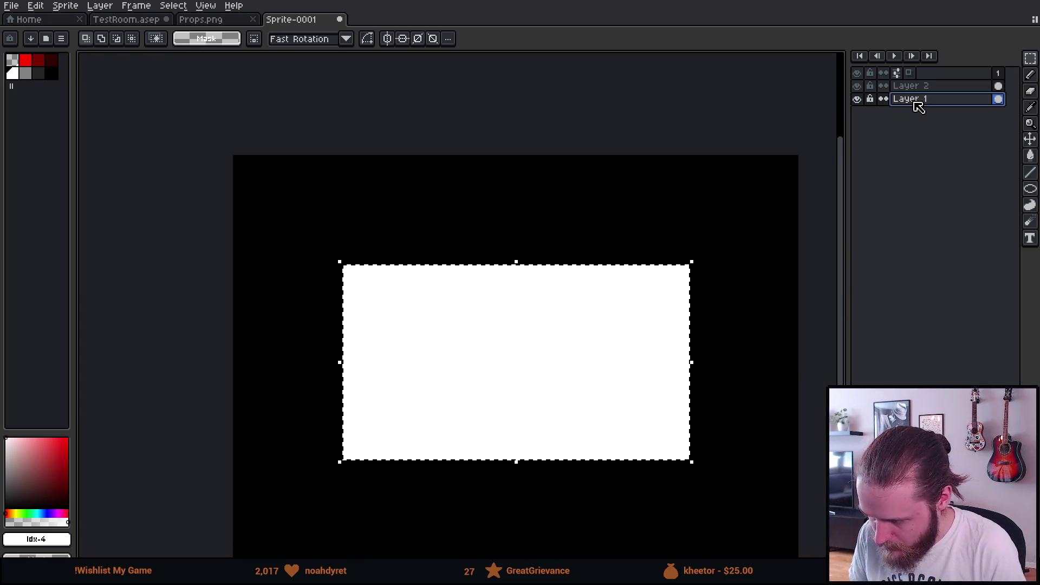
left_click(643, 304)
key("ctrl+d")
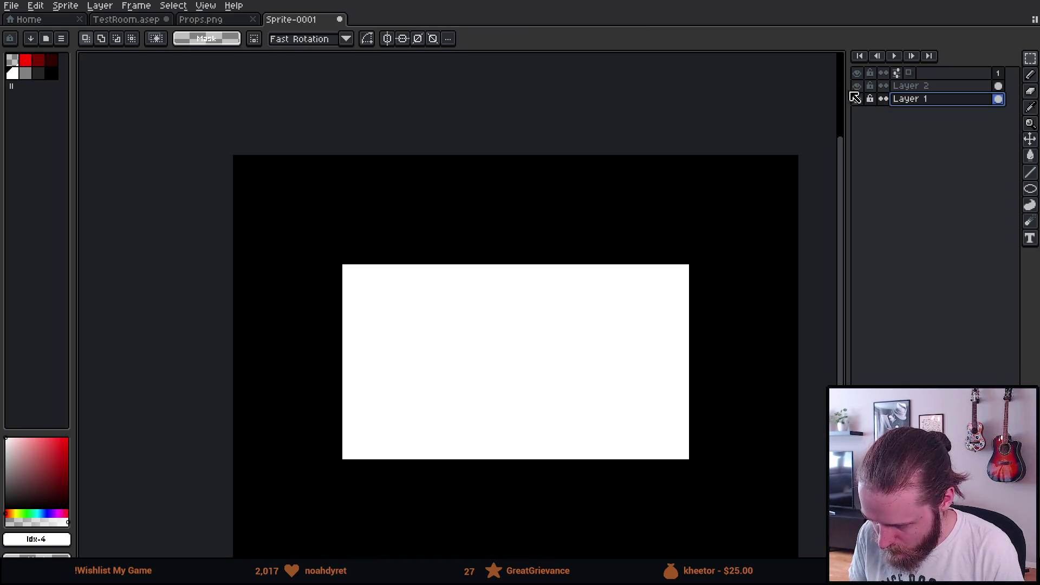
left_click(857, 86)
Save the sprite as Puzzle_Frame from the File menu, then switch to Unity
scroll(569, 348, "down", 1)
scroll(569, 348, "up", 1)
left_click_drag(571, 319, 525, 268)
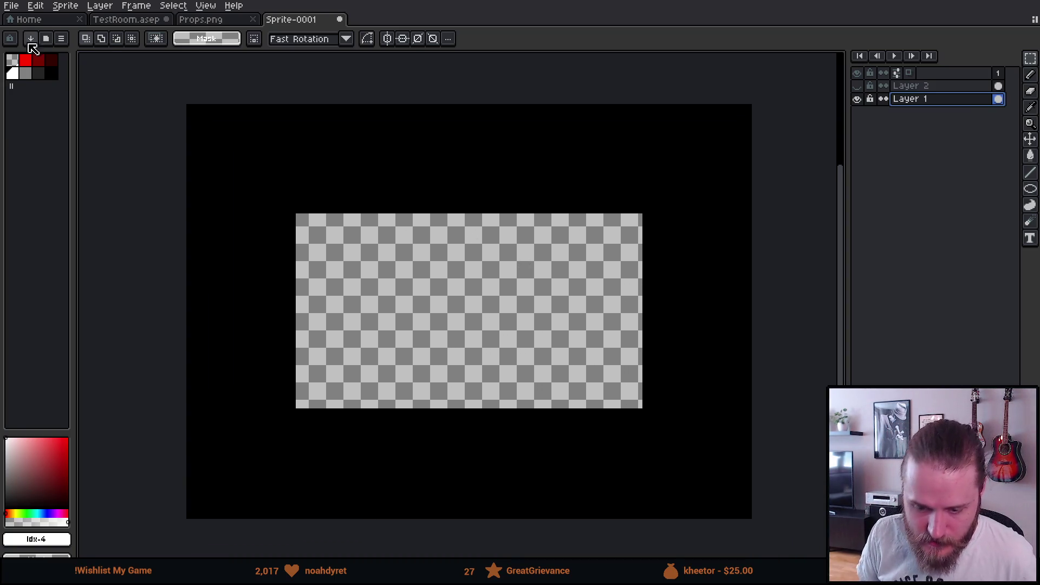
left_click(12, 5)
mouse_move(76, 114)
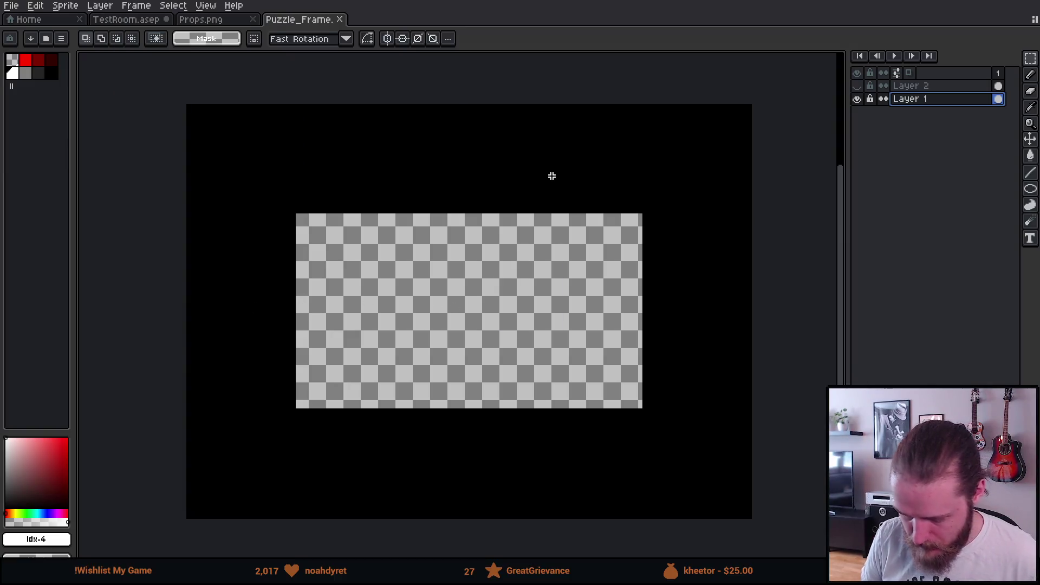
left_click(11, 6)
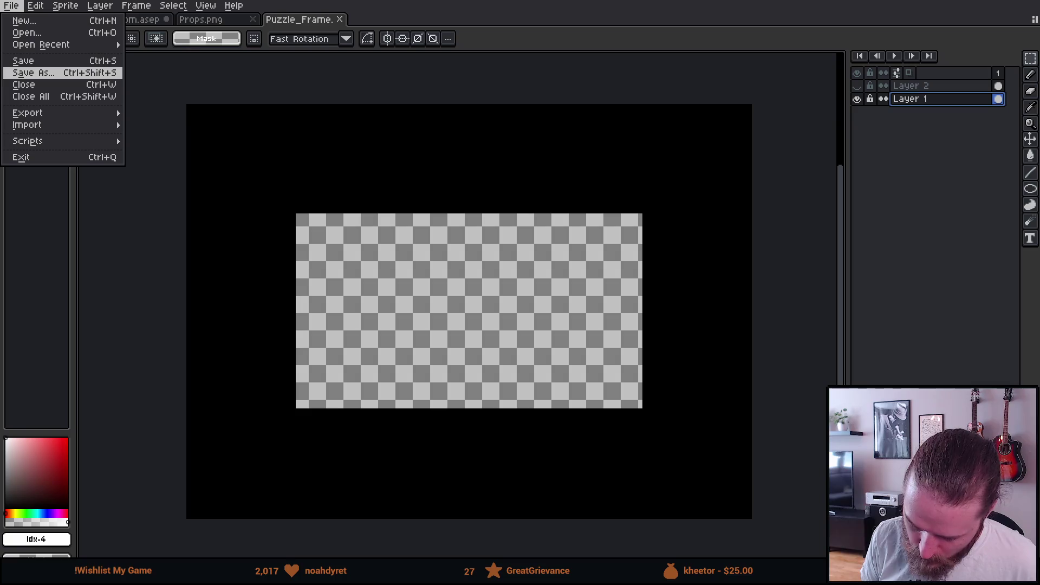
key("Escape")
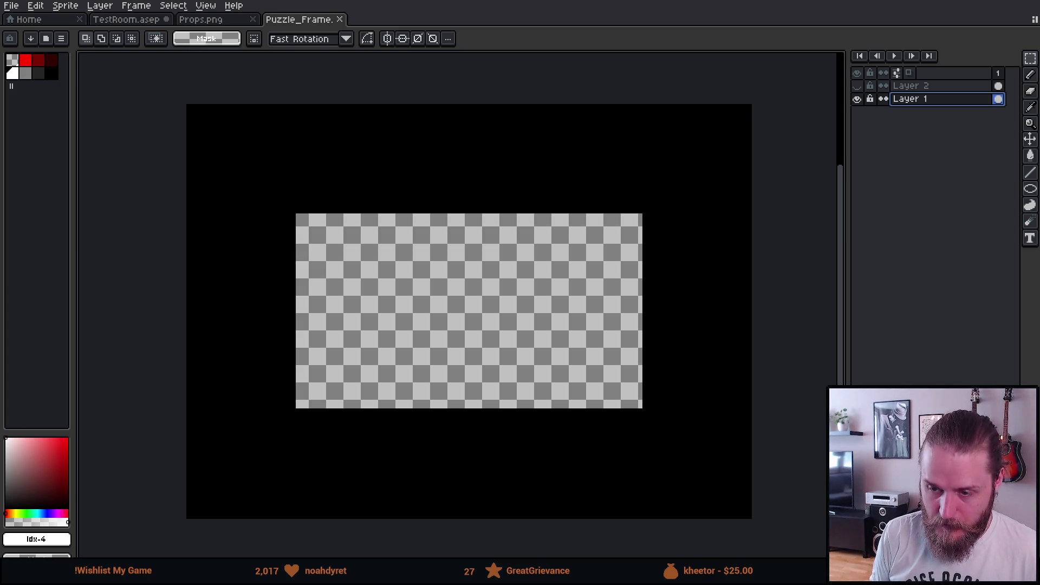
key("alt+Tab")
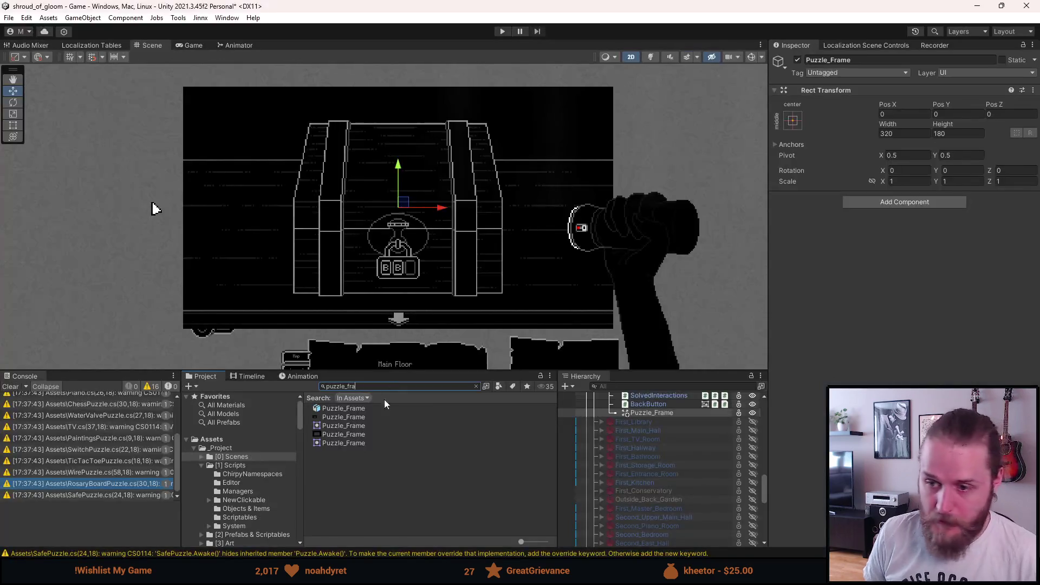
Give Puzzle_Frame.png Read/Write enabled, Point (no filter) filtering and no compression
left_click(356, 418)
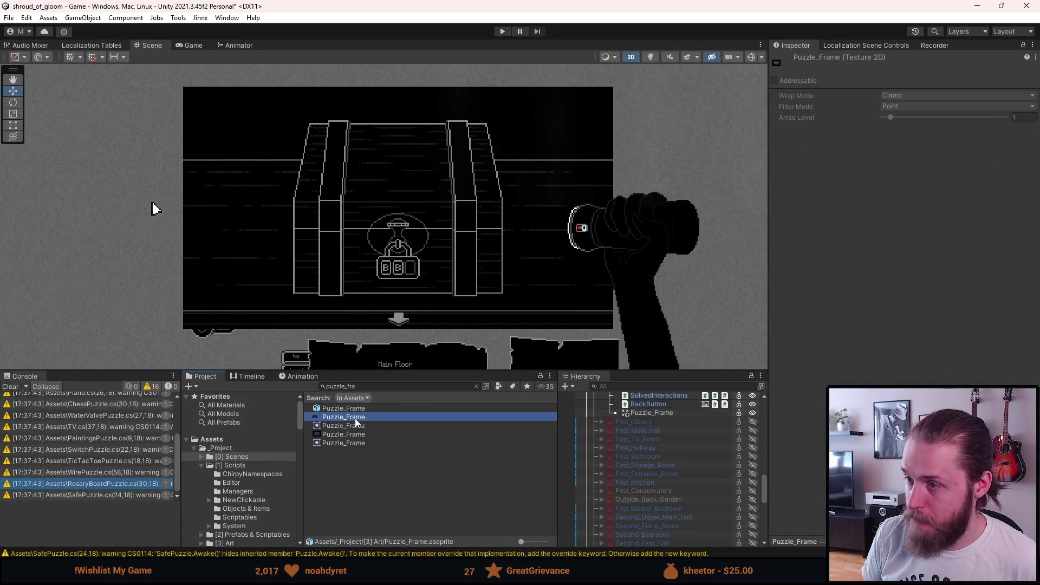
left_click(357, 426)
left_click(358, 435)
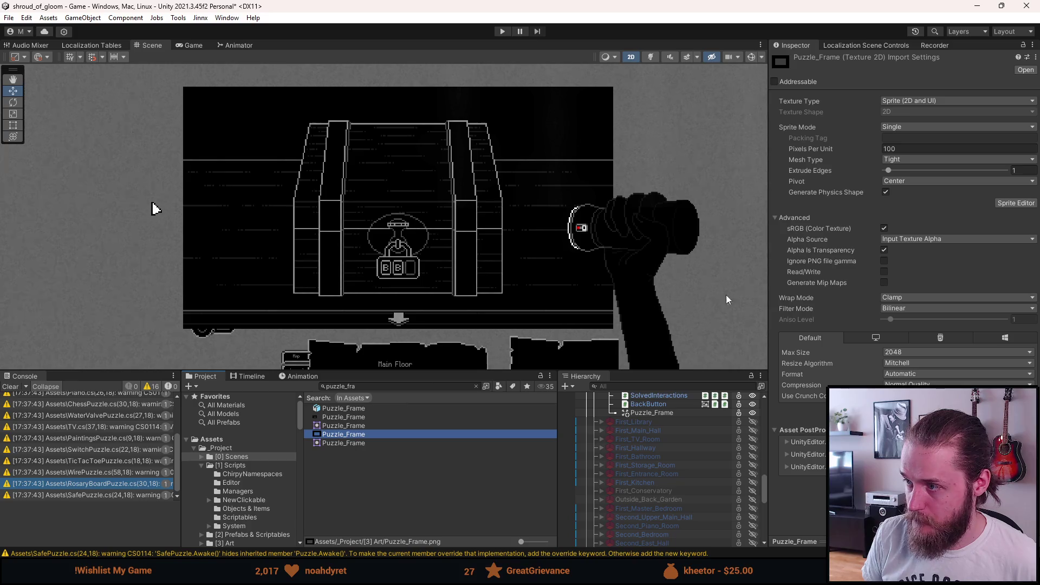
left_click(884, 272)
left_click(896, 309)
left_click(903, 321)
left_click(921, 385)
left_click(910, 395)
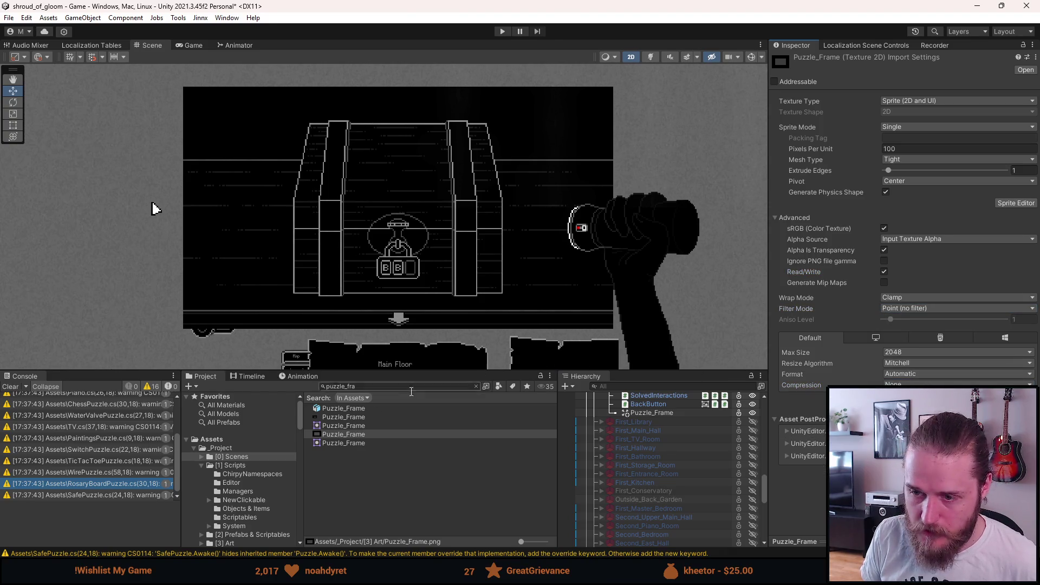
left_click(647, 414)
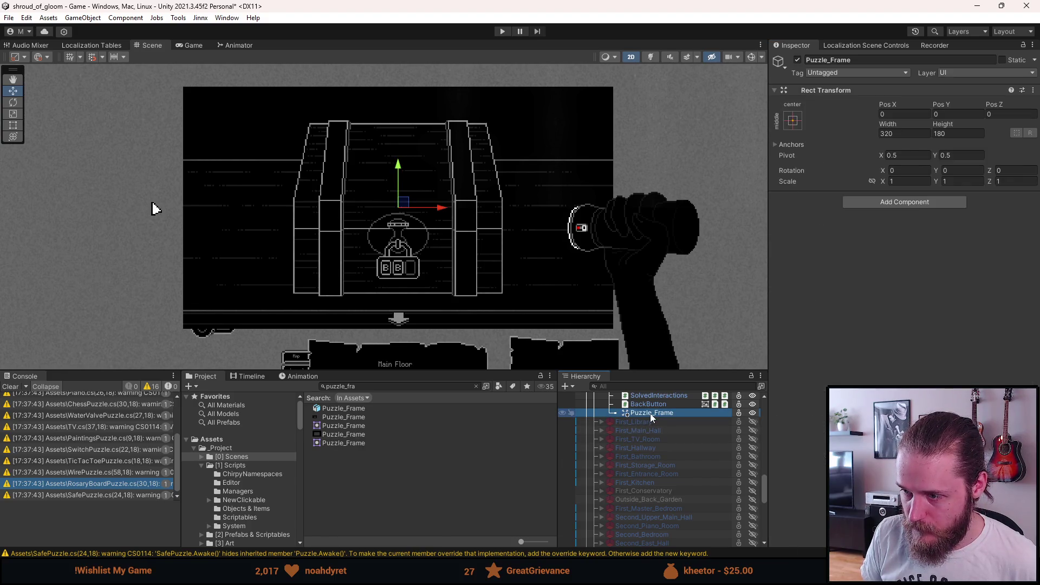
Add an Image component to Puzzle_Frame
right_click(650, 414)
left_click(958, 223)
left_click(931, 205)
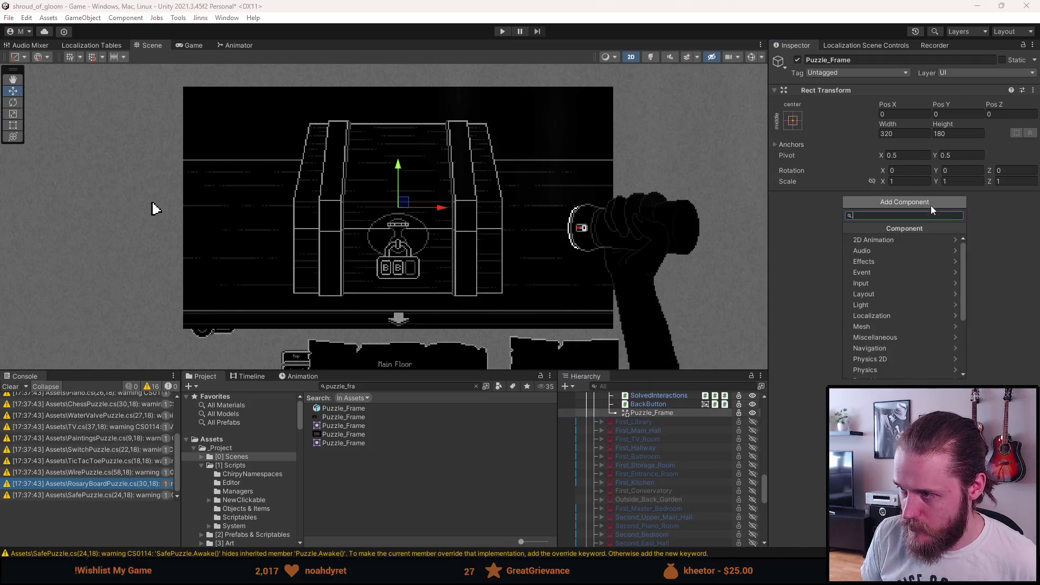
type("image")
key("Return")
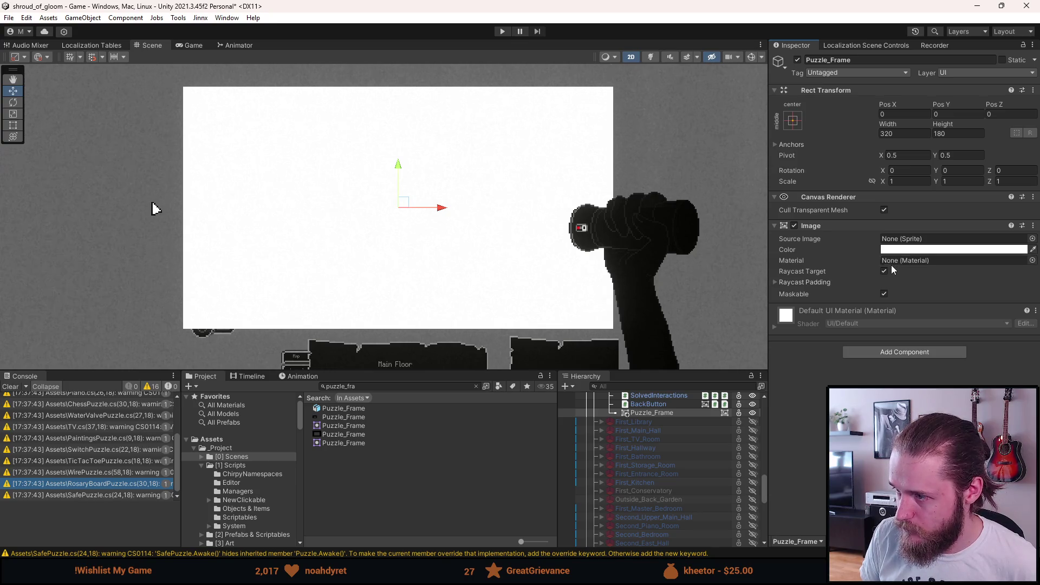
Turn off Raycast Target, use the Puzzle_Frame sprite as Source Image, and set native size
left_click(884, 271)
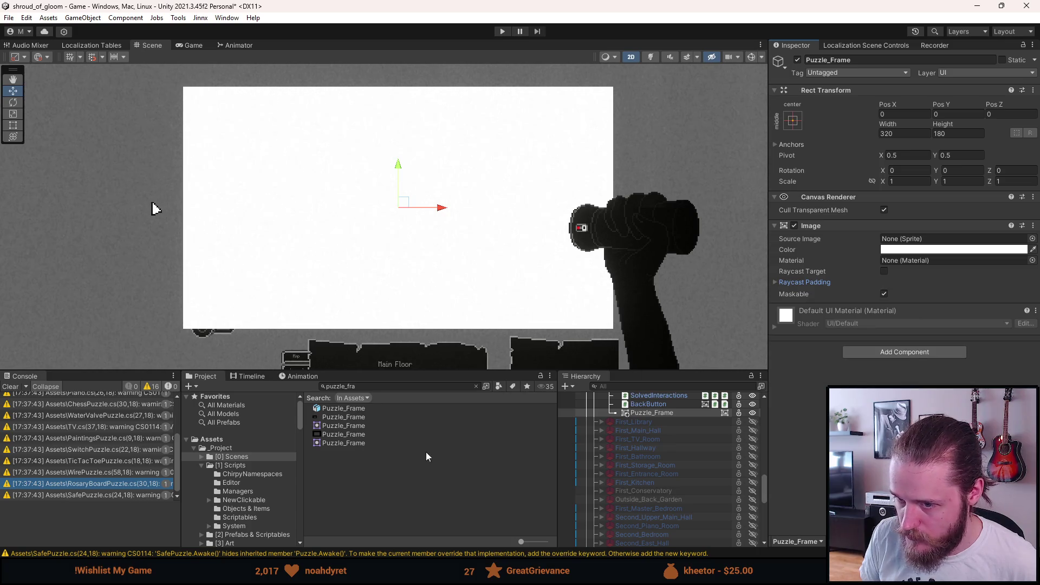
mouse_move(350, 433)
left_mouse_down()
mouse_move(843, 379)
mouse_move(917, 245)
left_mouse_up()
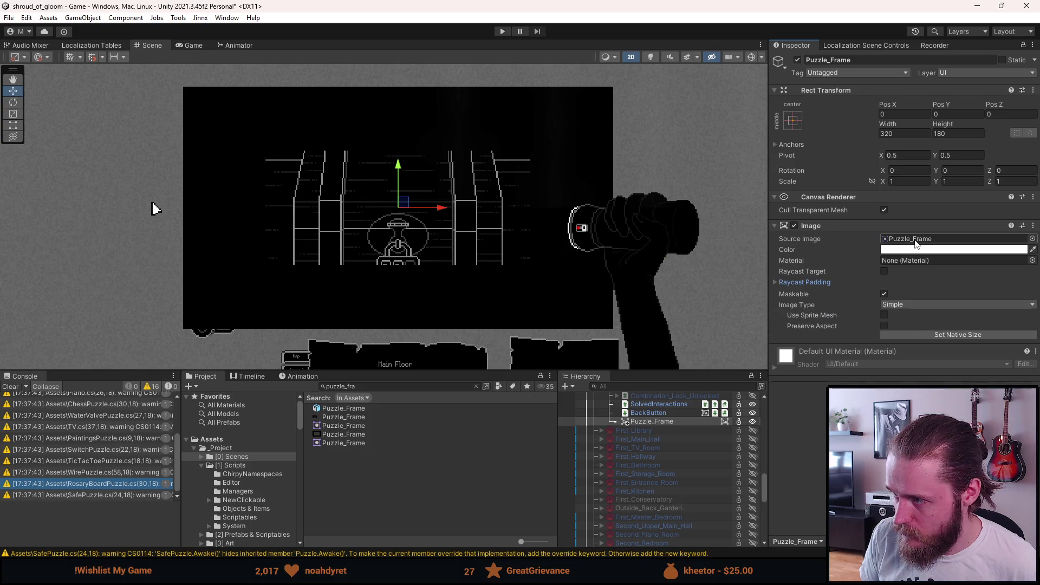
left_click(957, 337)
Toggle Puzzle_Frame's active checkbox repeatedly to compare the scene, leaving it enabled
scroll(546, 197, "down", 5)
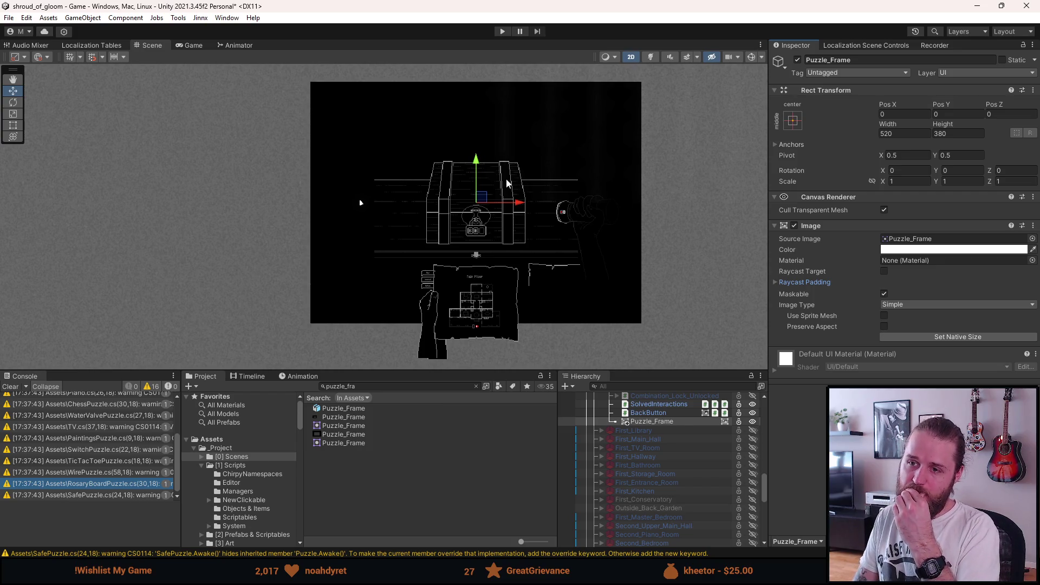
scroll(505, 183, "up", 2)
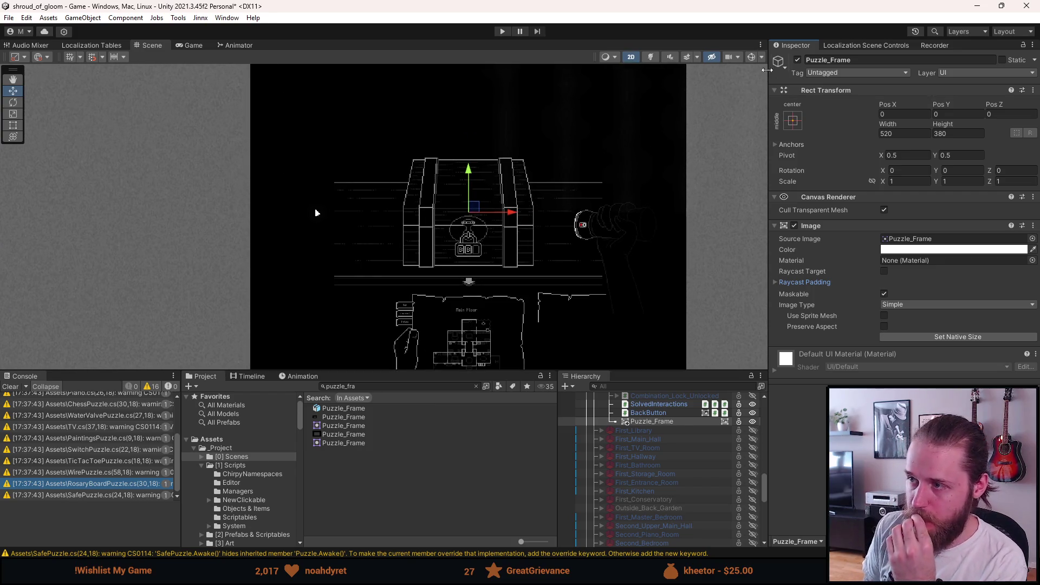
left_click(797, 60)
left_click(797, 61)
left_click(797, 60)
left_click(797, 60)
left_click(797, 61)
left_click(797, 60)
left_click(797, 60)
left_click(796, 60)
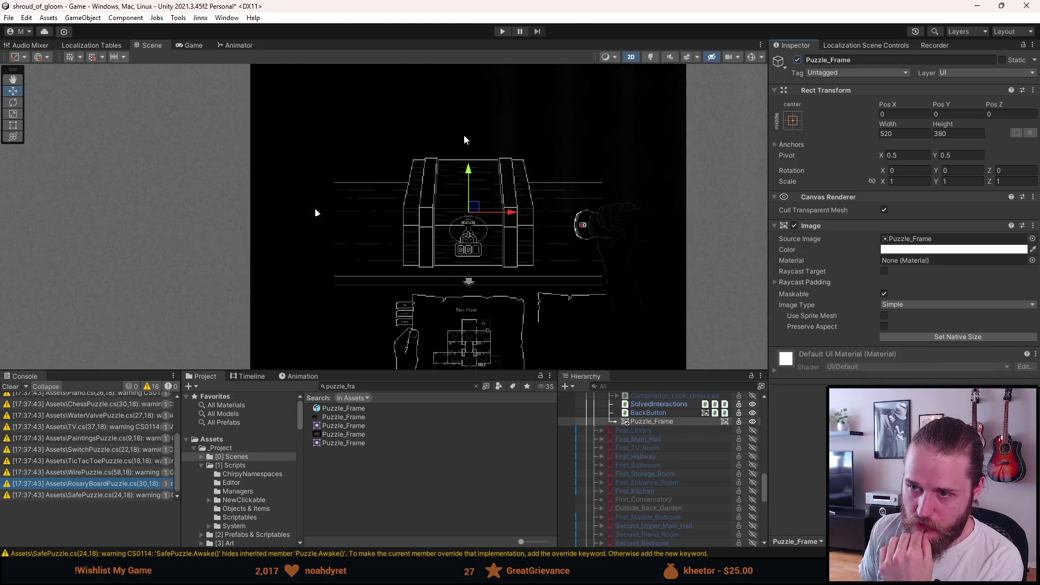
Recentre the scene view on the chest and briefly hide the frame to check the art beneath
scroll(453, 137, "up", 2)
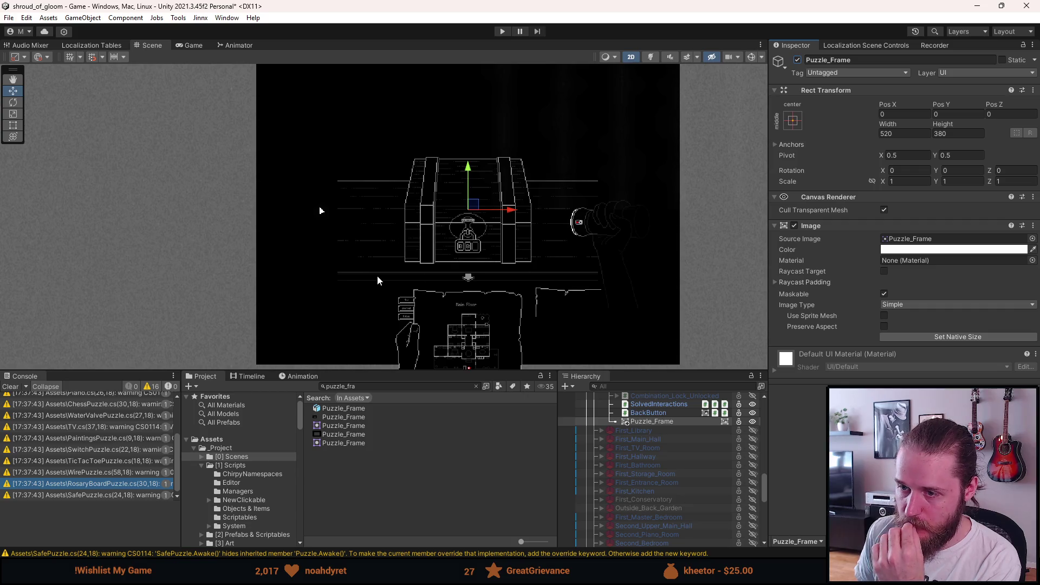
scroll(370, 273, "up", 5)
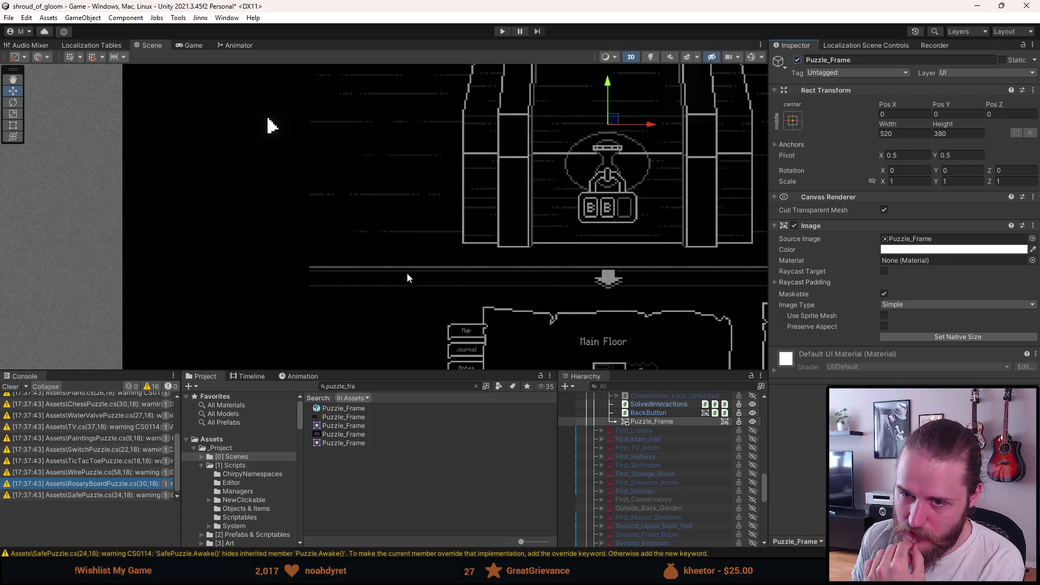
scroll(412, 293, "down", 4)
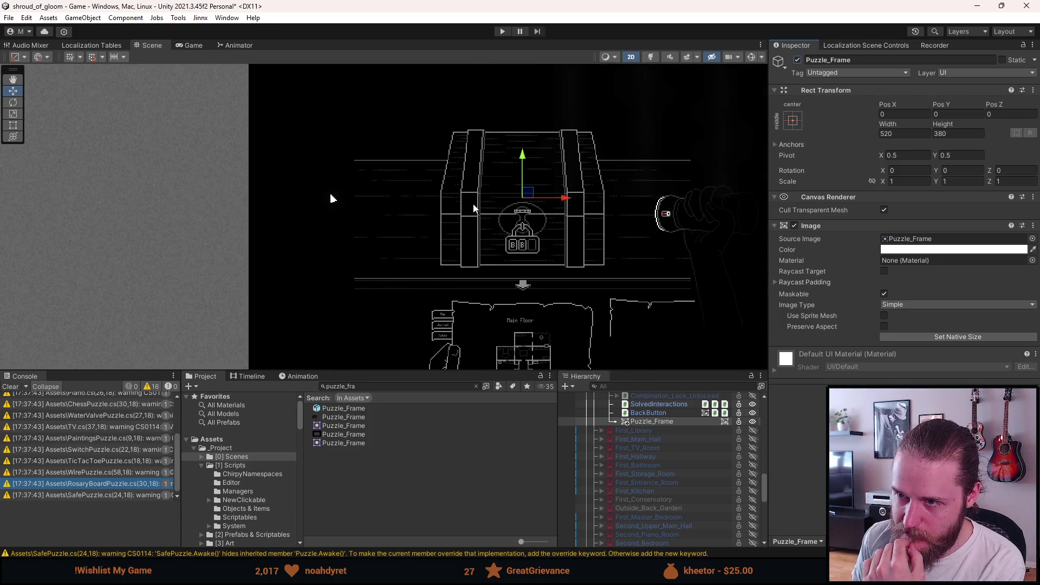
left_click_drag(476, 210, 421, 224)
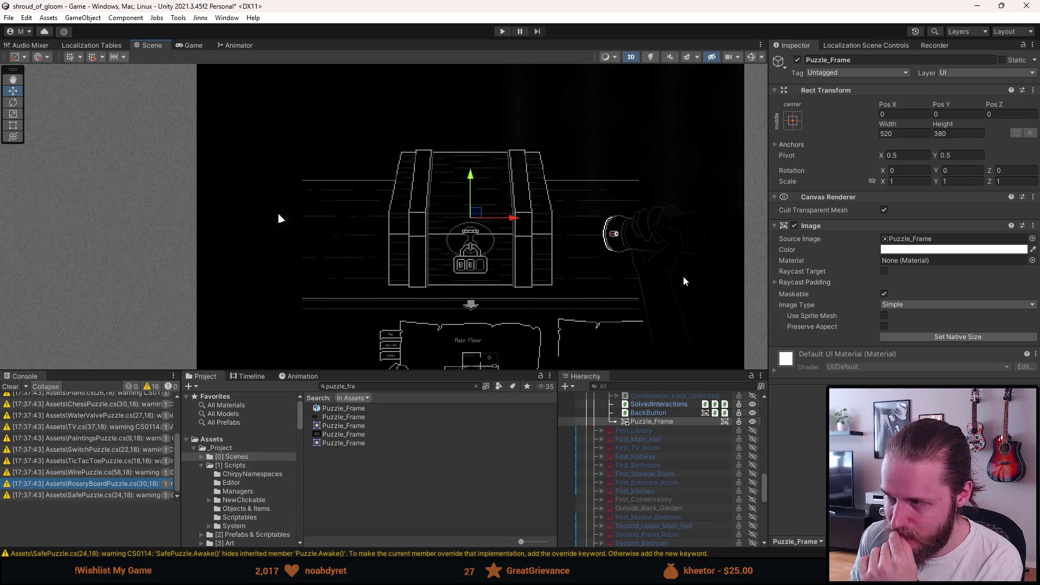
left_click(798, 61)
left_click(797, 60)
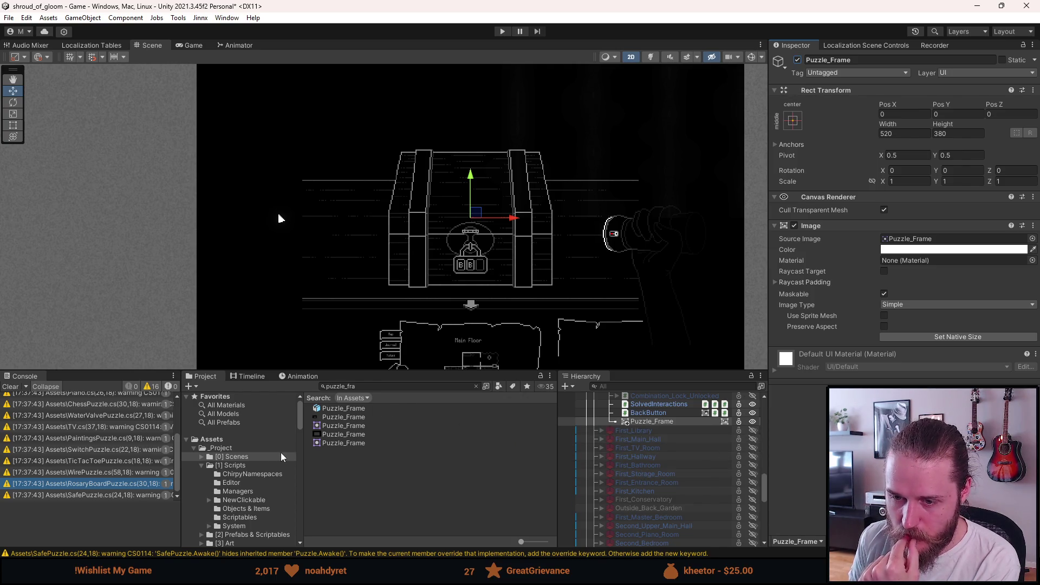
Open the [2] Prefabs & Scriptables folder and drag Puzzle_Frame into it
left_click(256, 534)
left_click(658, 422)
left_click(261, 535)
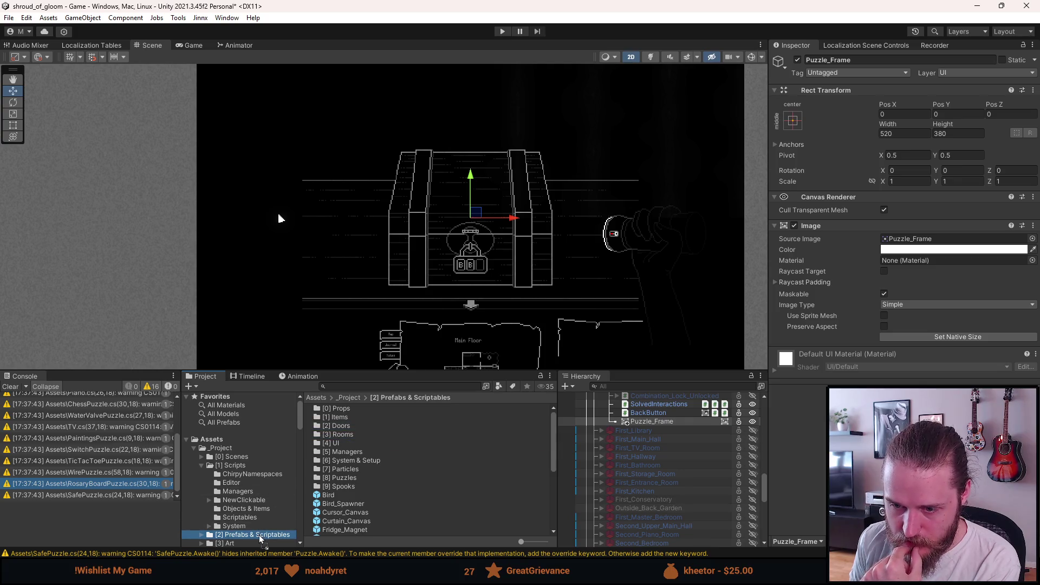
Select the new Puzzle_Frame prefab in the project folder to inspect it
scroll(363, 487, "down", 10)
left_click(344, 497)
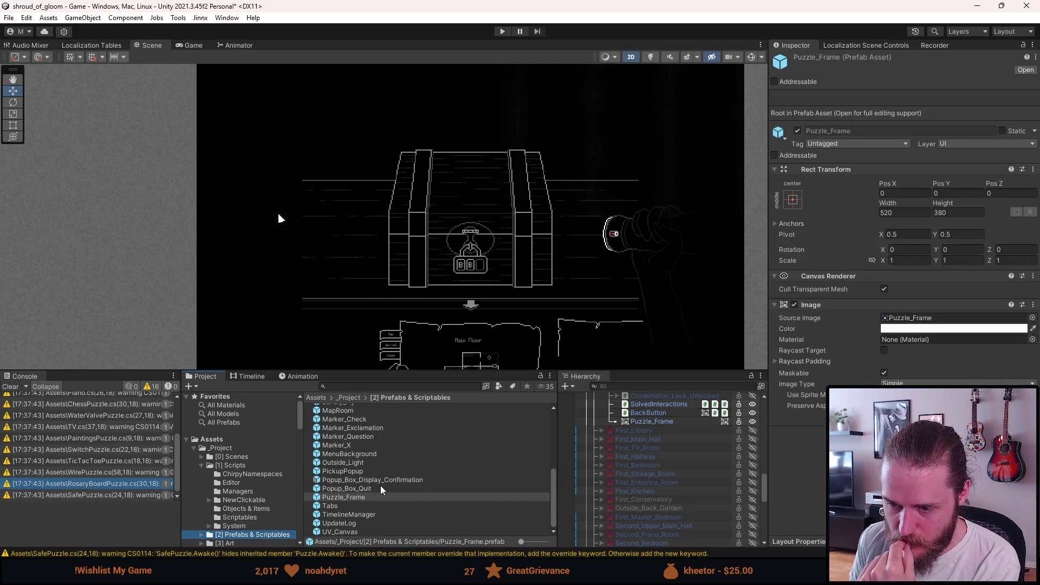
scroll(607, 486, "up", 3)
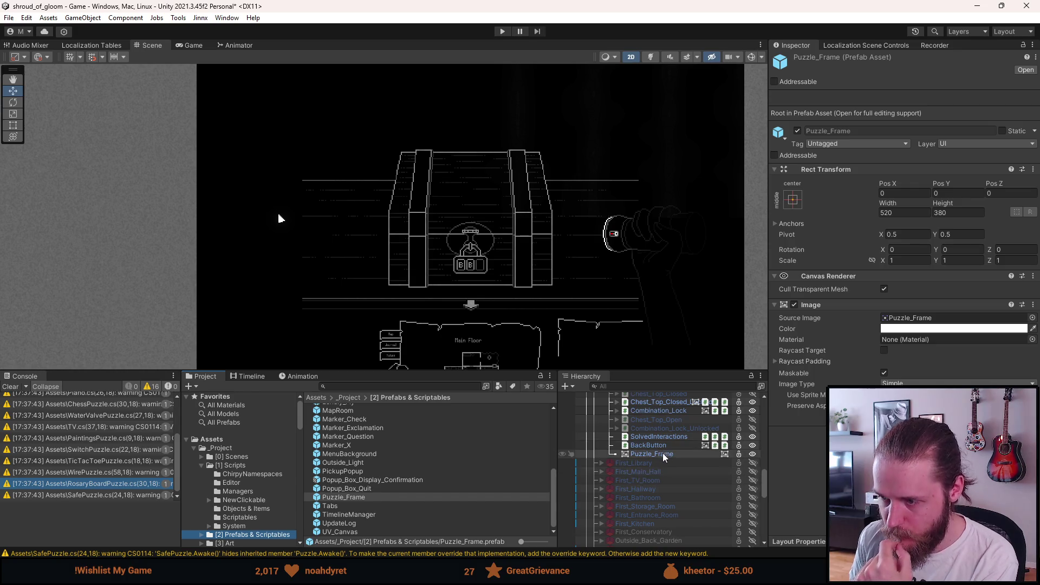
Delete the Puzzle_Frame instance from the scene
left_click(663, 455)
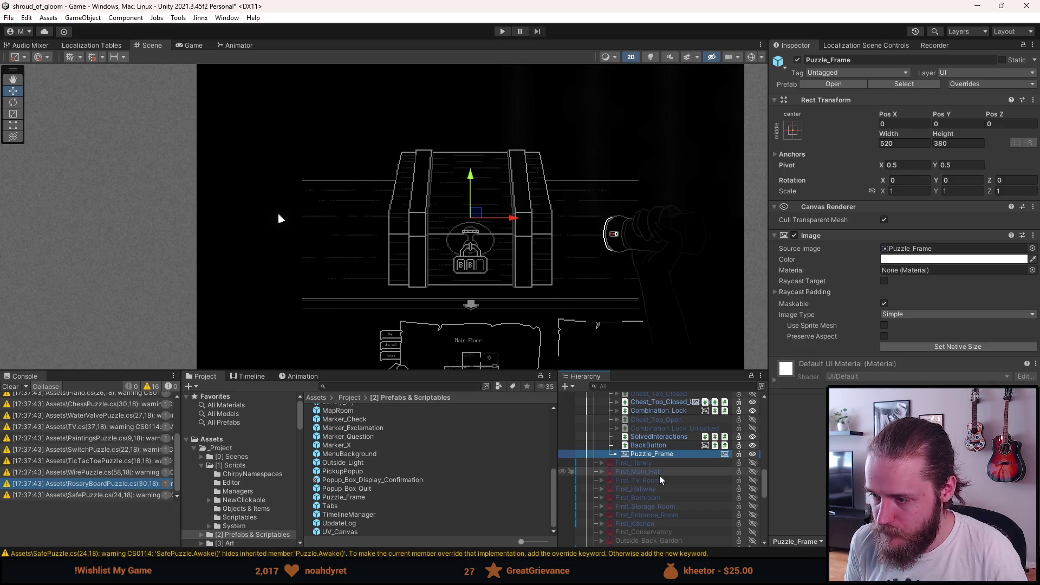
key("Delete")
scroll(659, 476, "up", 6)
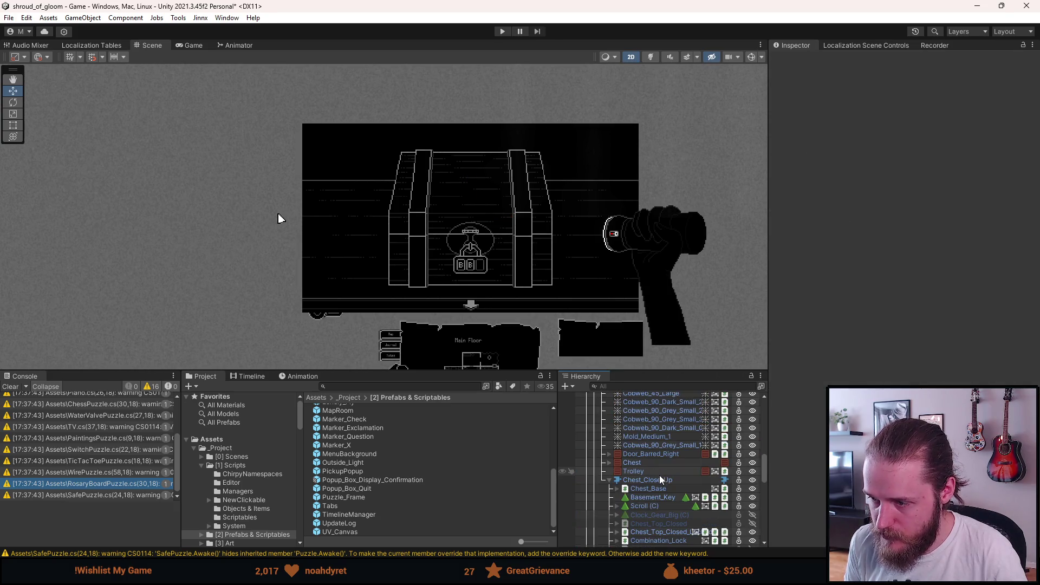
scroll(659, 475, "up", 6)
scroll(659, 477, "up", 6)
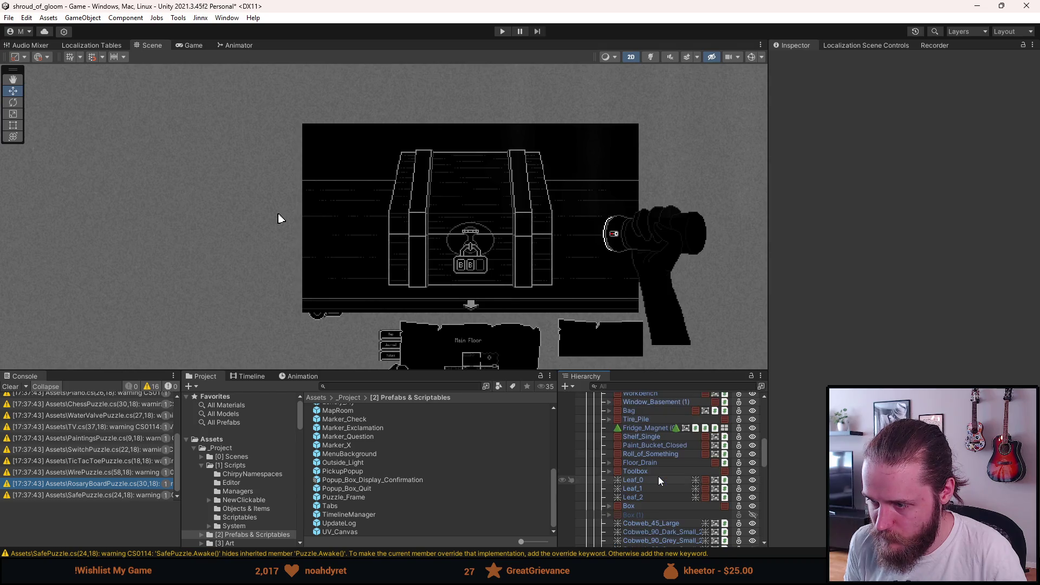
scroll(658, 481, "up", 2)
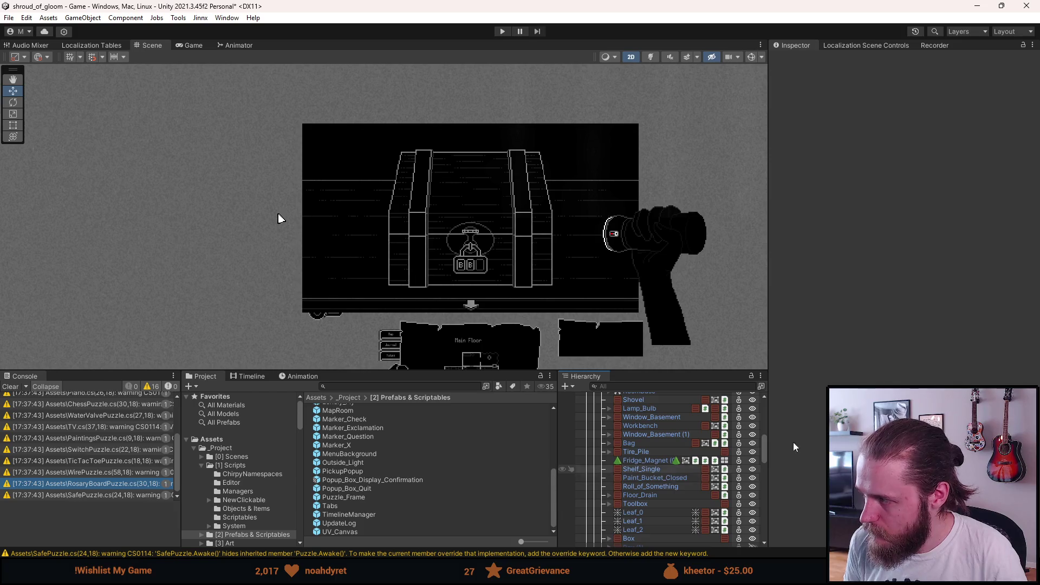
key("alt+Tab")
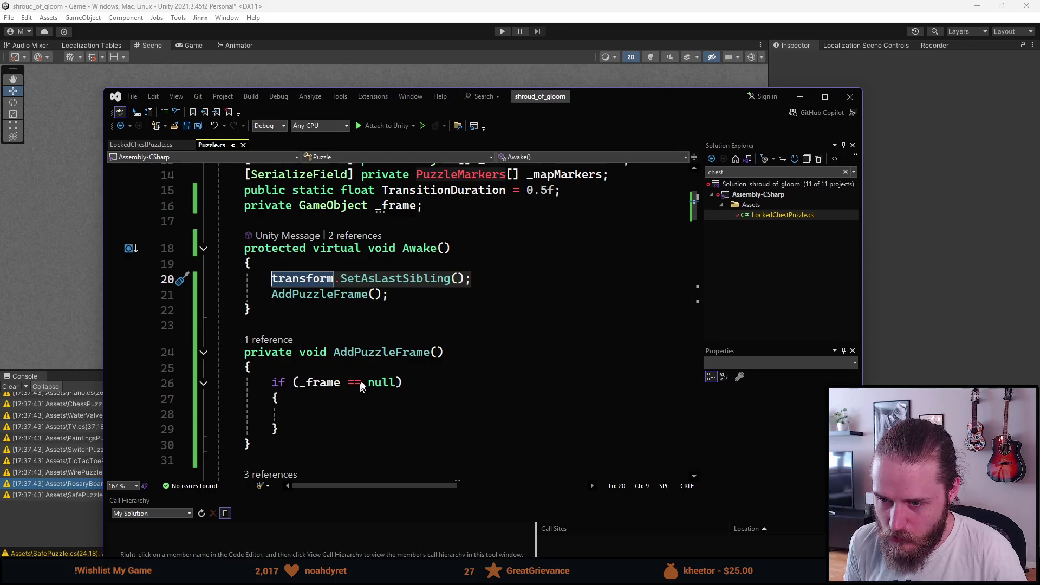
Remove the _frame field and the empty null-check block from AddPuzzleFrame
left_click(395, 310)
left_click(344, 197)
key("ctrl+x")
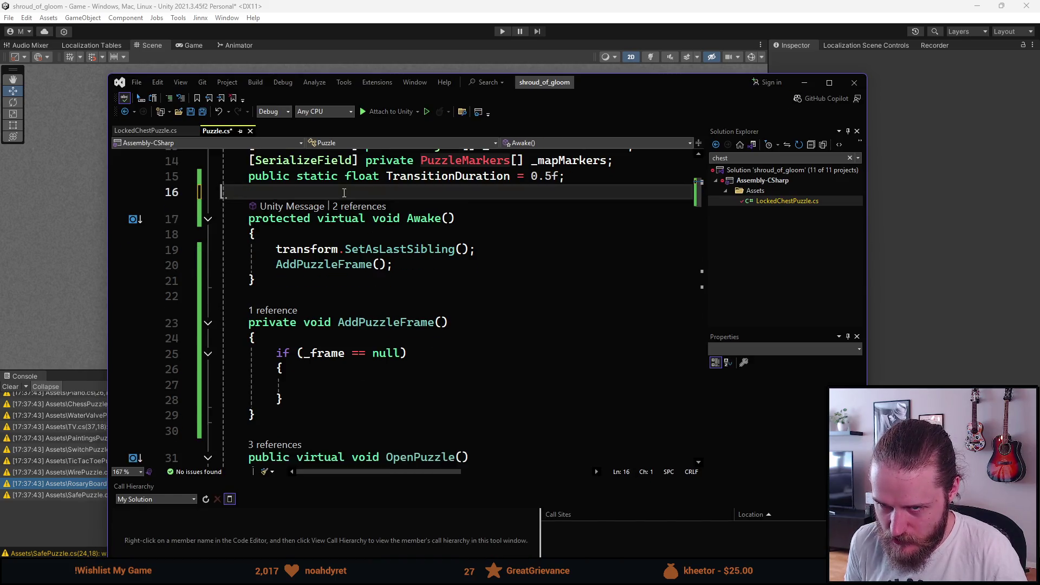
left_click(284, 399)
left_click(276, 353, "shift")
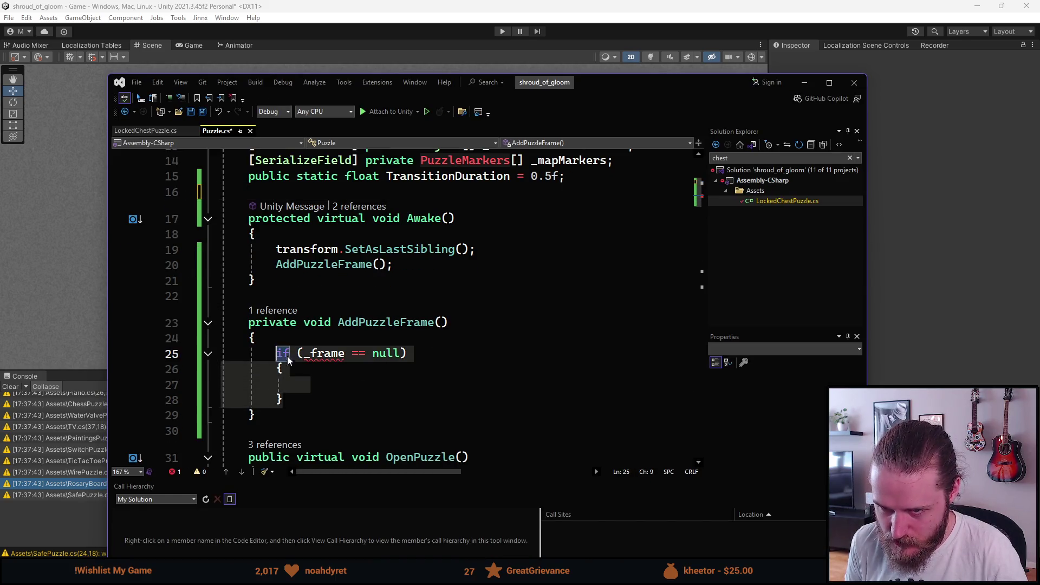
key("BackSpace")
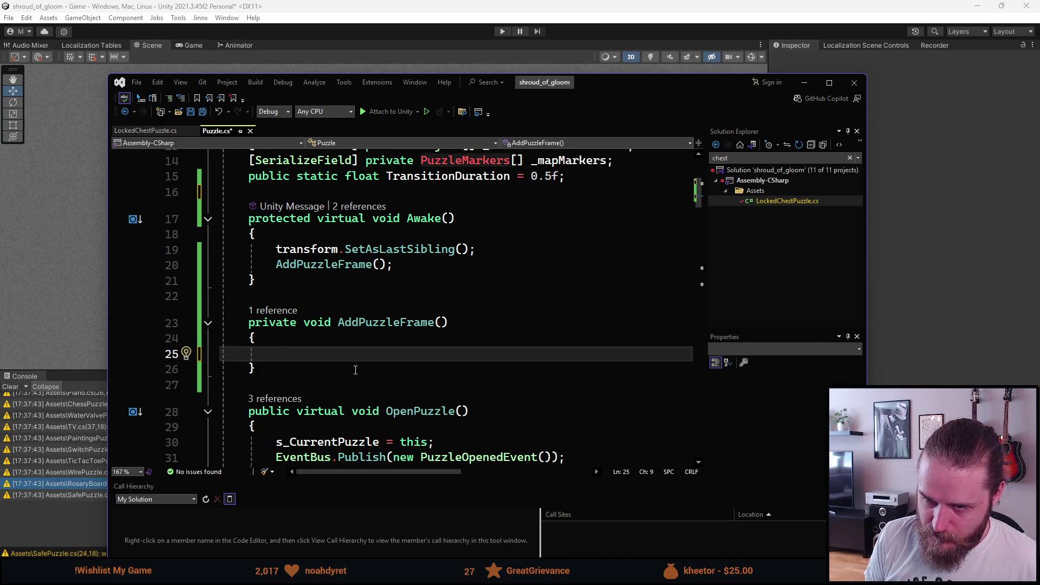
Save Puzzle.cs and return to the Unity editor
key("ctrl+s")
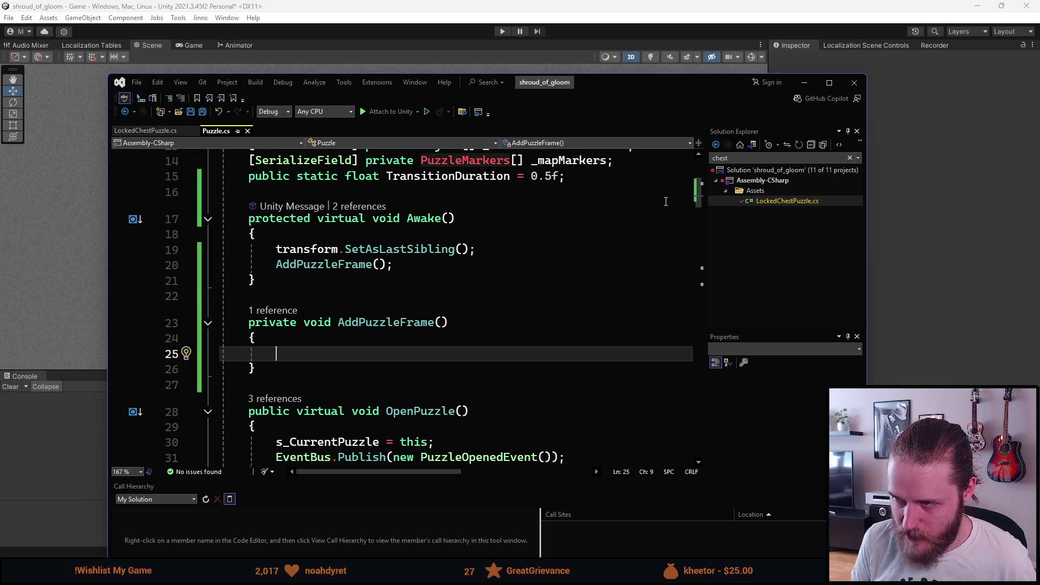
key("super+Right")
left_click(280, 218)
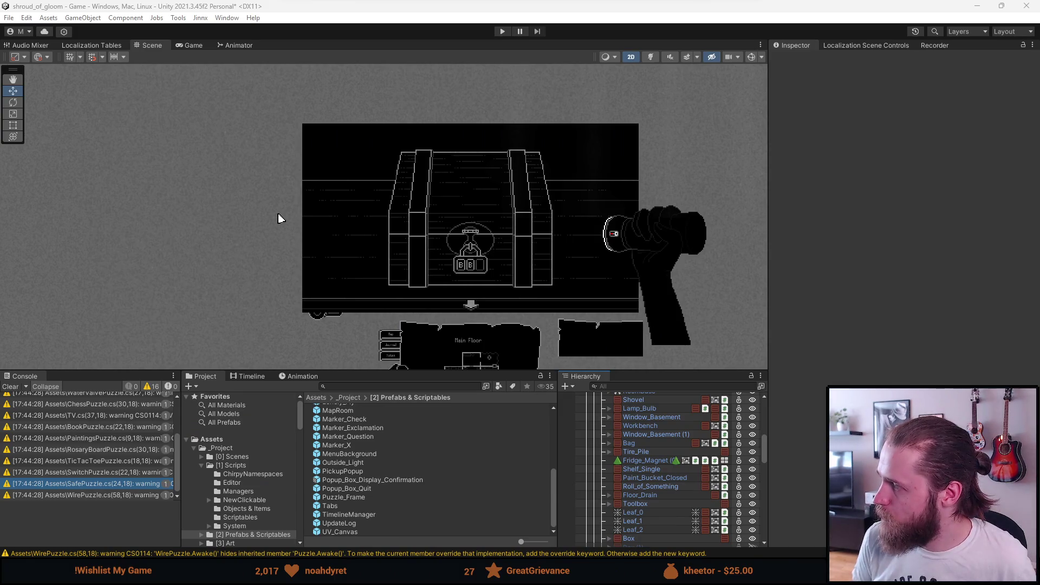
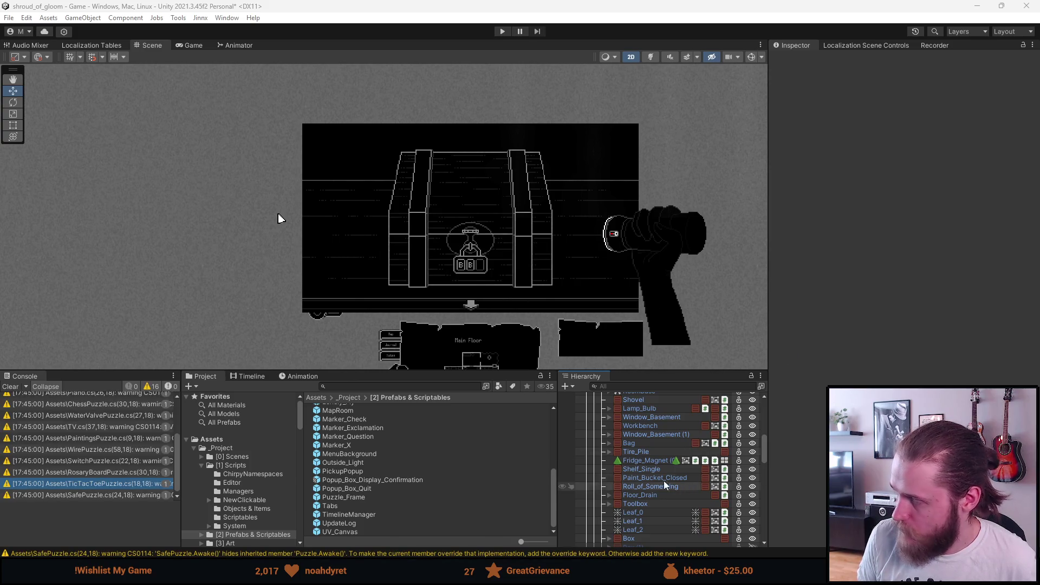
Assign the Puzzle_Frame prefab to RoomManager's Puzzle Frame field
scroll(656, 475, "up", 5)
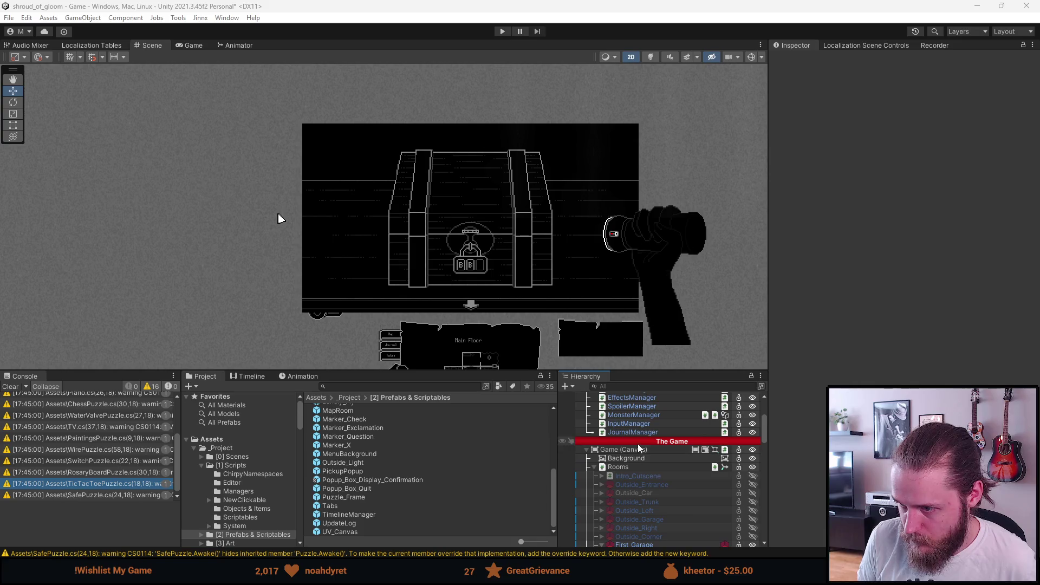
scroll(628, 428, "up", 2)
left_click(632, 423)
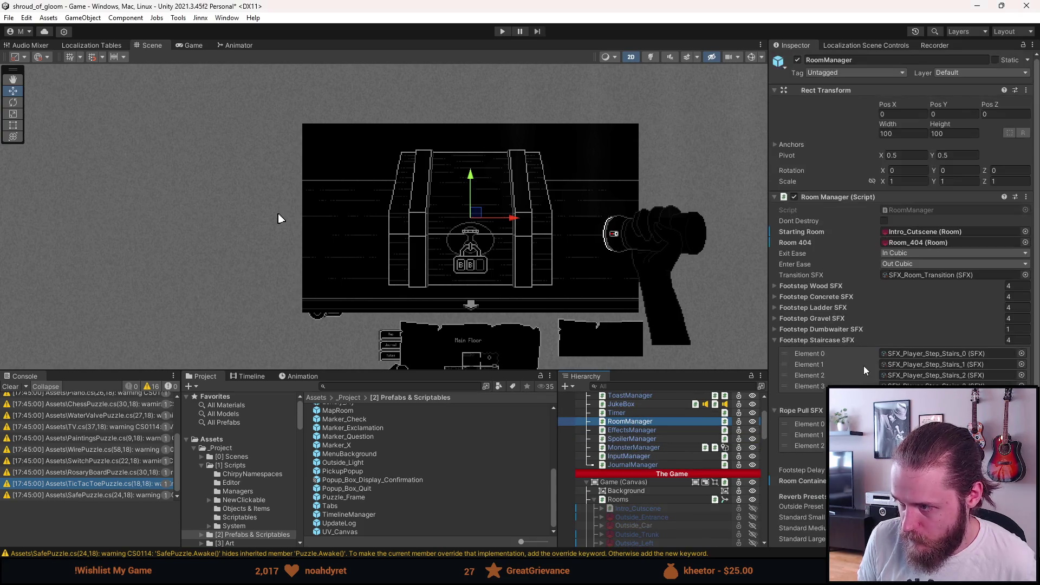
scroll(864, 365, "down", 3)
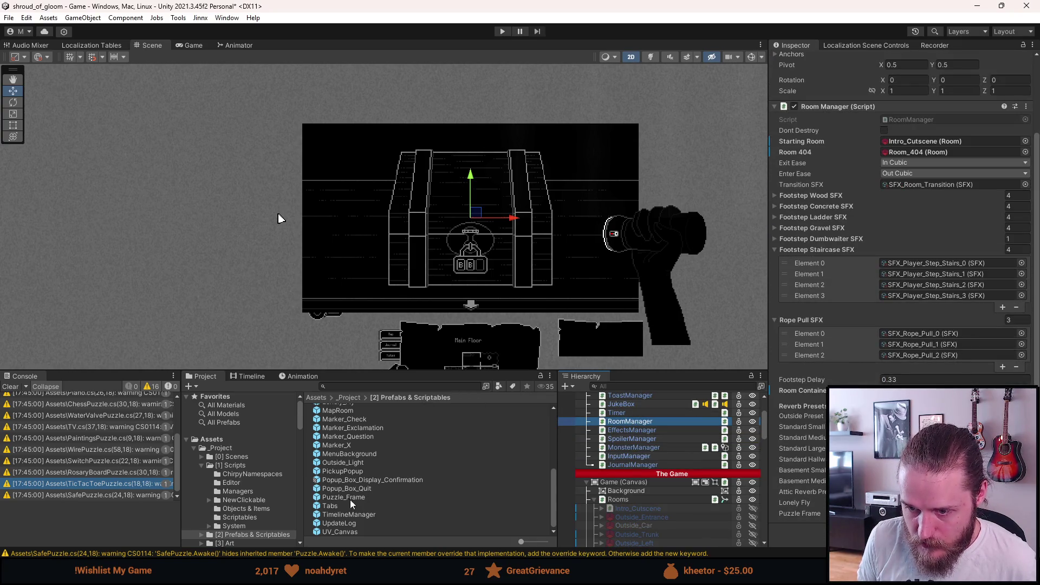
mouse_move(351, 498)
left_mouse_down()
mouse_move(775, 491)
mouse_move(905, 437)
left_mouse_up()
left_click_drag(921, 513, 921, 513)
Select the First_Garage room, then go to RoomManager.cs in Visual Studio
scroll(635, 496, "down", 3)
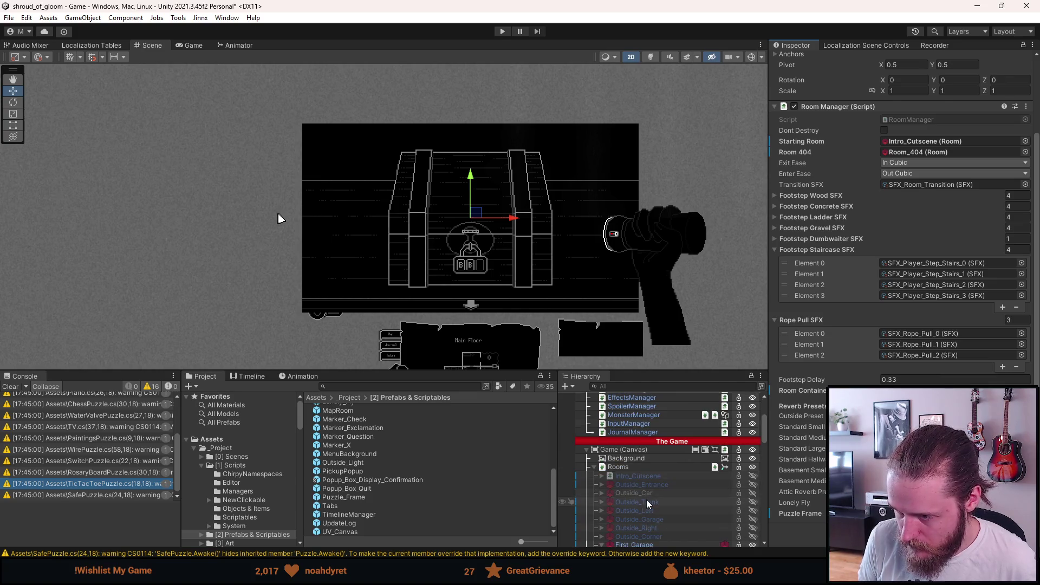
scroll(646, 499, "down", 3)
left_click(637, 512)
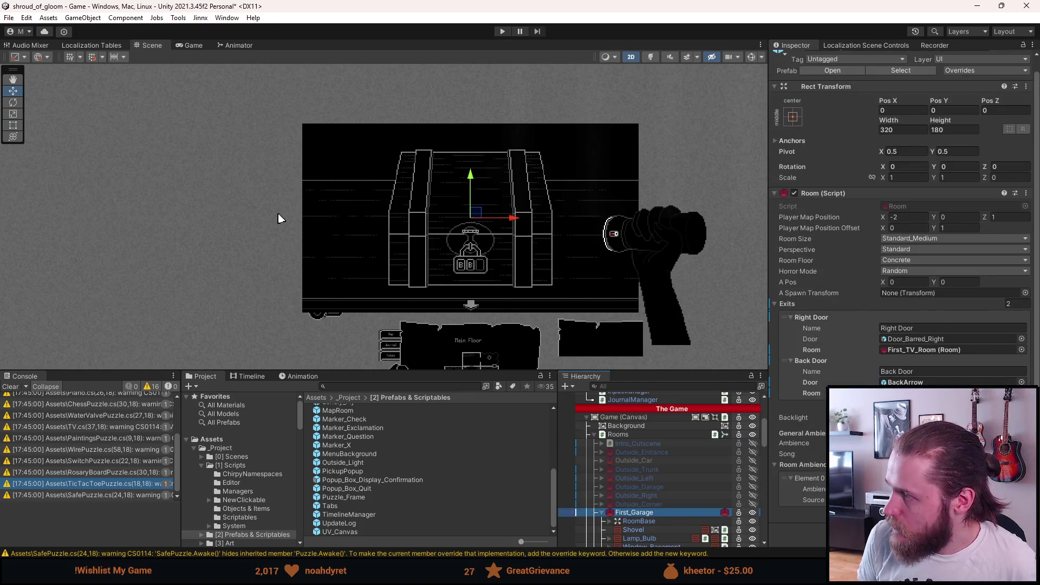
key("alt+Tab")
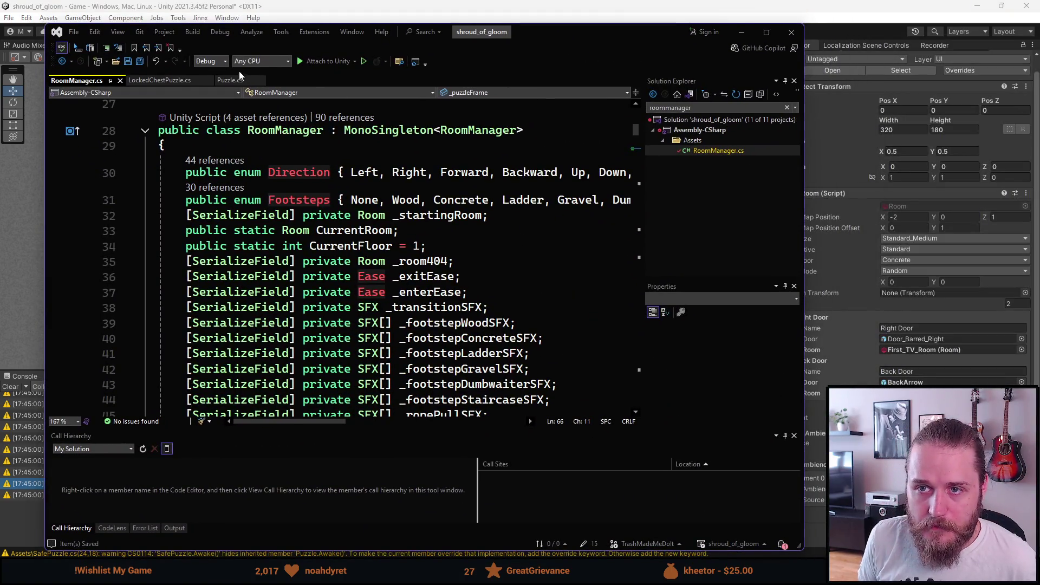
In Puzzle.cs, start writing Instantiate(RoomManager.Instance._puzzleFrame in AddPuzzleFrame
left_click(231, 80)
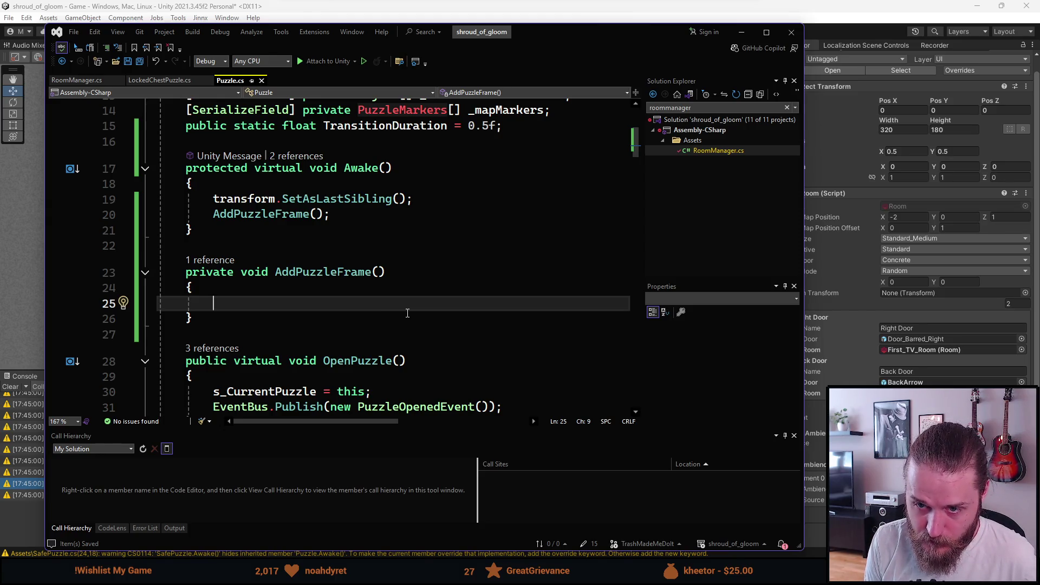
type("Instant")
key("Tab")
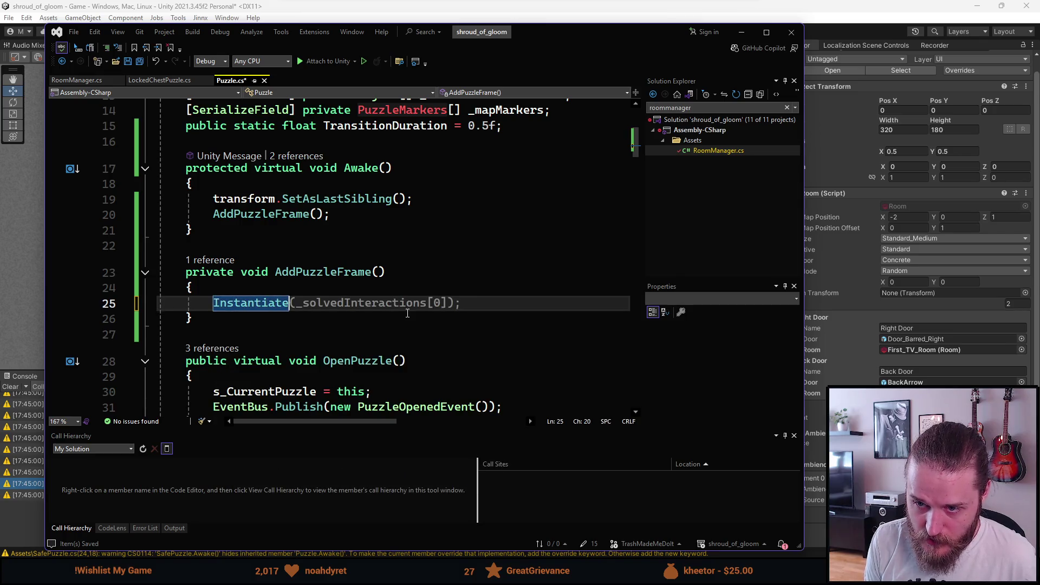
type("(RoomManager")
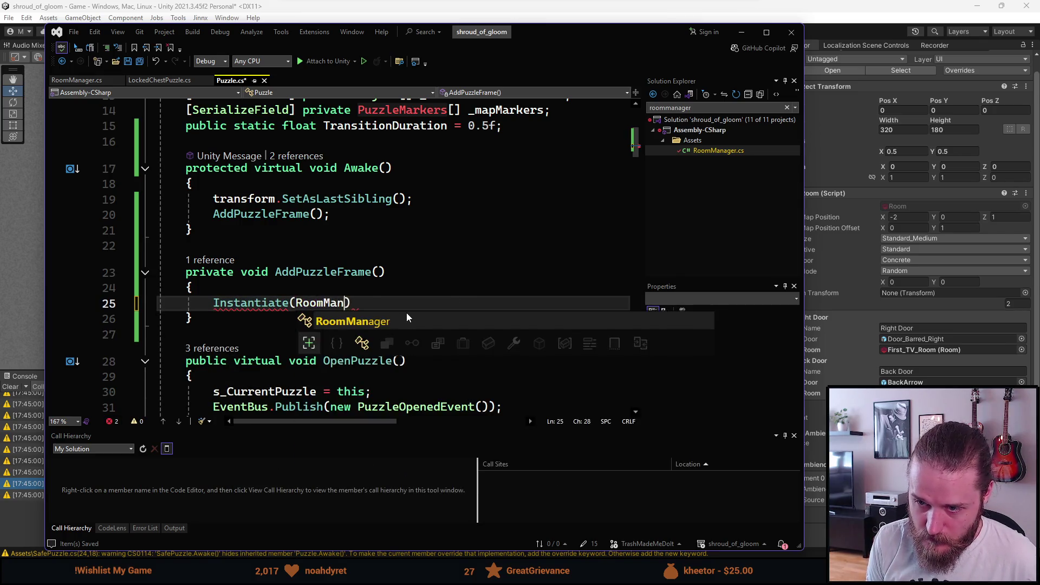
type(".Inst")
key("Tab")
type("._puzz")
key("Tab")
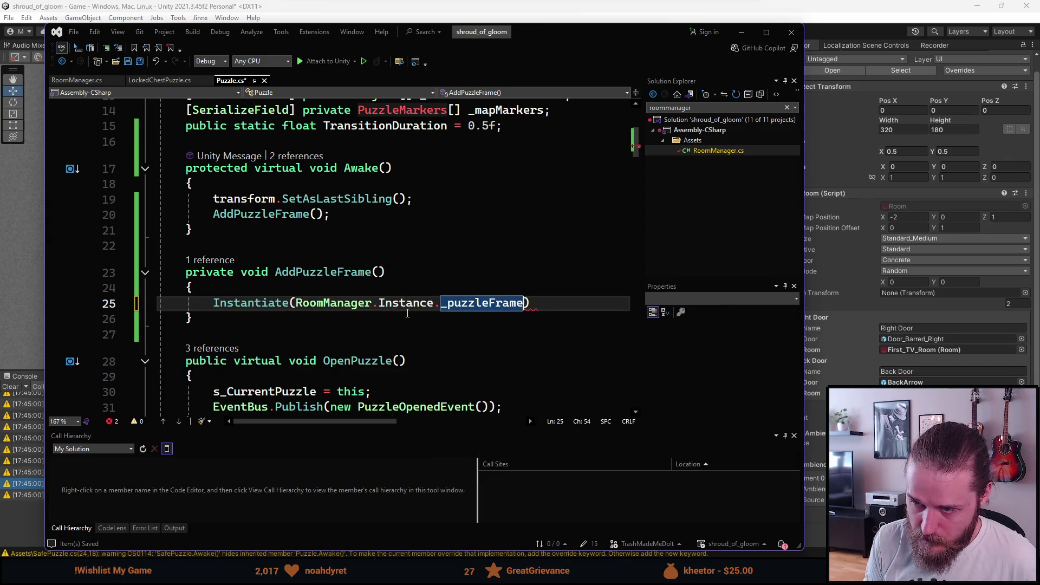
key("Left")
Rename the _puzzleFrame field to PuzzleFrame and save all files
key("ctrl+r")
key("ctrl+r")
key("Home")
key("Delete")
key("Delete")
type("O")
key("BackSpace")
type("P")
key("Return")
key("ctrl+shift+s")
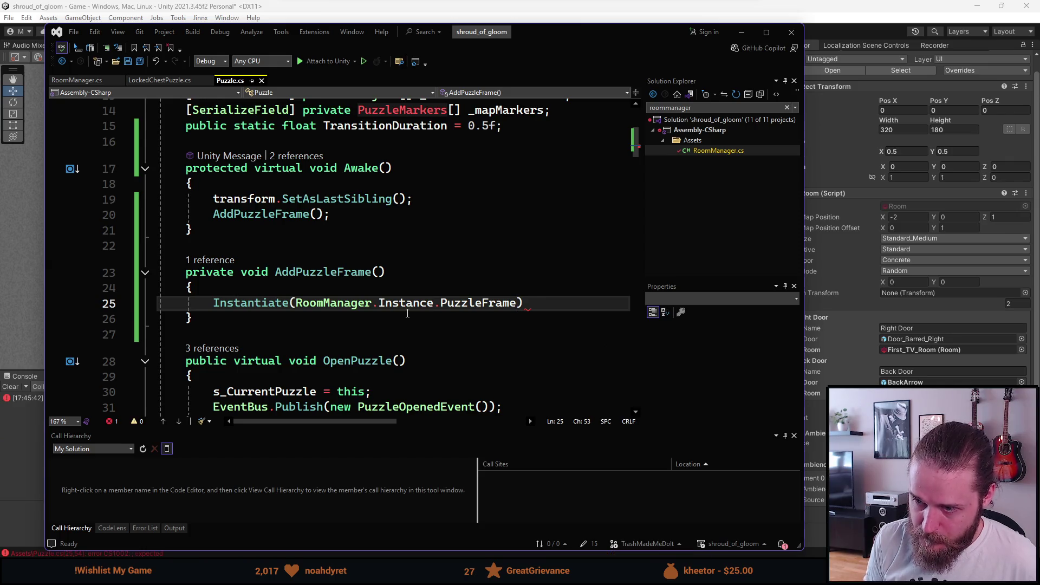
Add transform as the parent argument, close the line with a semicolon, and save Puzzle.cs
type(", ")
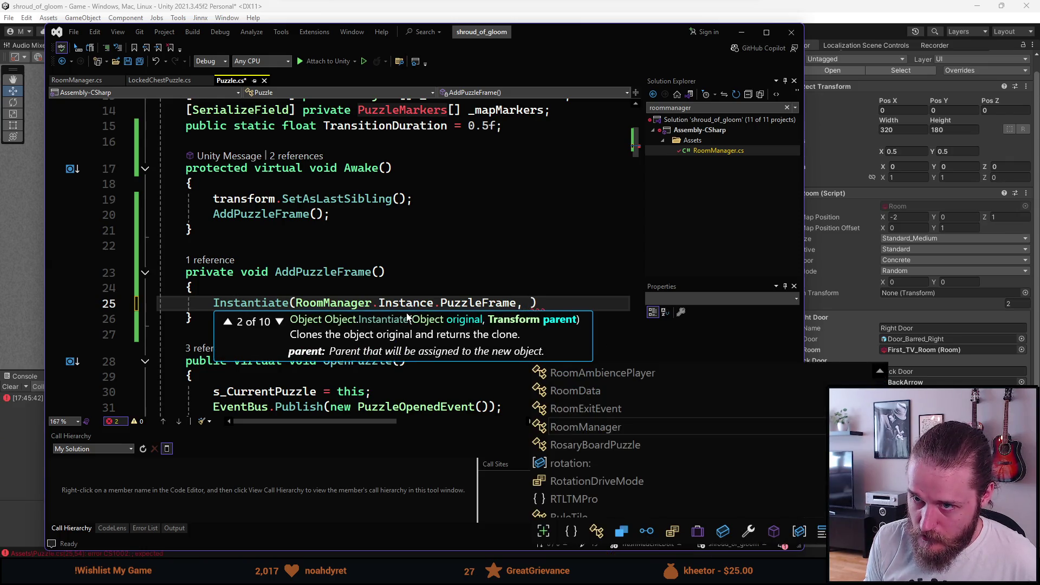
type("transform")
key("Down")
key("Left")
key("Left")
key("Left")
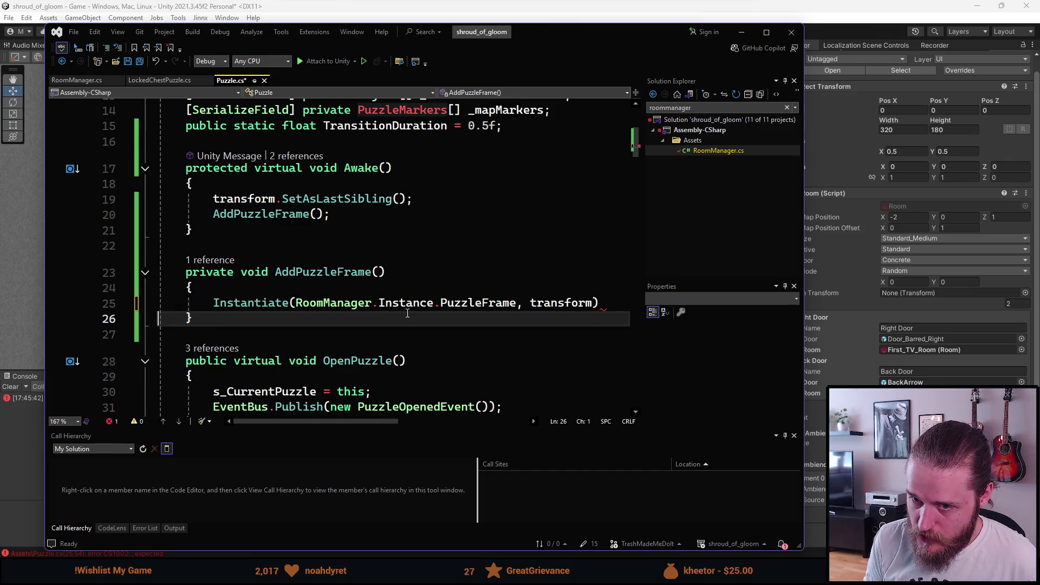
key("Up")
key("End")
type(";")
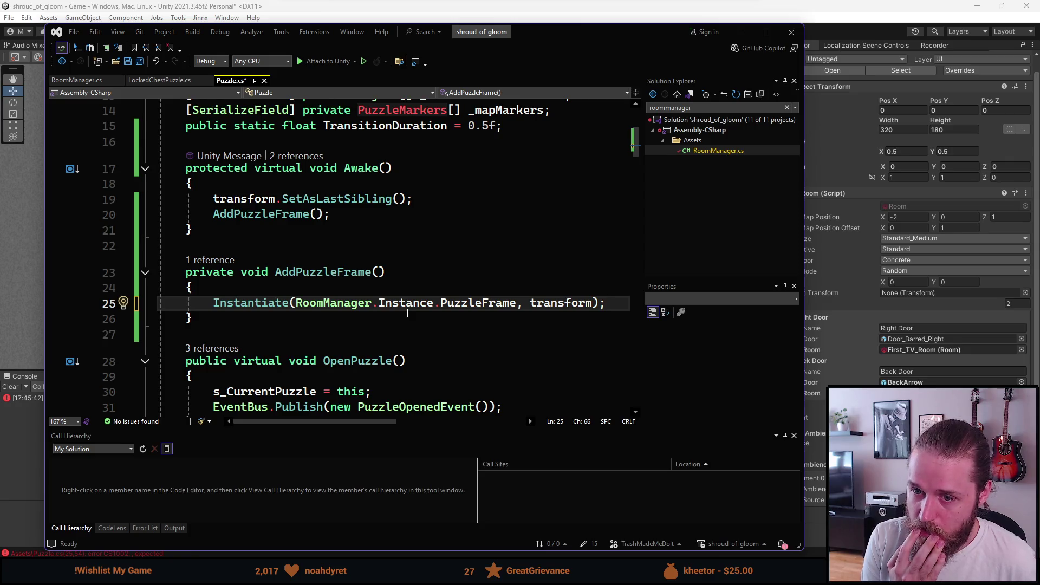
key("ctrl+s")
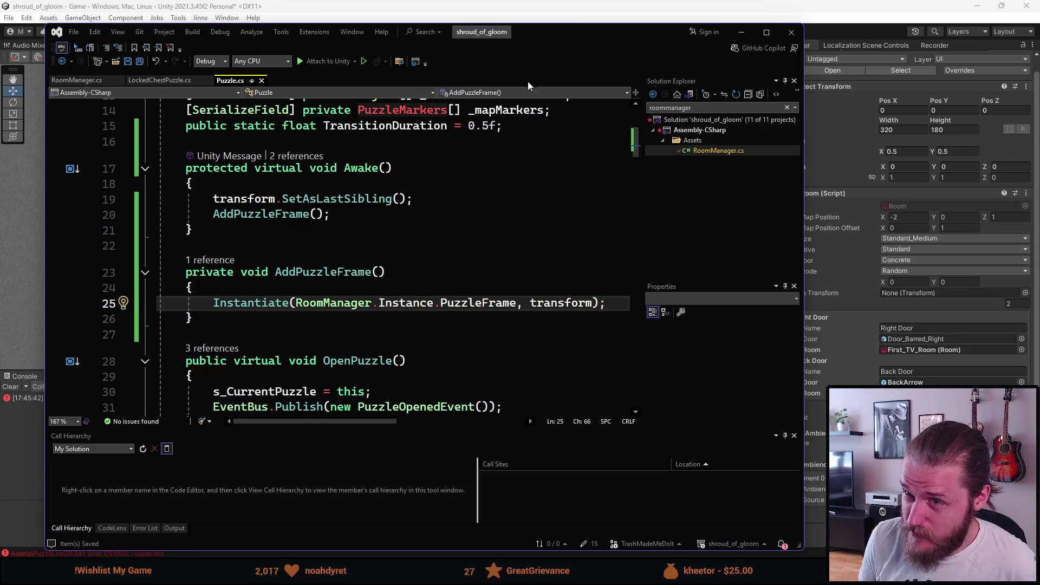
key("alt+Tab")
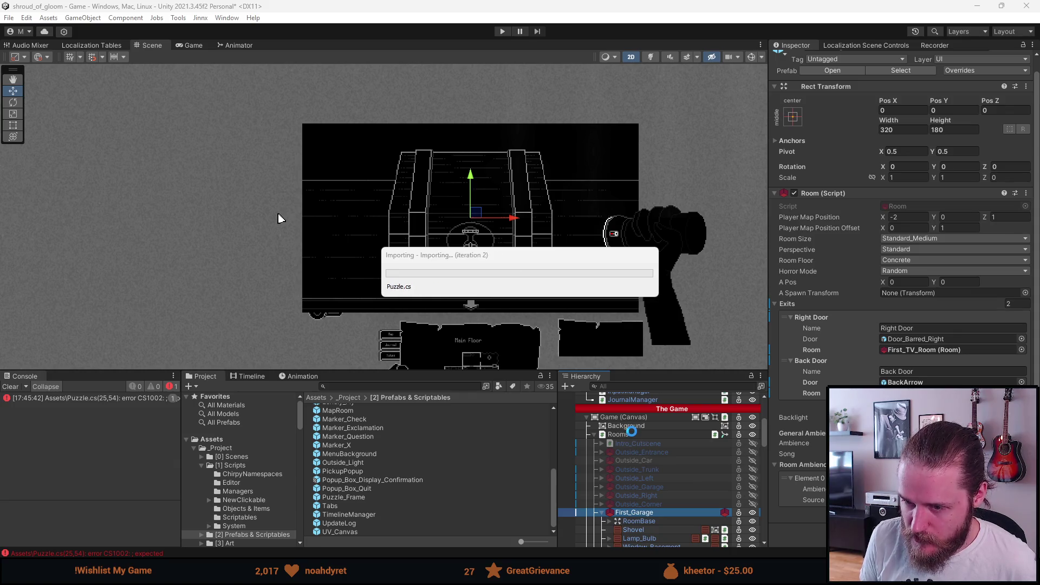
Reassign the Puzzle_Frame prefab to RoomManager's Puzzle Frame field after the recompile
scroll(637, 459, "up", 3)
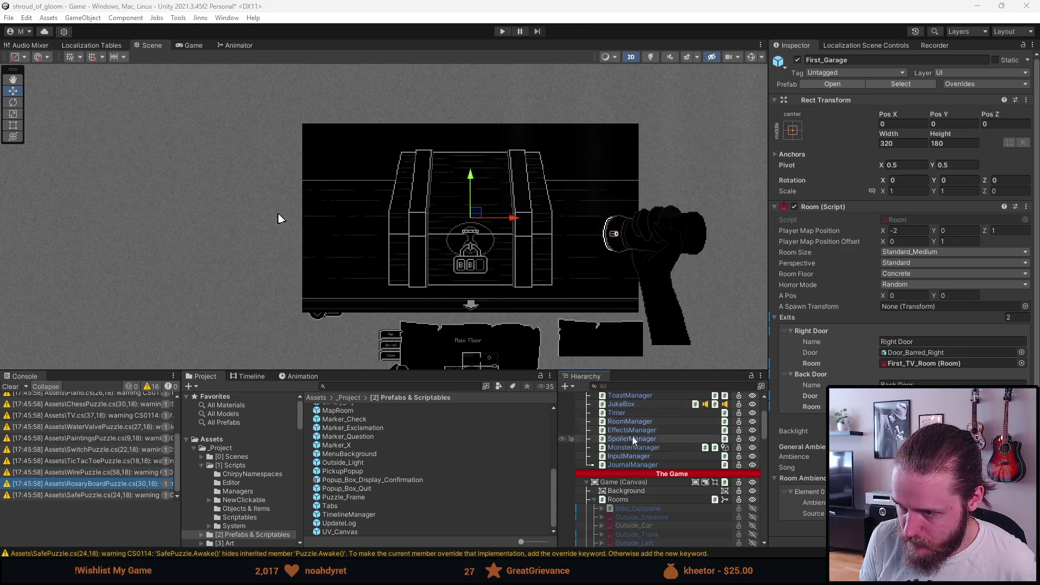
scroll(633, 442, "up", 3)
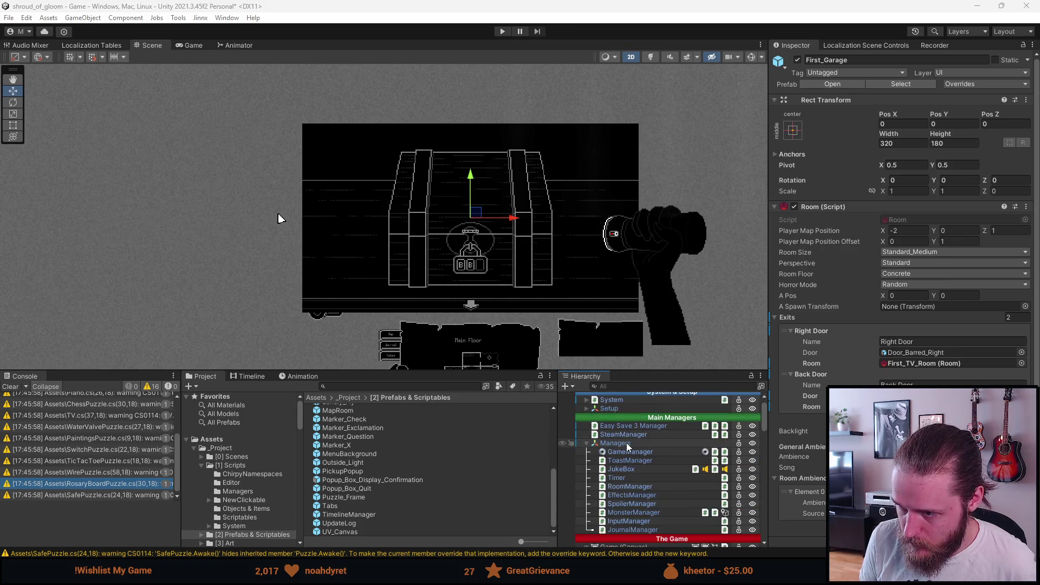
left_click(631, 486)
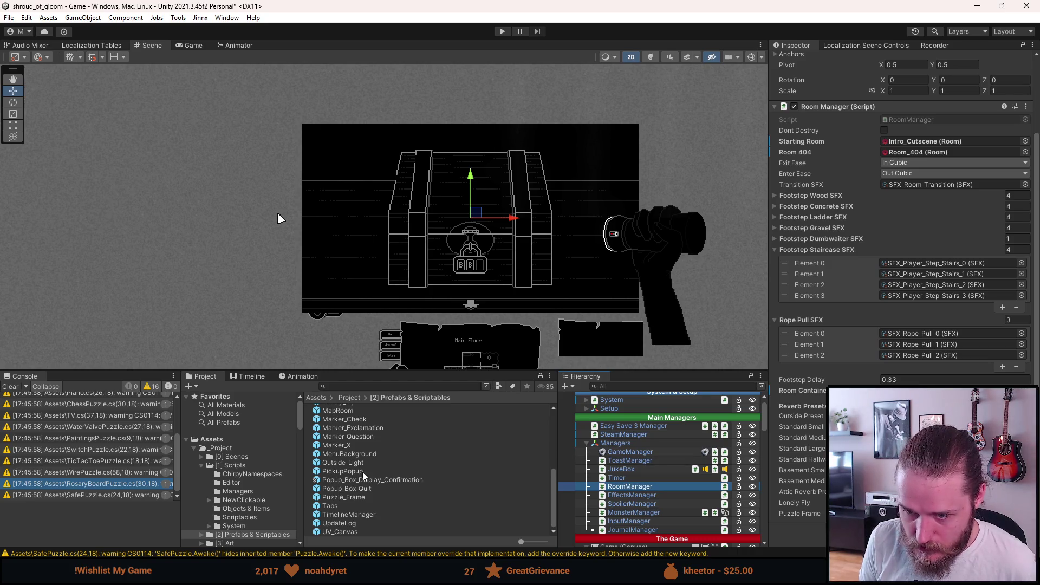
left_click_drag(351, 496, 921, 391)
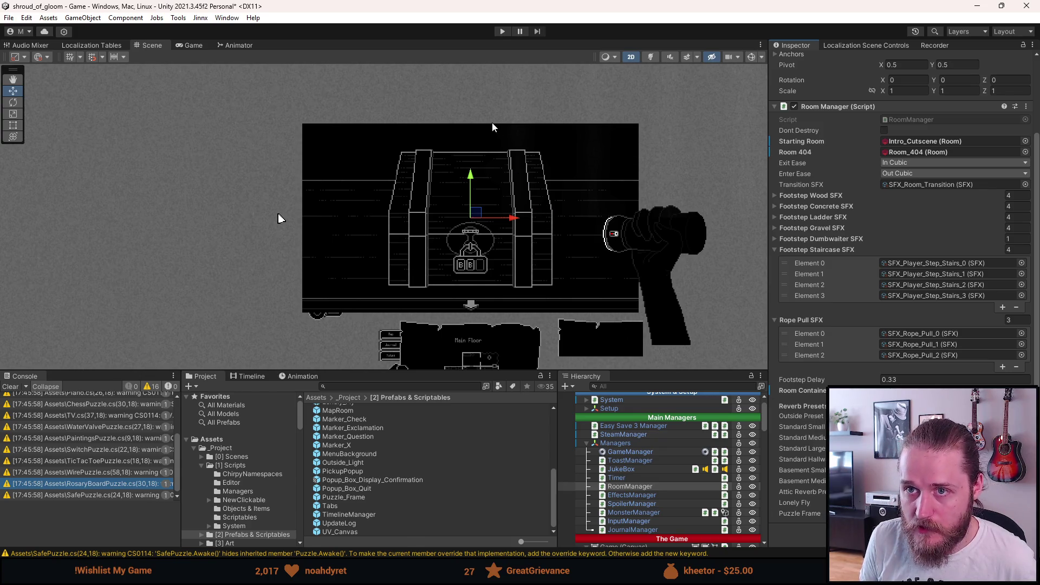
Select and frame Chest_Close_Up in the Hierarchy, then collapse its children
scroll(639, 497, "down", 15)
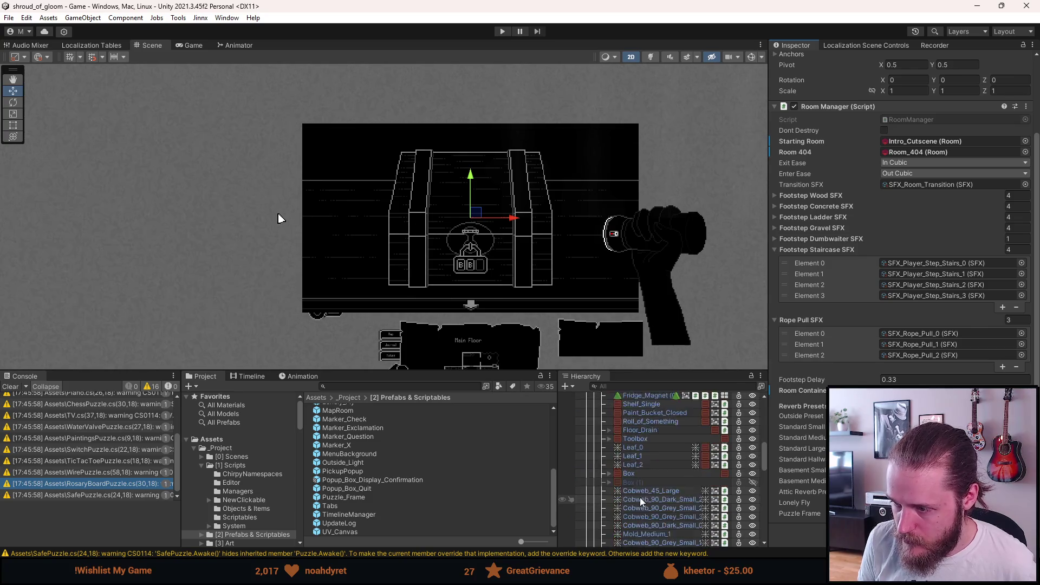
double_click(638, 482)
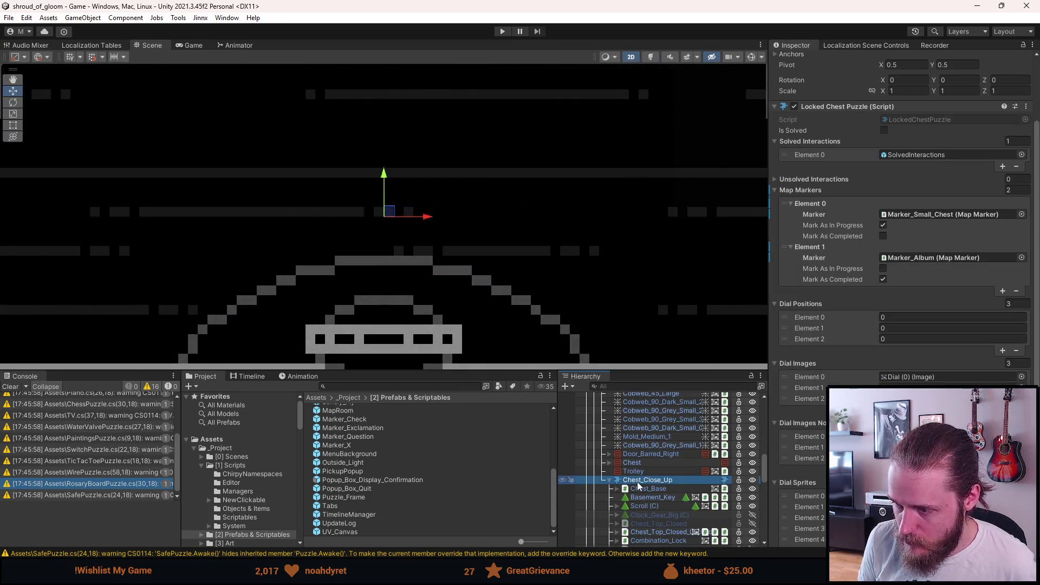
left_click(611, 480)
scroll(645, 481, "up", 5)
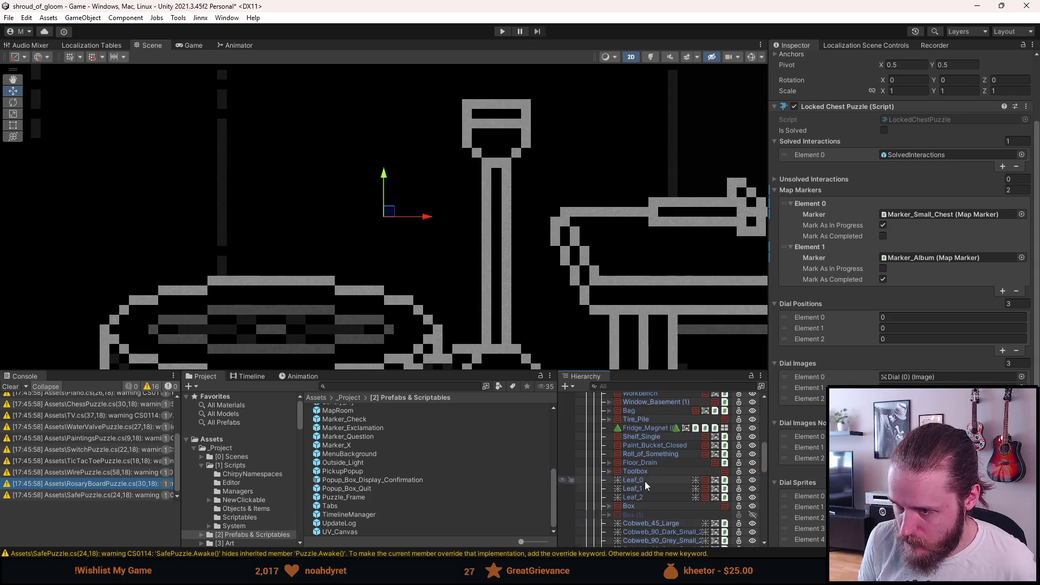
scroll(447, 247, "down", 5)
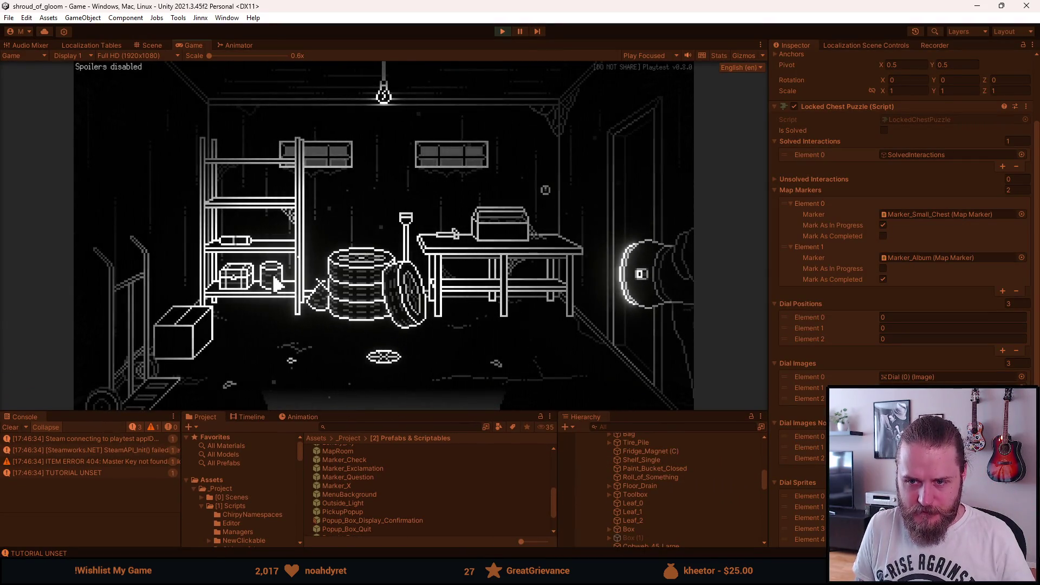
Open and exit the locked chest close-up several times in the running game
left_click(233, 282)
right_click(278, 312)
left_click(249, 292)
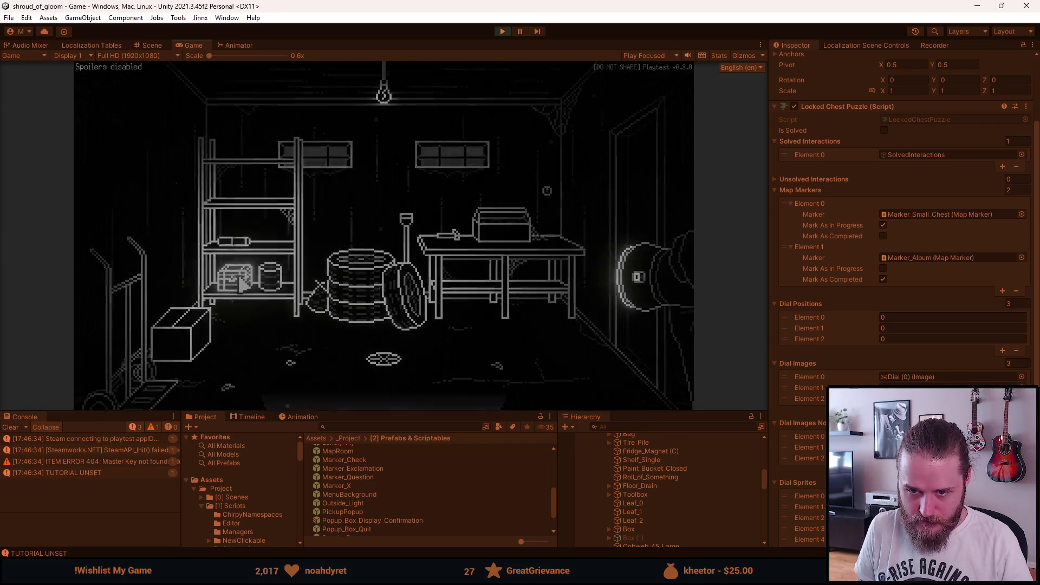
left_click(386, 399)
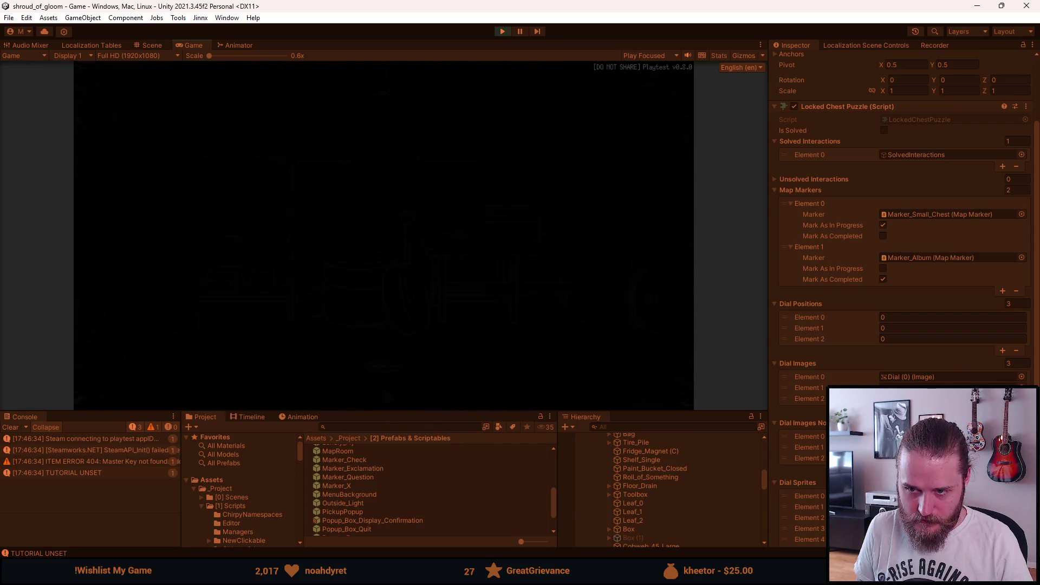
left_click(239, 276)
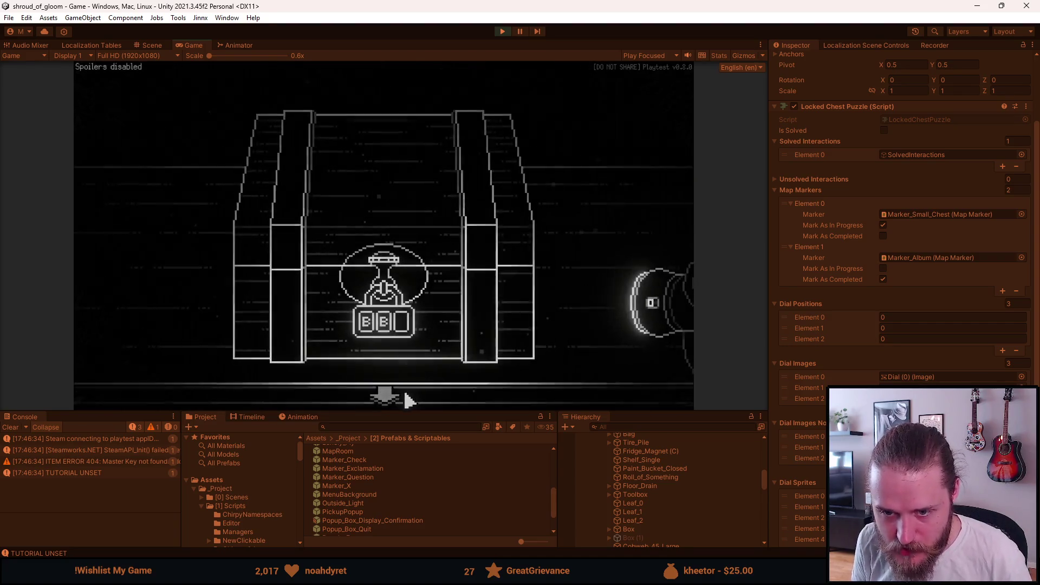
left_click(384, 395)
left_click(237, 276)
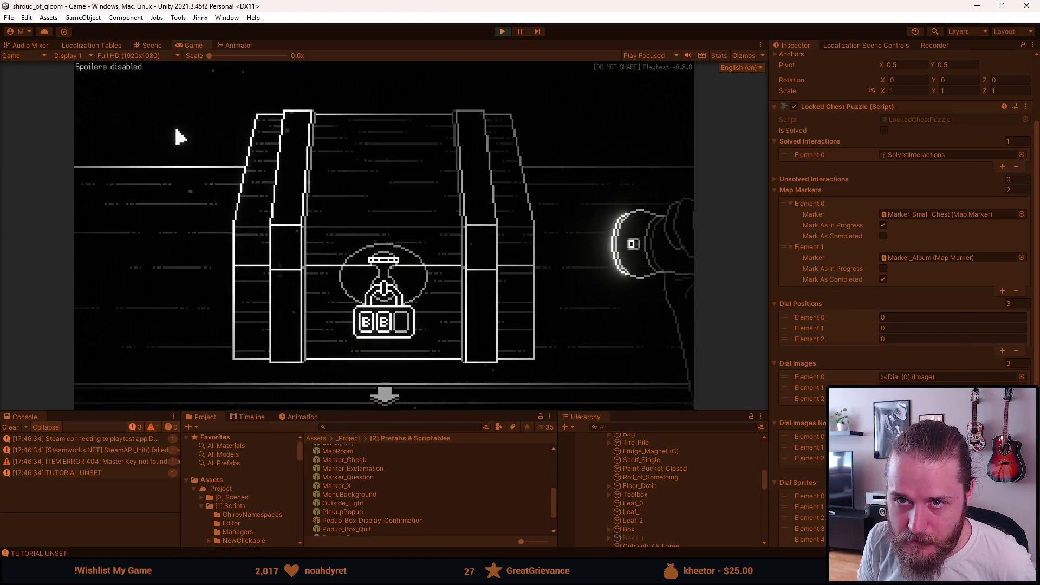
Look at the Scene view, then leave, re-enter and exit the chest close-up
left_click(150, 45)
scroll(421, 330, "down", 3)
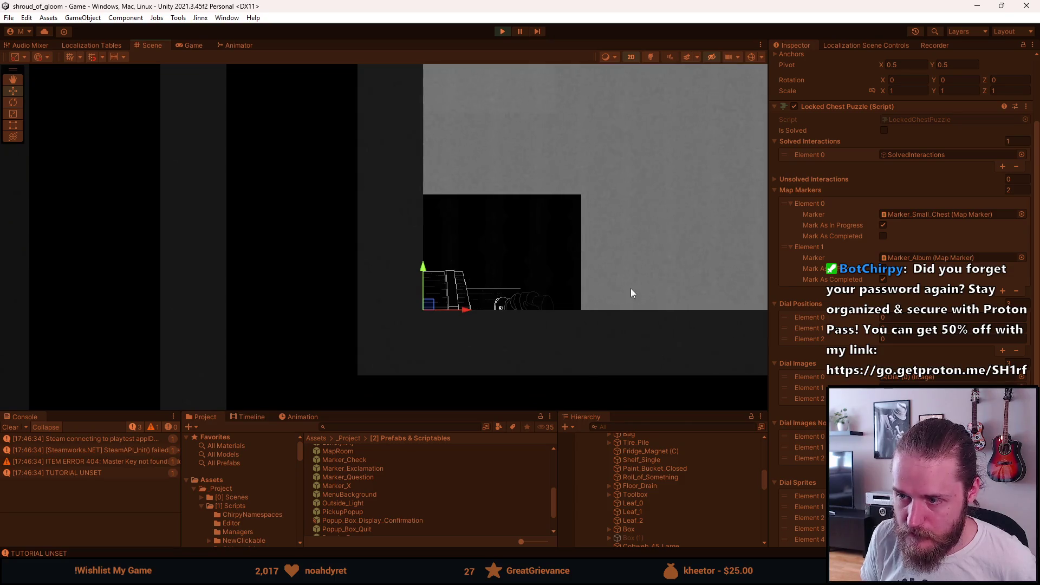
scroll(602, 305, "up", 2)
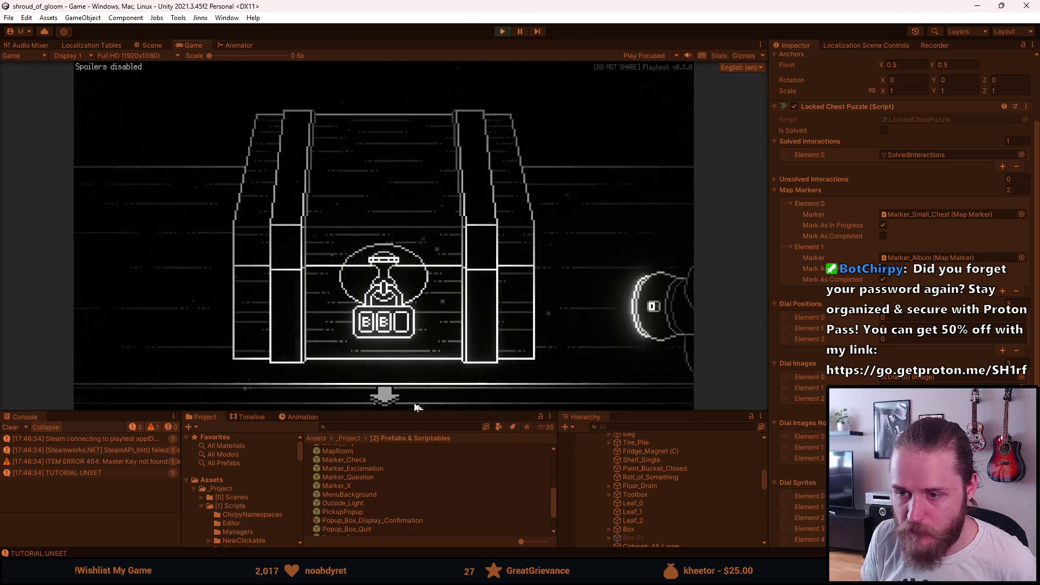
left_click(385, 403)
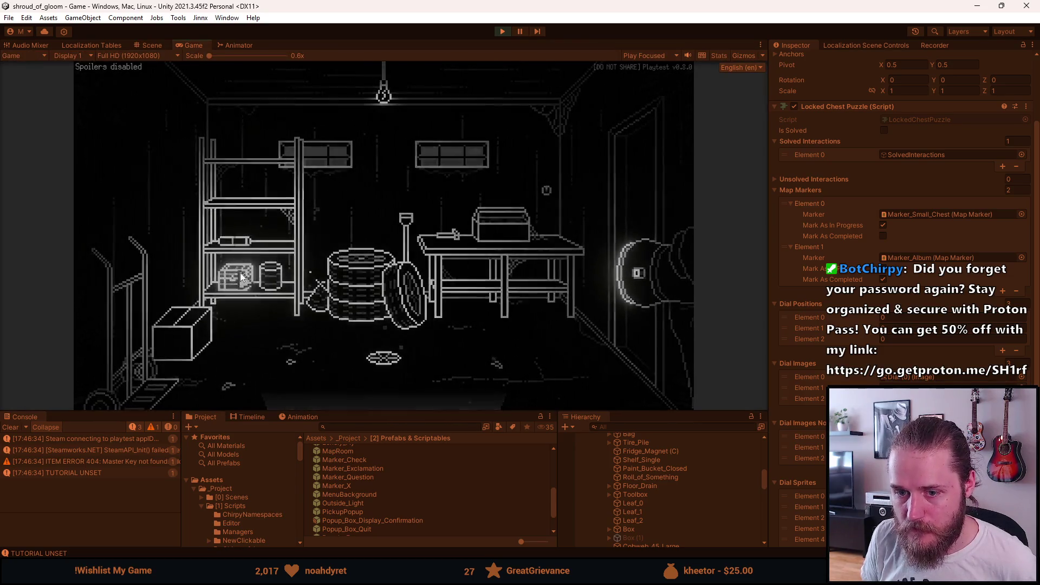
left_click(244, 278)
left_click(388, 392)
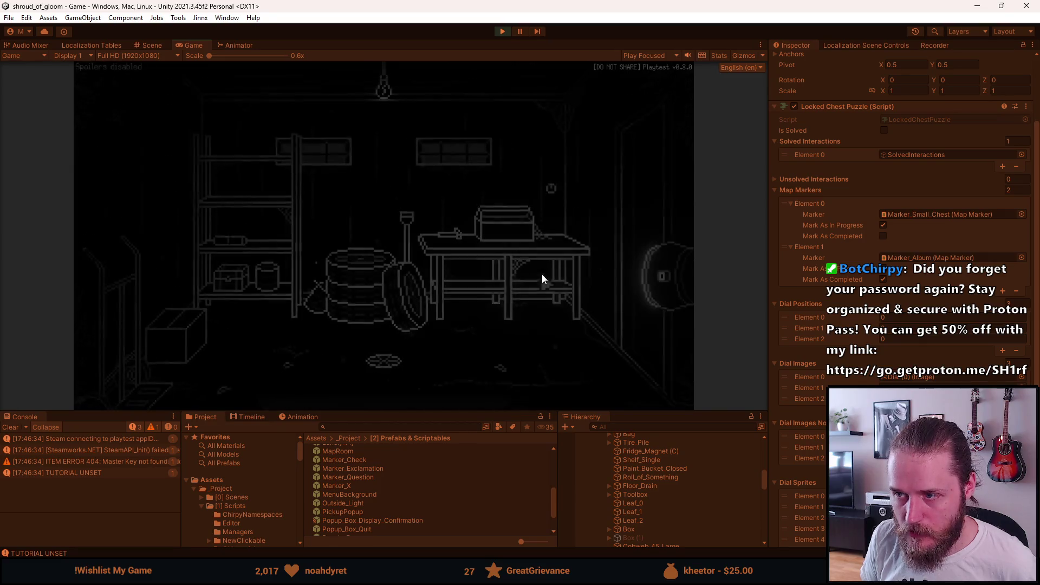
Visit the TV close-up, storage room and outdoor barrel area, then pause and stop the game
left_click(645, 229)
left_click(395, 270)
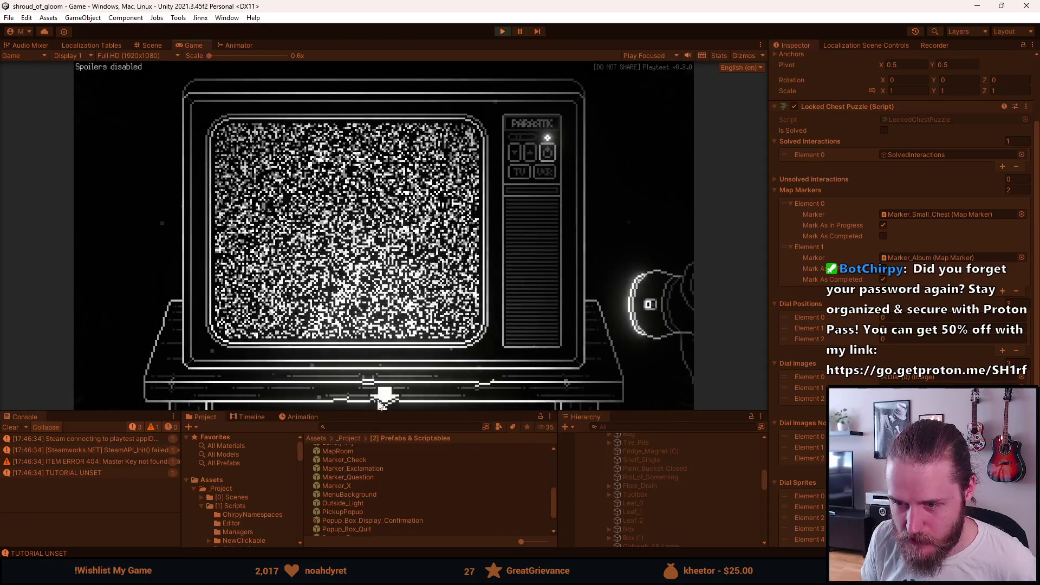
left_click(382, 398)
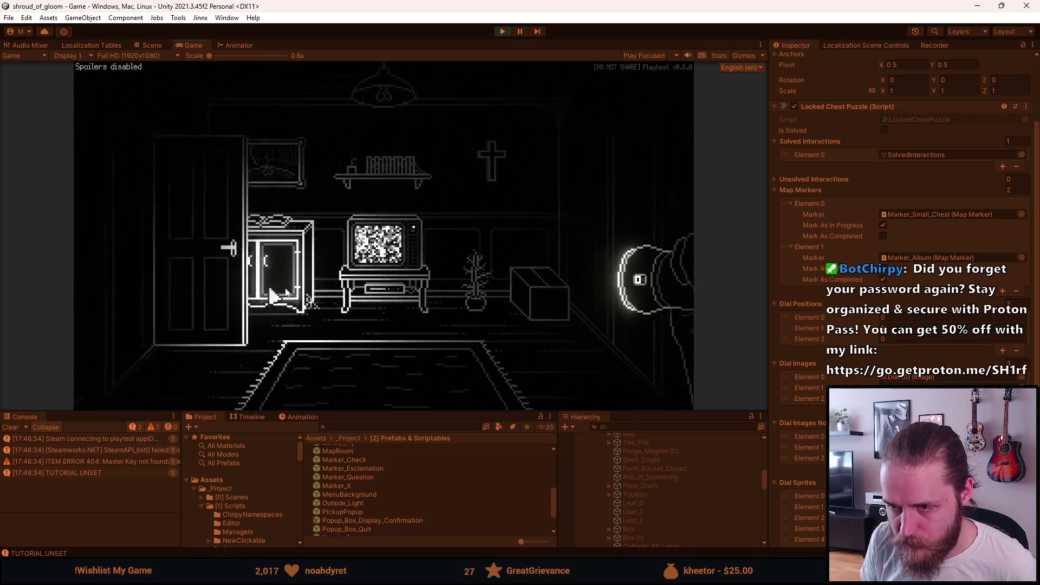
left_click(142, 281)
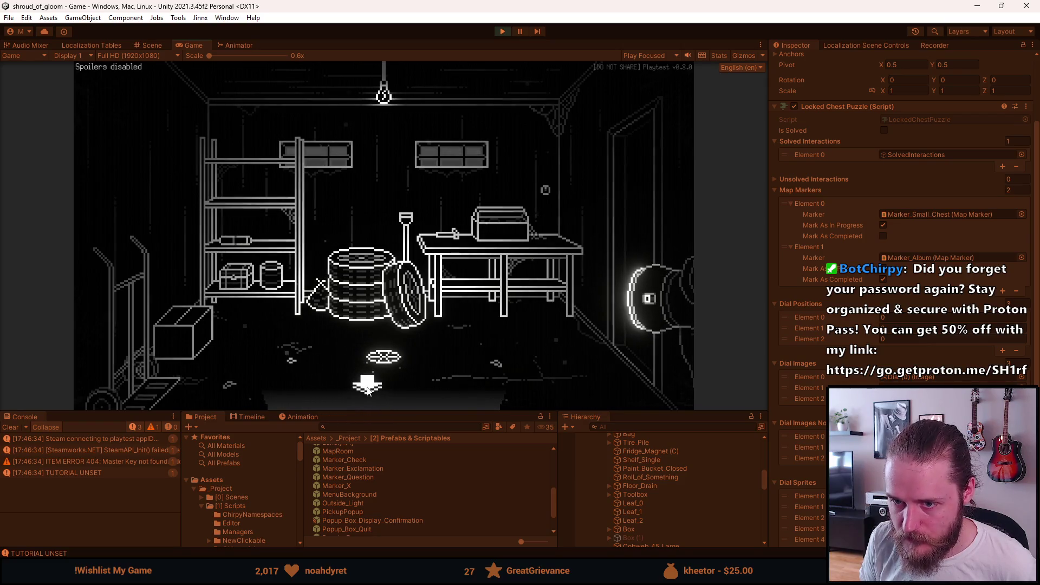
left_click(358, 387)
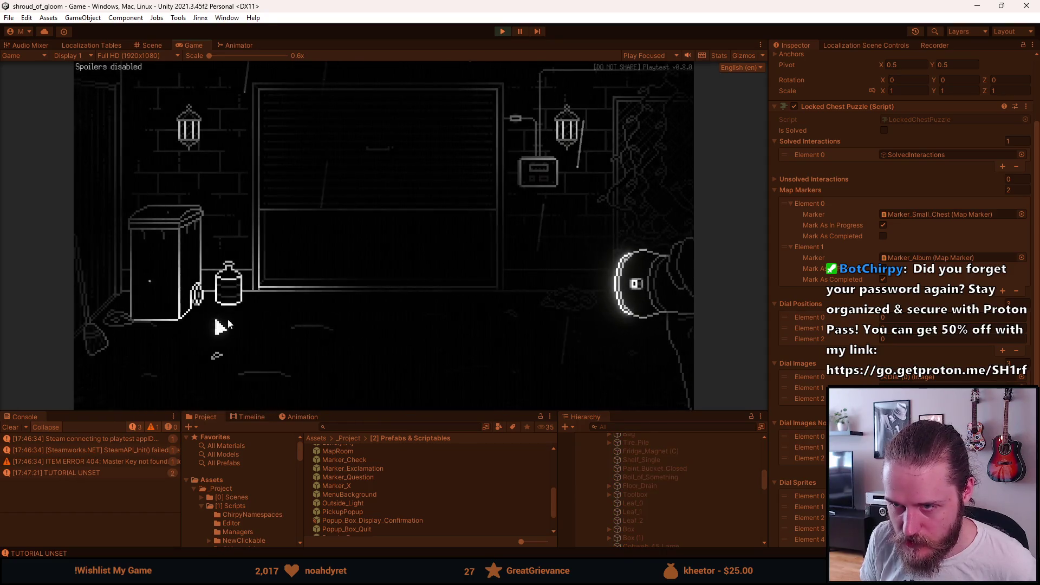
left_click(627, 202)
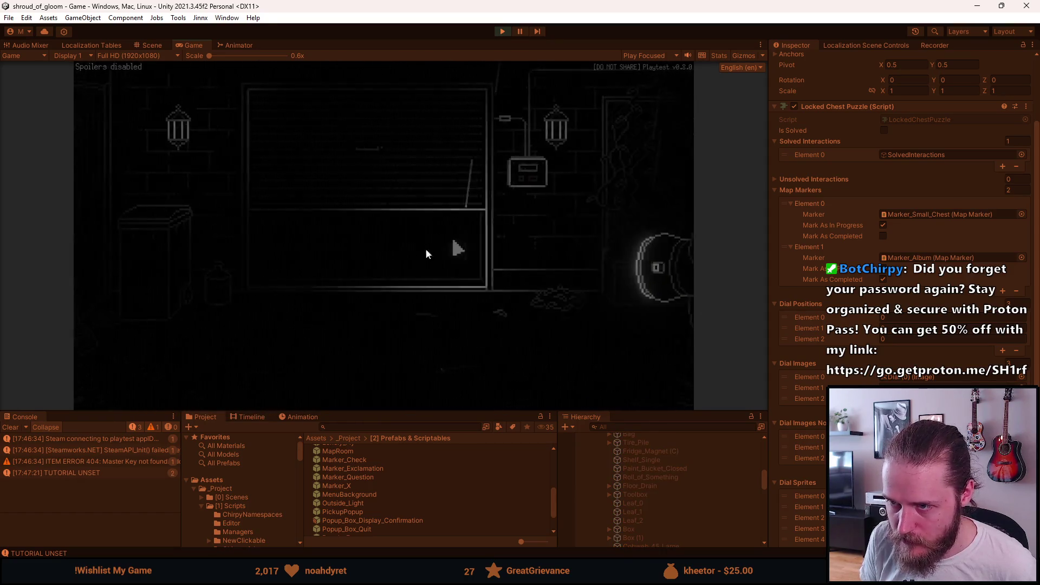
key("Escape")
left_click(507, 31)
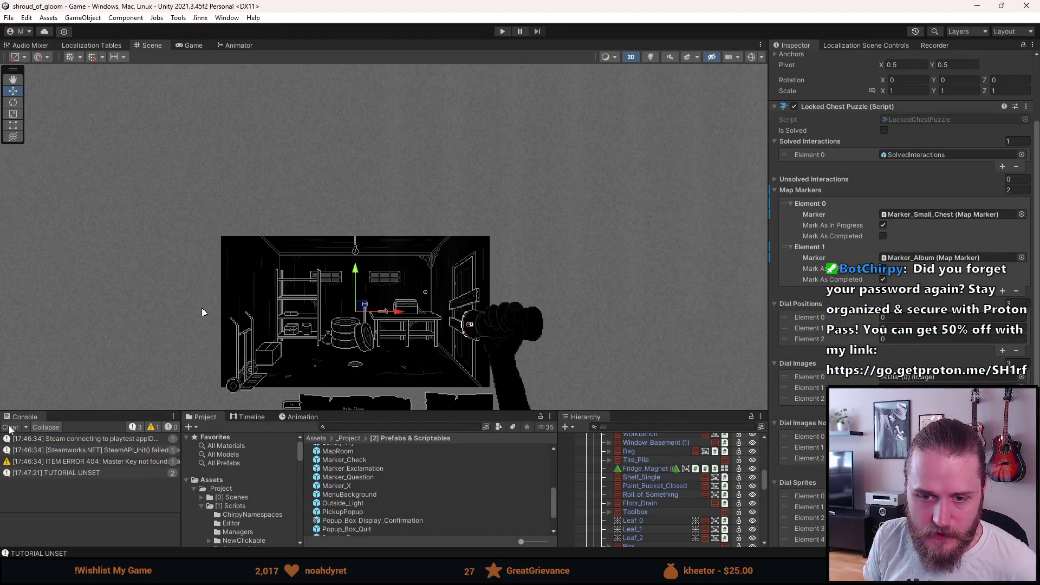
Clear the Console, check First_Garage's prefab overrides, and deactivate First_Garage
left_click(10, 427)
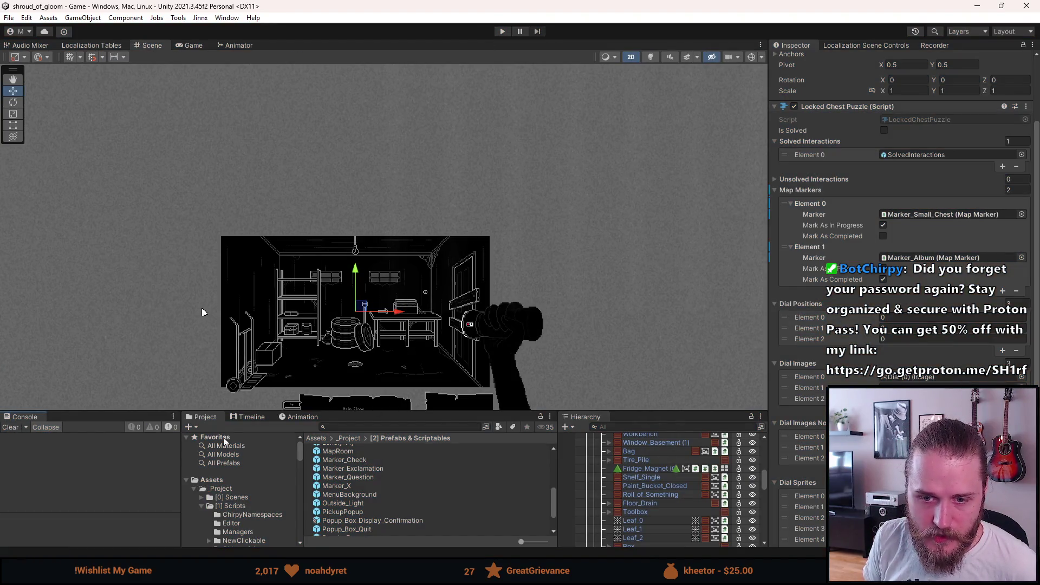
scroll(362, 371, "up", 3)
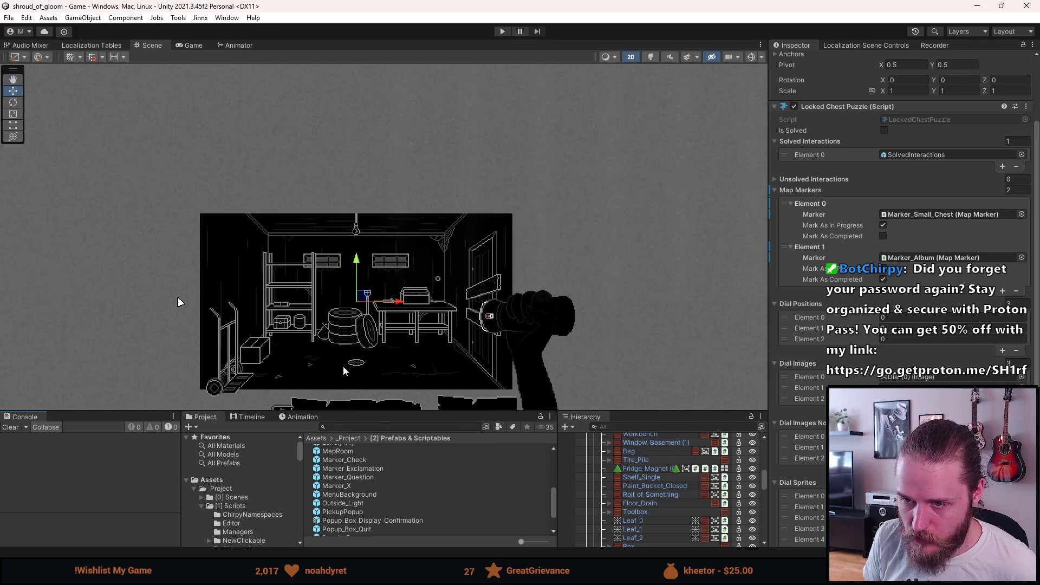
scroll(705, 529, "up", 10)
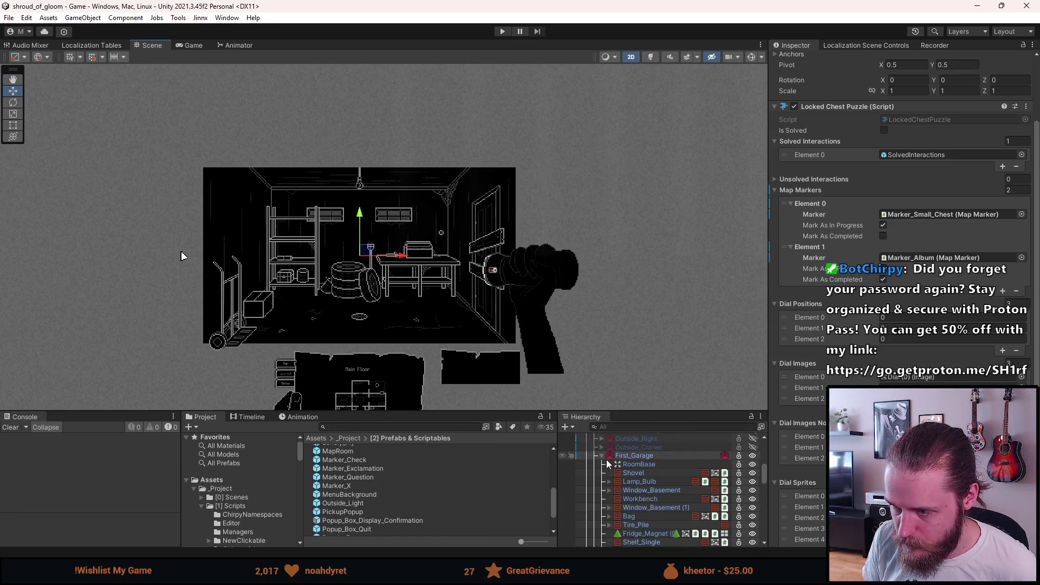
left_click(628, 457)
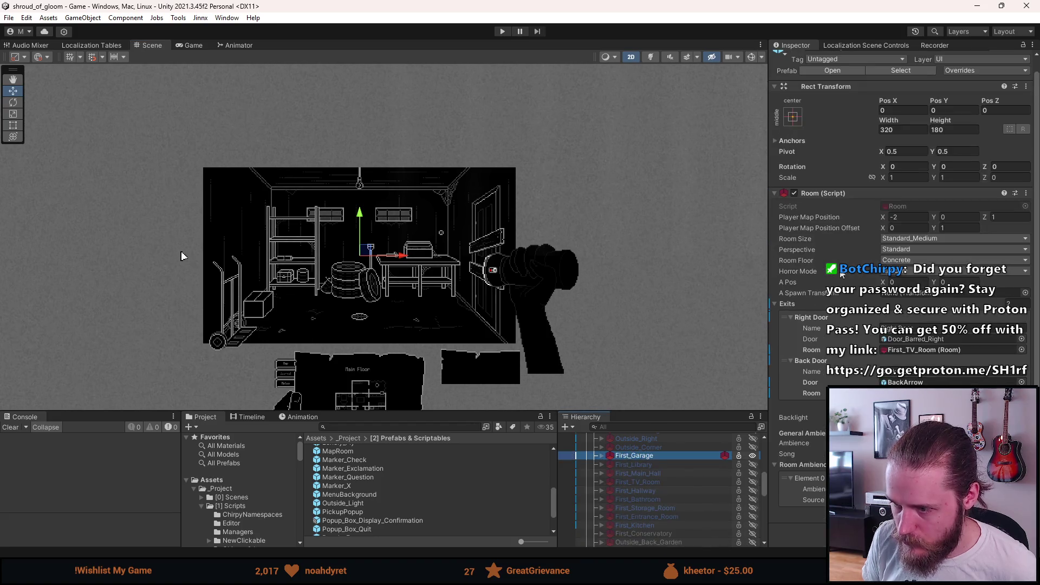
left_click(962, 74)
left_click(999, 223)
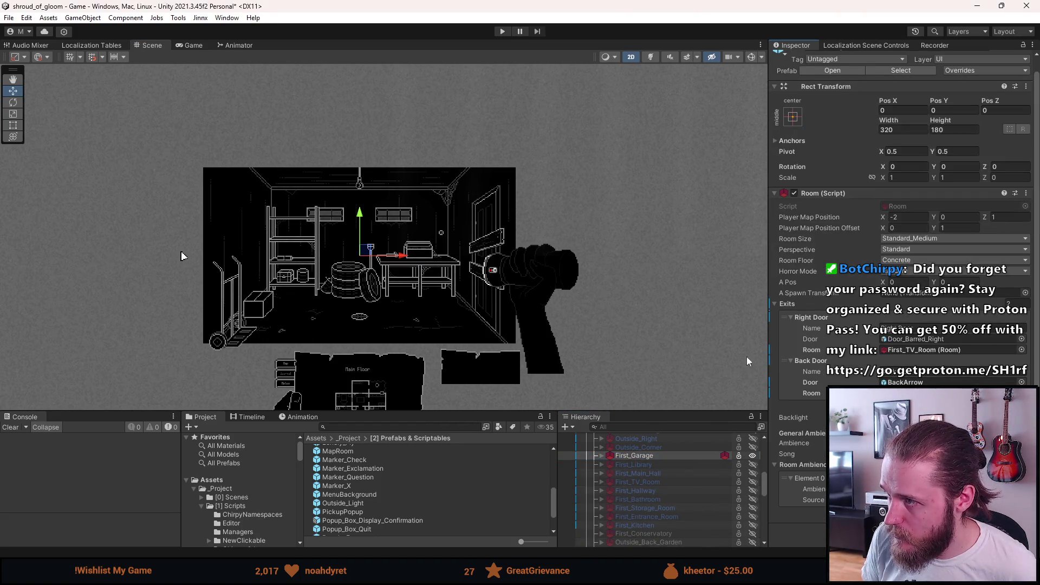
left_click(635, 454)
key("alt+shift+a")
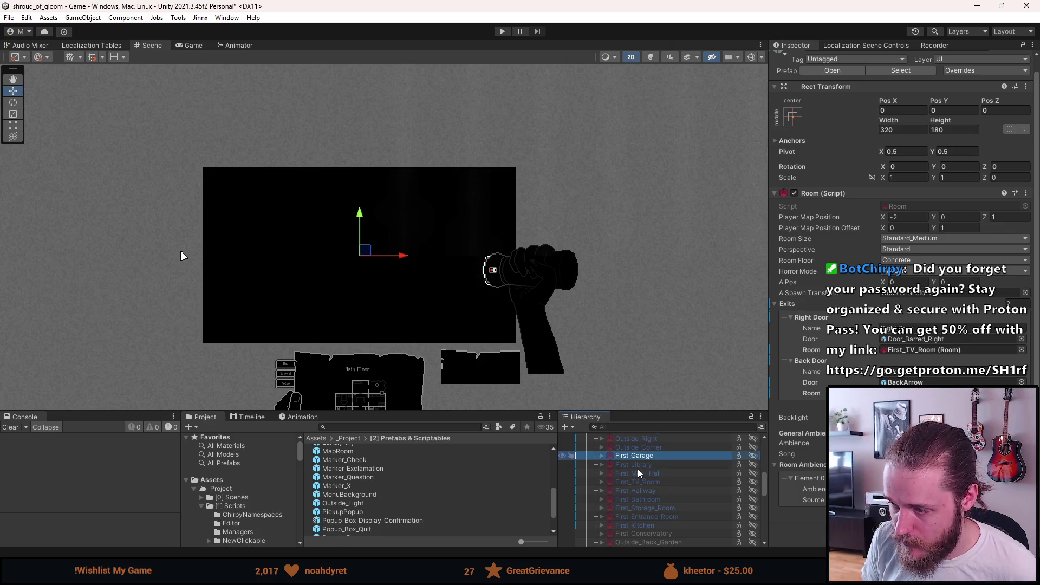
Preview Outside_Left and Outside_Right by toggling each active and back off
scroll(651, 512, "up", 5)
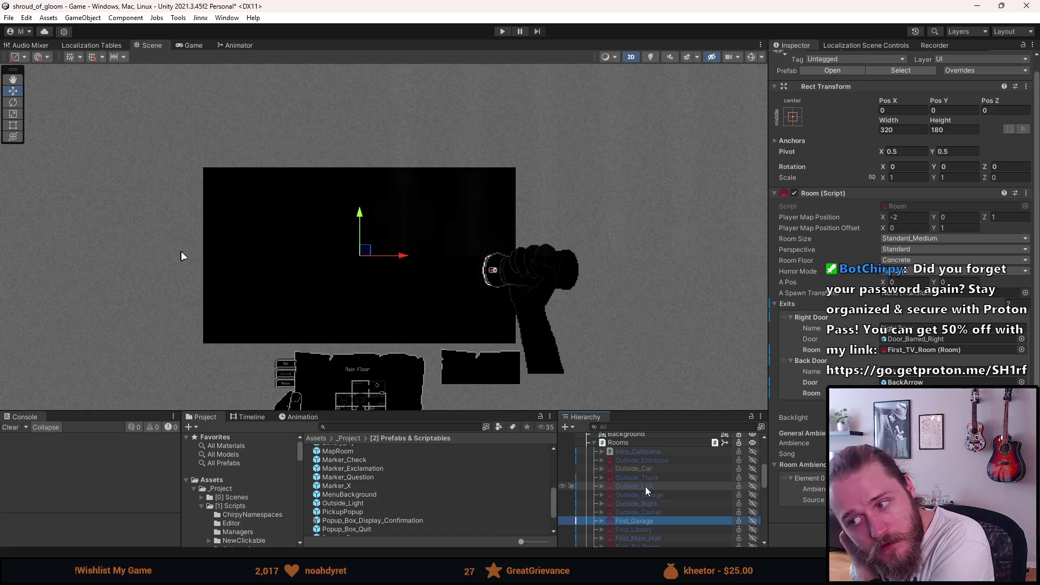
key("shift+a")
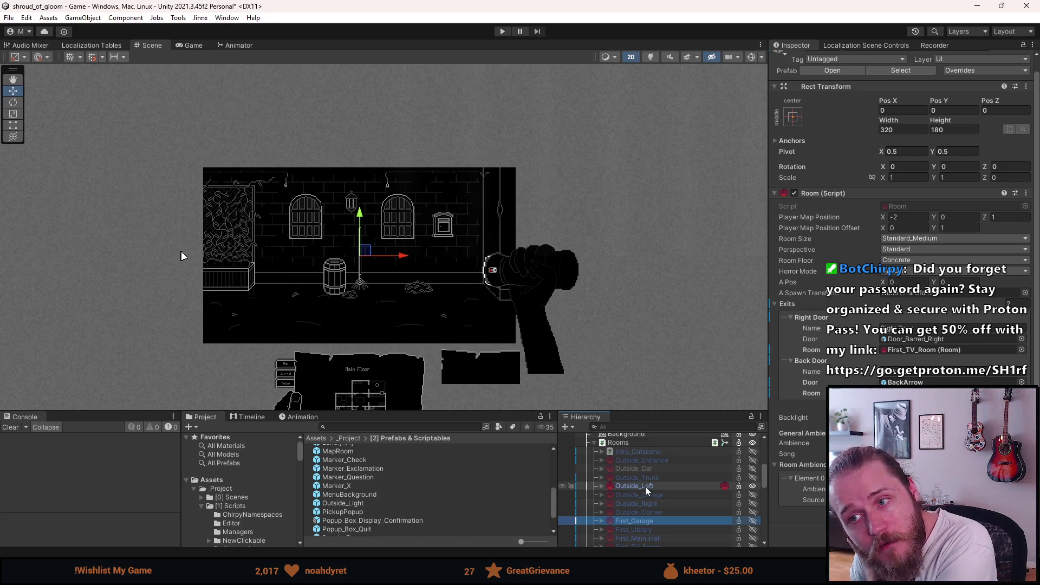
key("alt+shift+a")
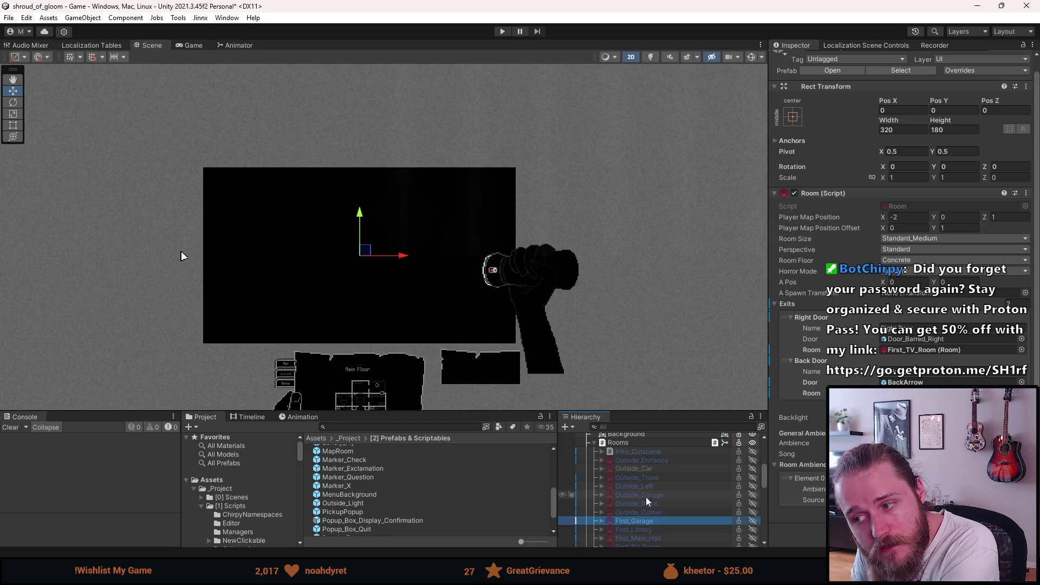
key("shift+a")
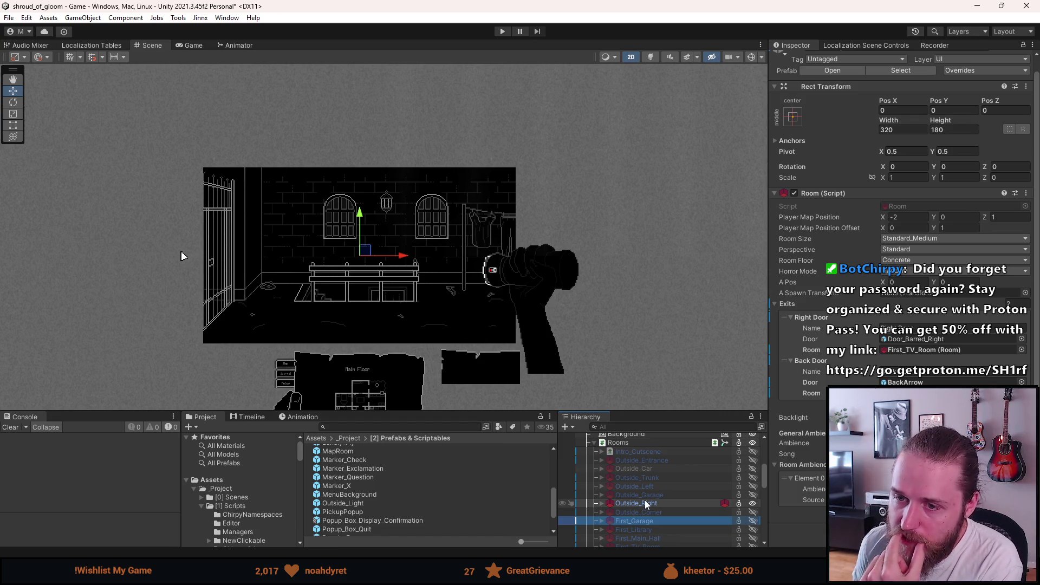
key("alt+shift+a")
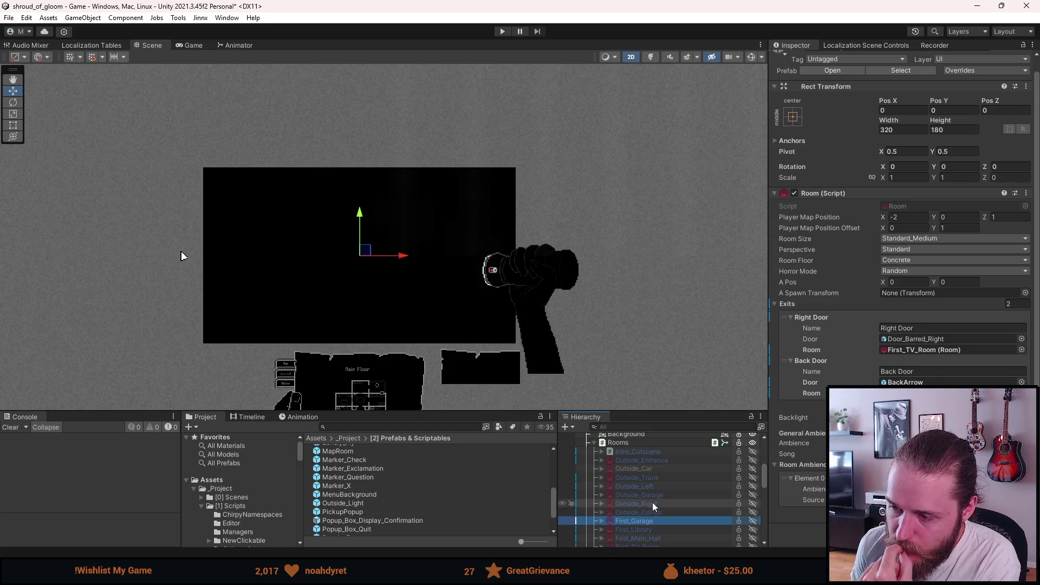
Preview Outside_Corner and Outside_Garage, leaving only Outside_Left active
mouse_move(318, 278)
left_mouse_down()
mouse_move(536, 304)
mouse_move(657, 279)
mouse_move(689, 286)
left_mouse_up()
left_click(656, 519)
key("a")
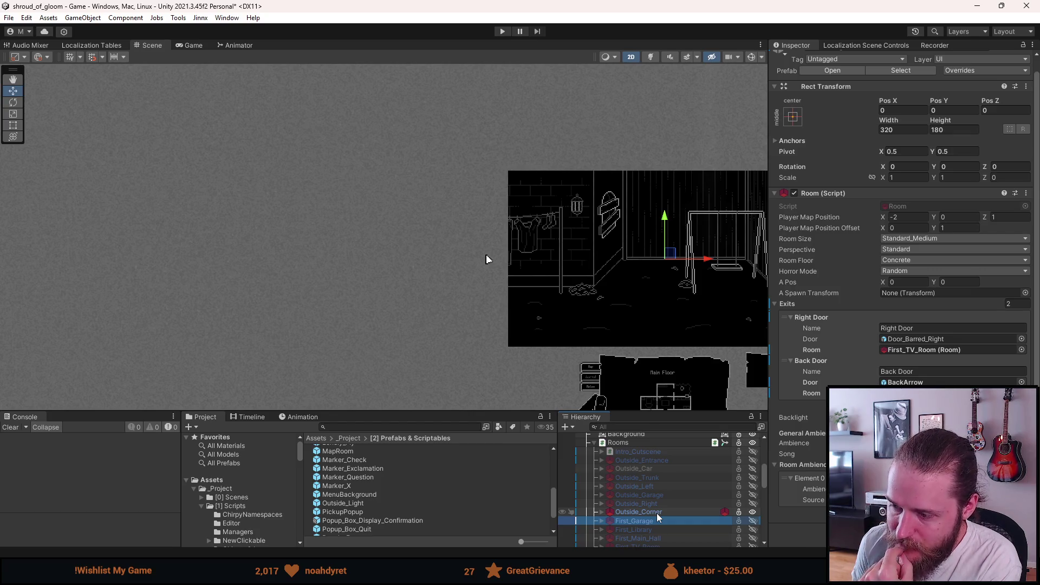
key("a")
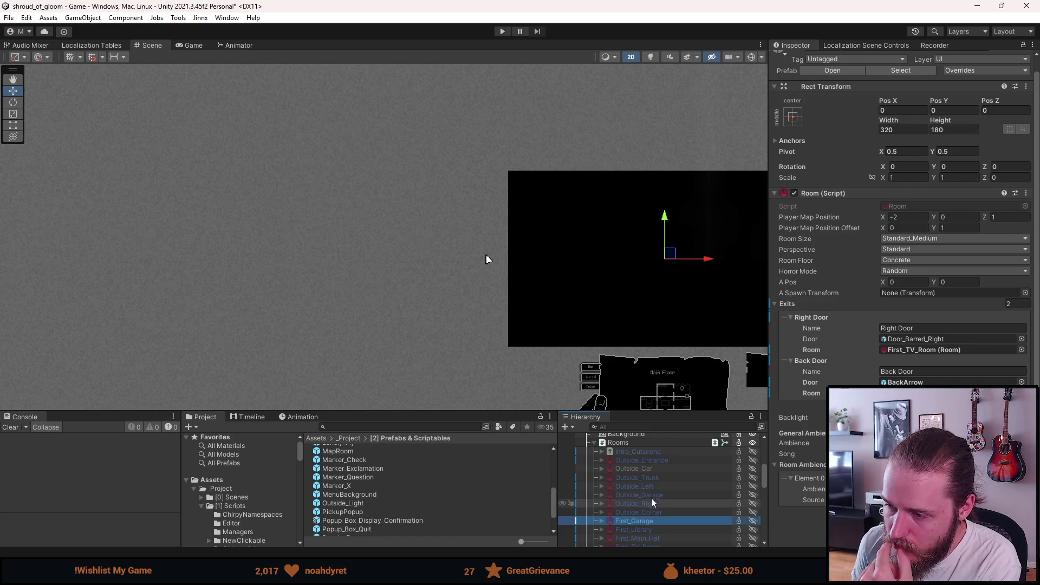
key("a")
mouse_move(684, 300)
left_mouse_down()
mouse_move(641, 295)
mouse_move(570, 315)
left_mouse_up()
key("a")
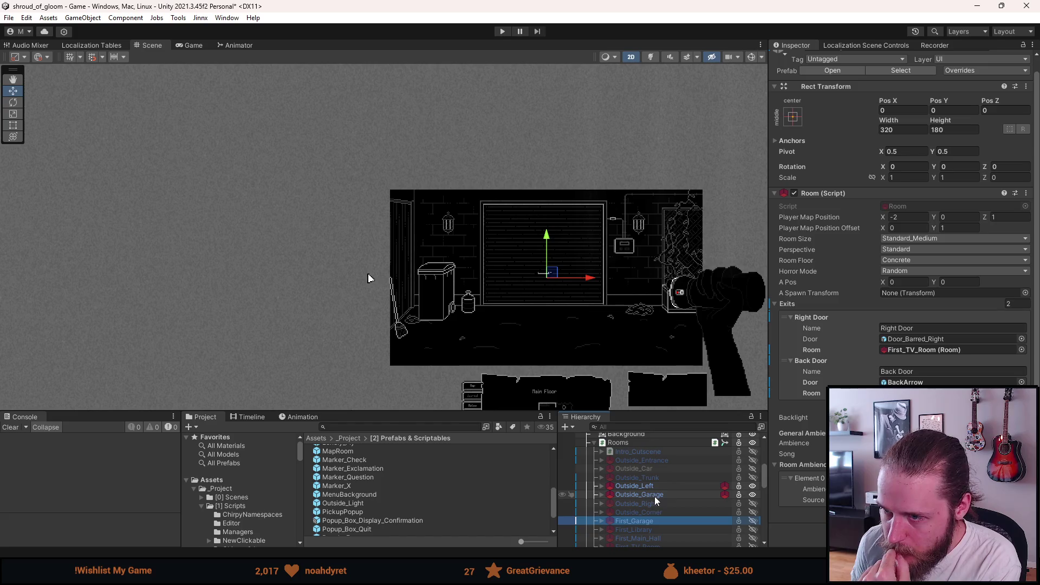
key("a")
key("a")
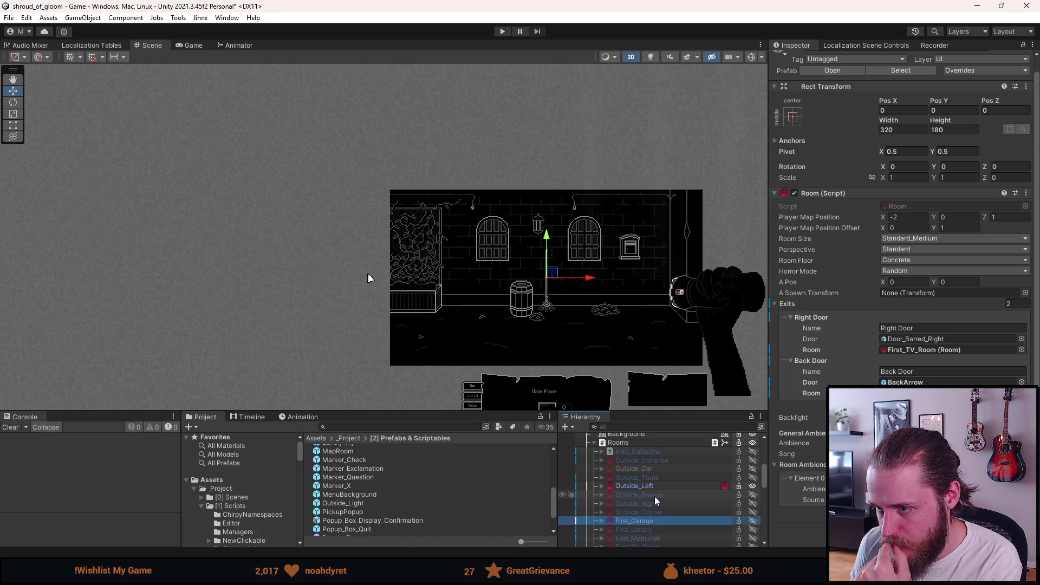
scroll(590, 372, "up", 3)
Unpack the Barrel (1) prefab under Outside_Left completely
left_click(602, 485)
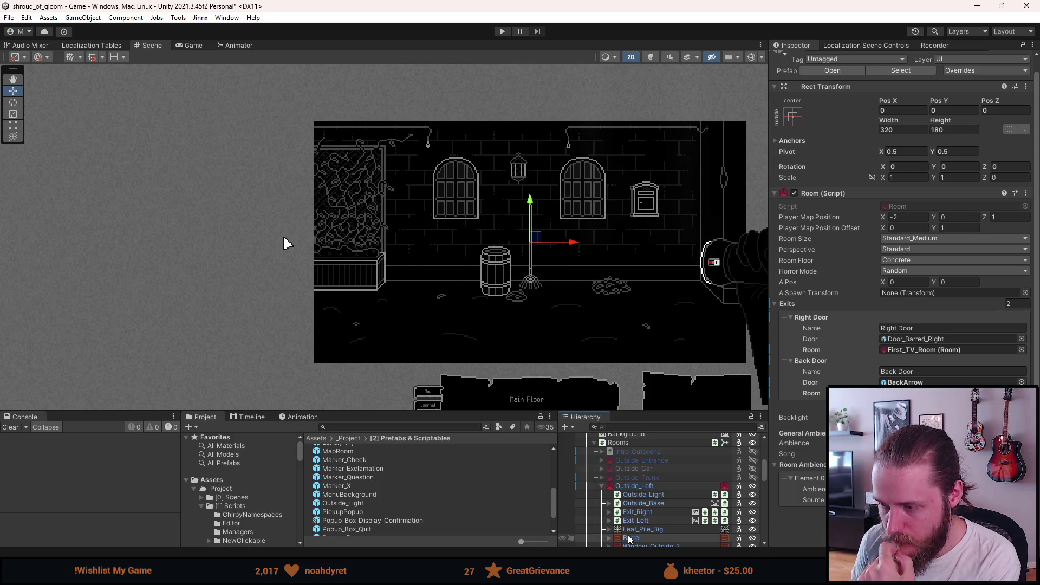
left_click(630, 538)
scroll(640, 488, "down", 3)
scroll(640, 455, "down", 5)
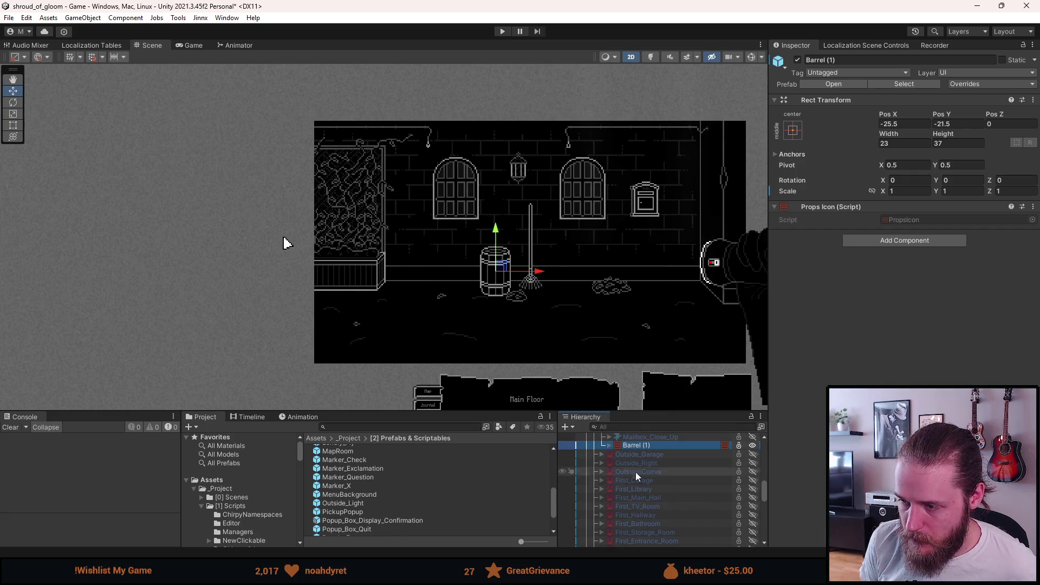
right_click(630, 445)
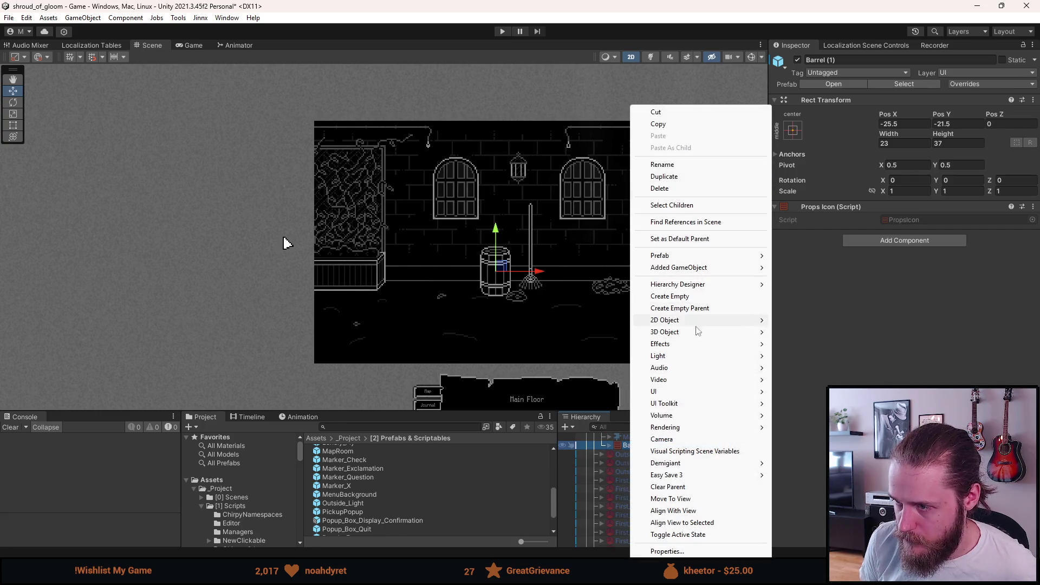
mouse_move(683, 257)
left_click(811, 316)
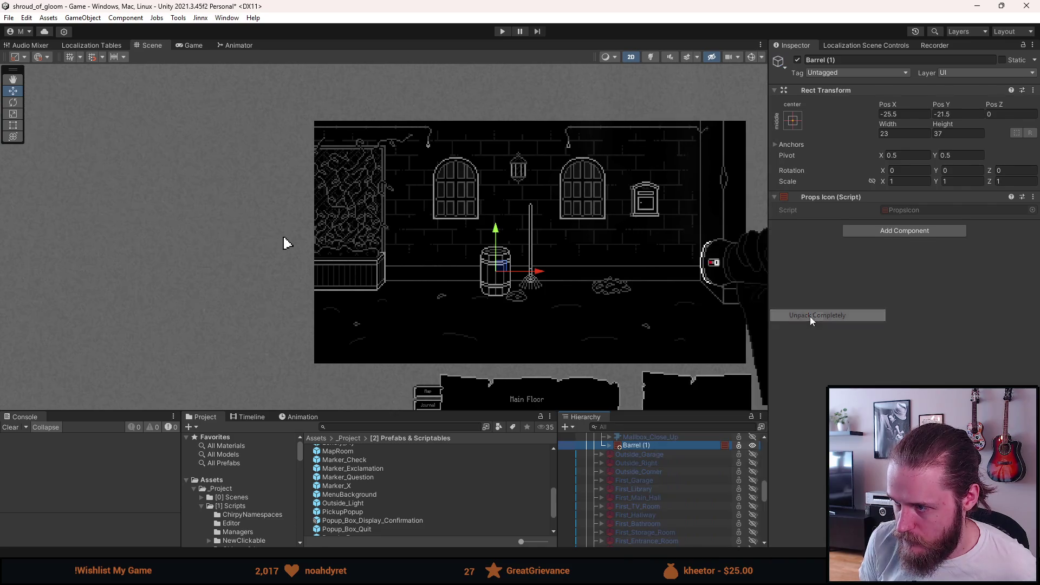
Delete Barrel (1)'s Barrel and Barrel_Broken children, leaving Barrel_Inside selected for renaming
left_click(609, 445)
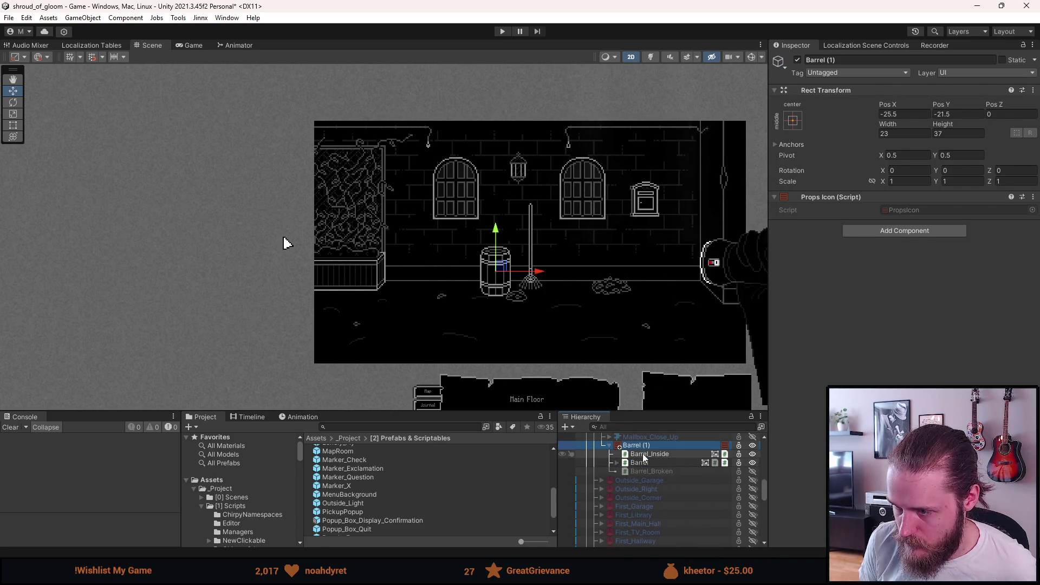
left_click(643, 454)
left_click(655, 462)
left_click(652, 470, "shift")
key("Delete")
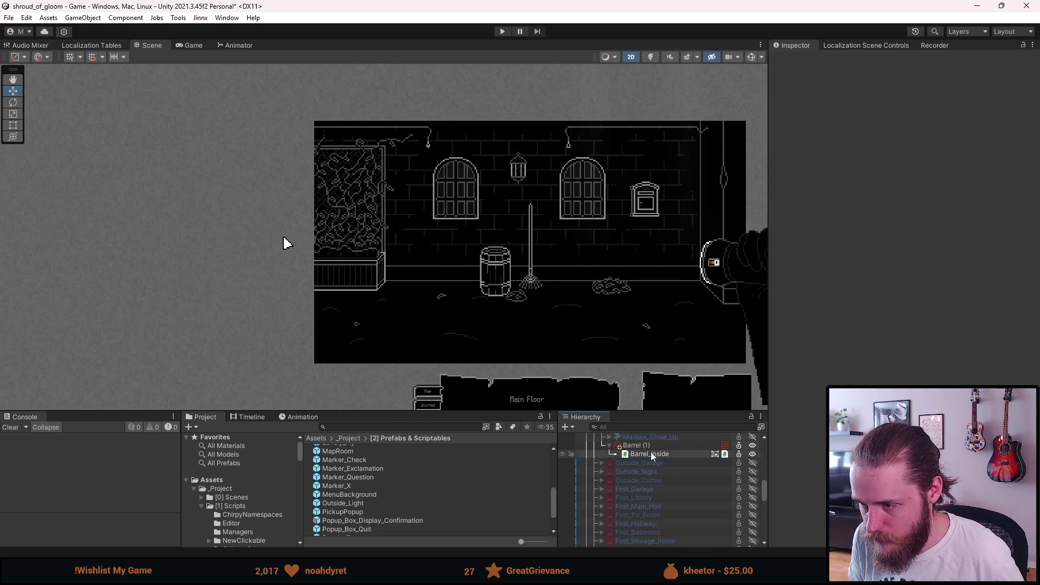
left_click(652, 455)
left_click(848, 60)
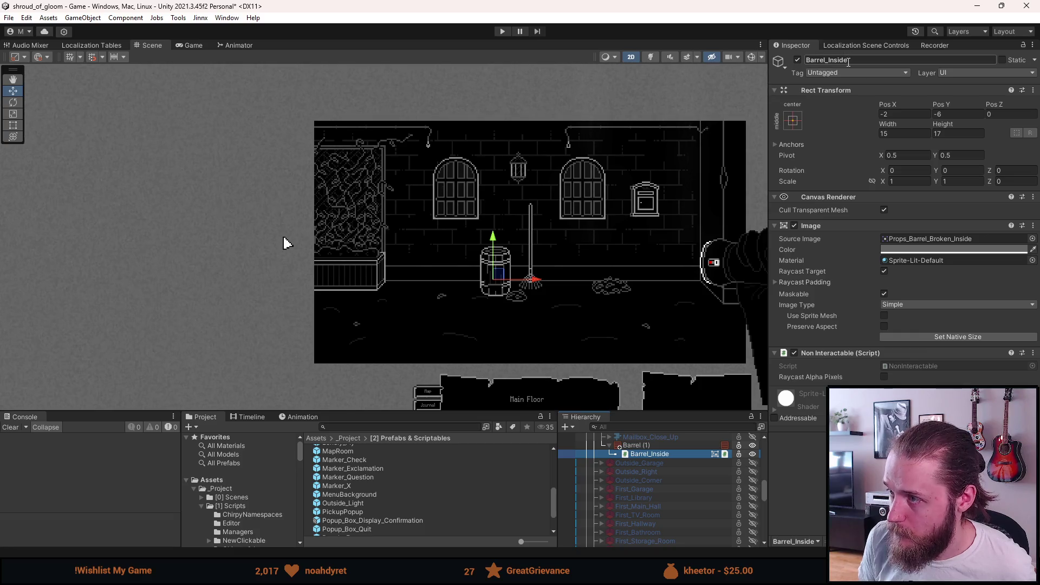
Rename the barrel's child and Barrel (1) itself to Wheelbarrow
key("BackSpace")
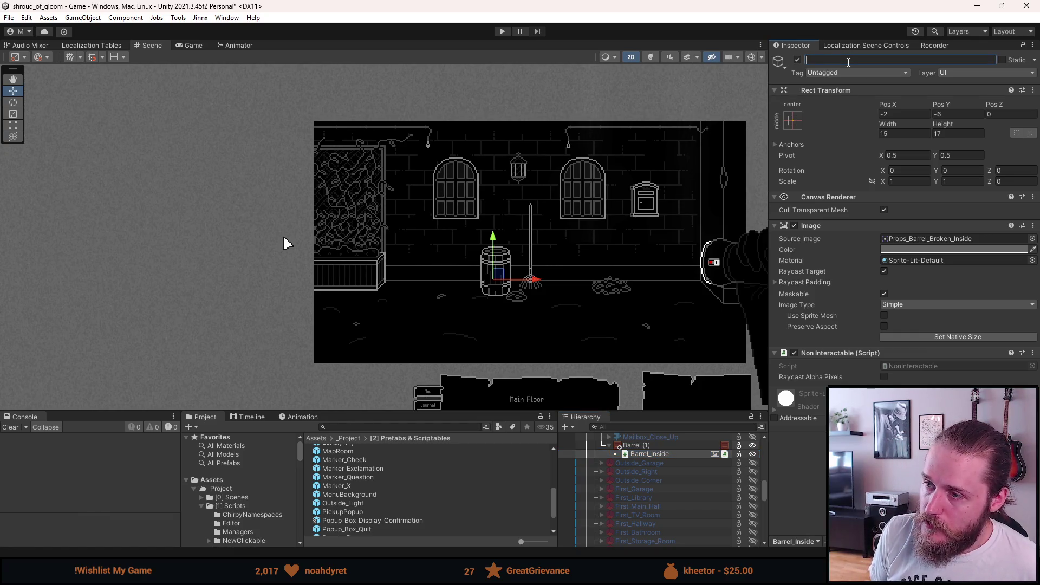
type("Wheelbarrow")
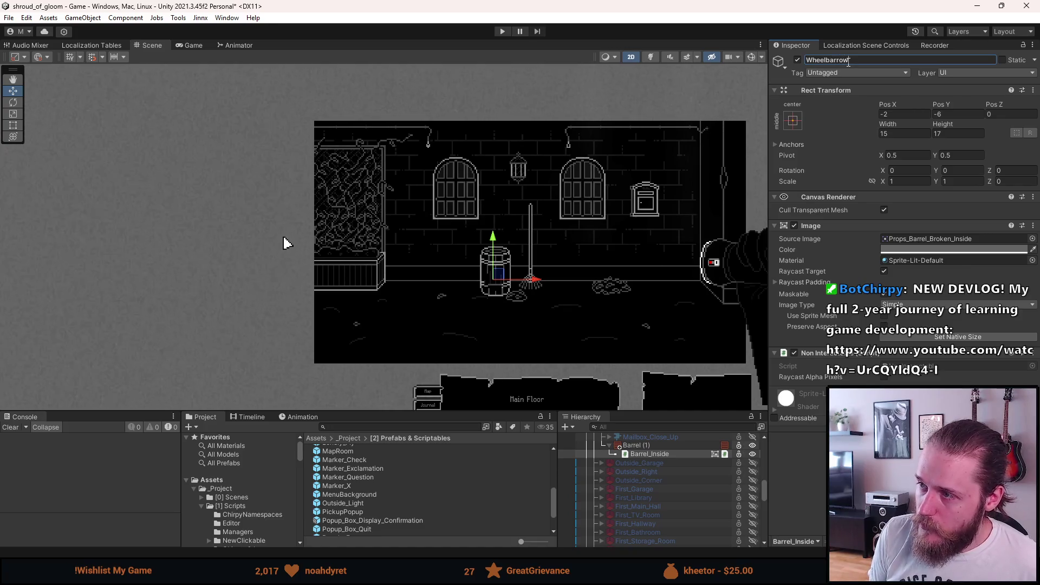
key("Return")
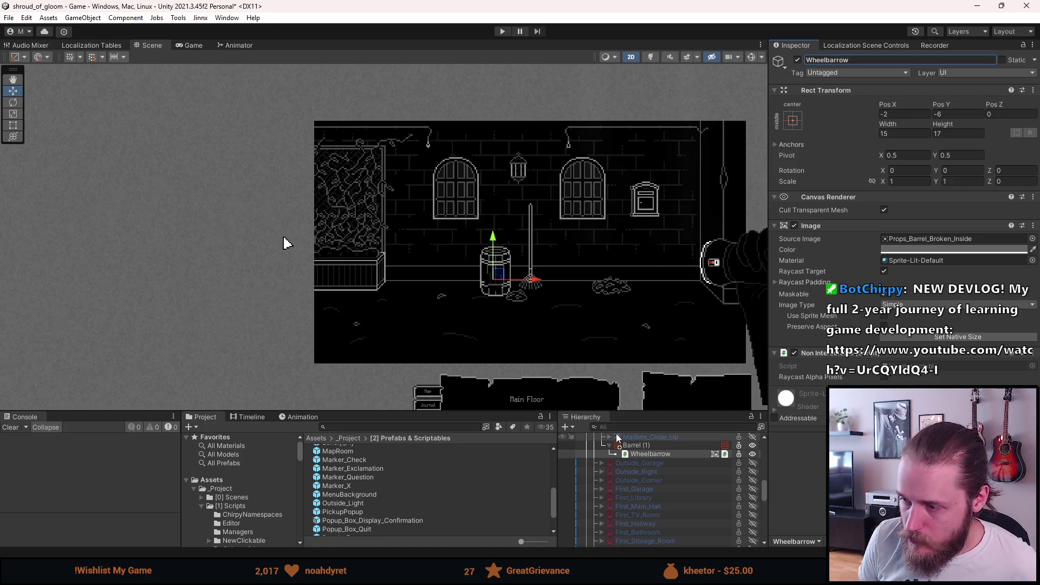
left_click(645, 446)
left_click(844, 61)
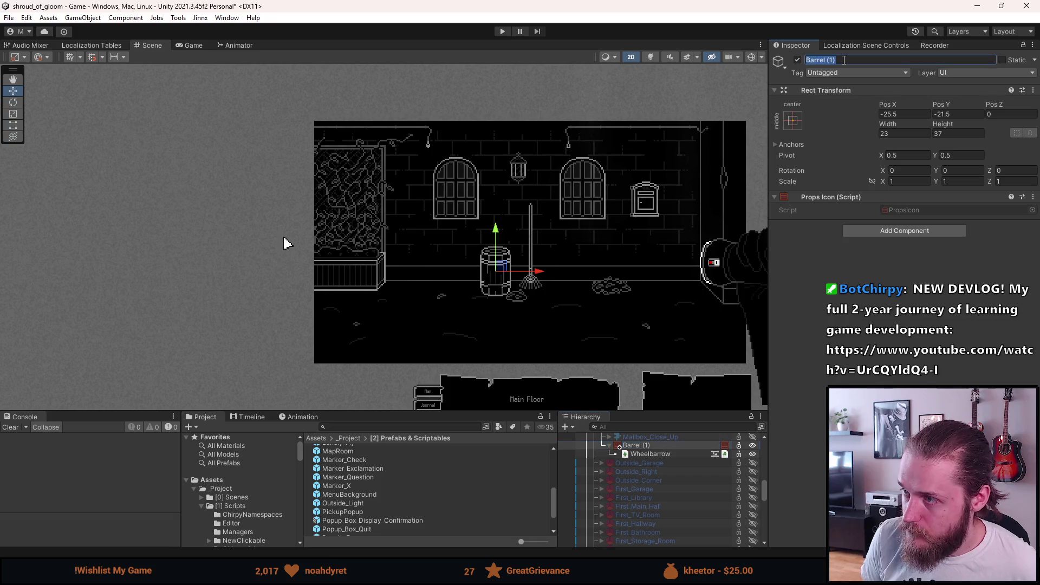
type("Wheelbarrow")
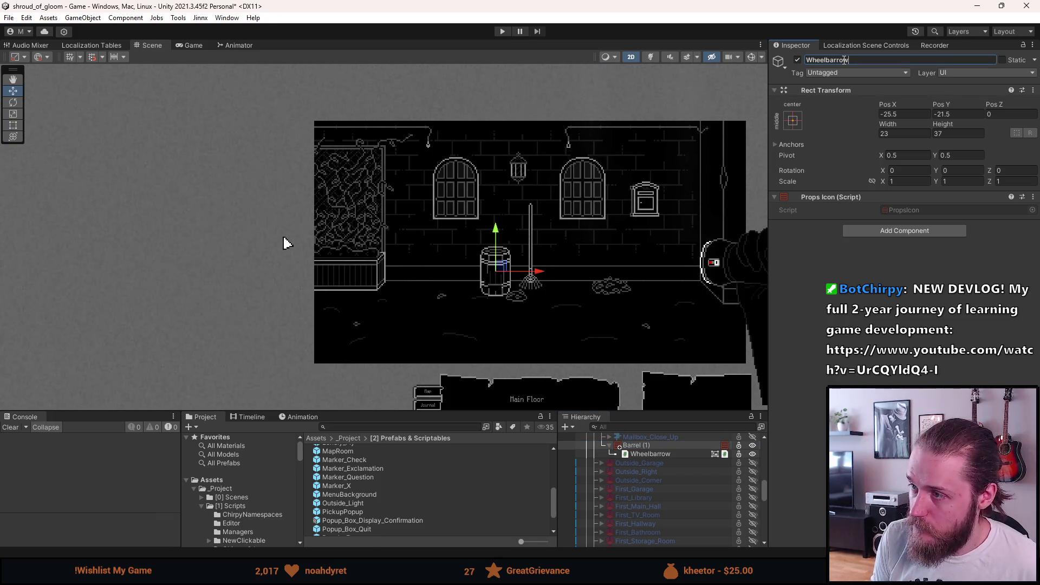
key("Return")
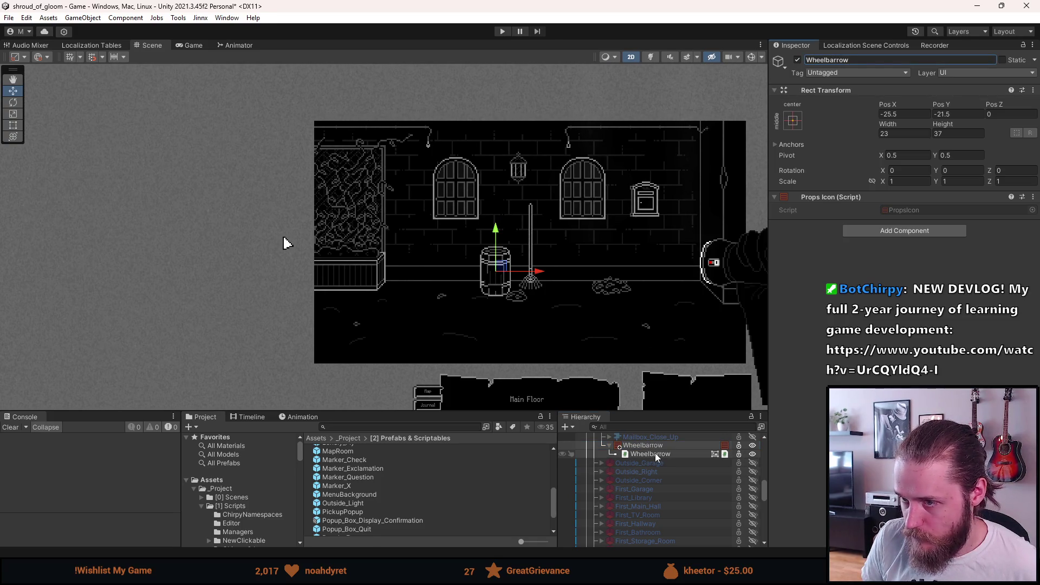
Give the child the Props_Wheelbarrow sprite at native size, left of the barrel, then duplicate Wheelbarrow
left_click(655, 453)
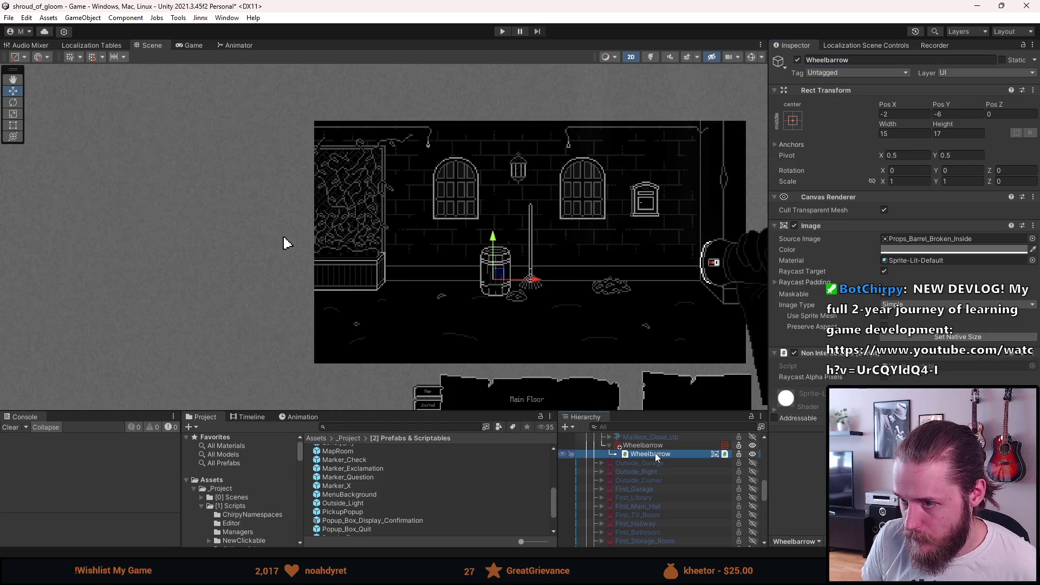
left_click(1032, 239)
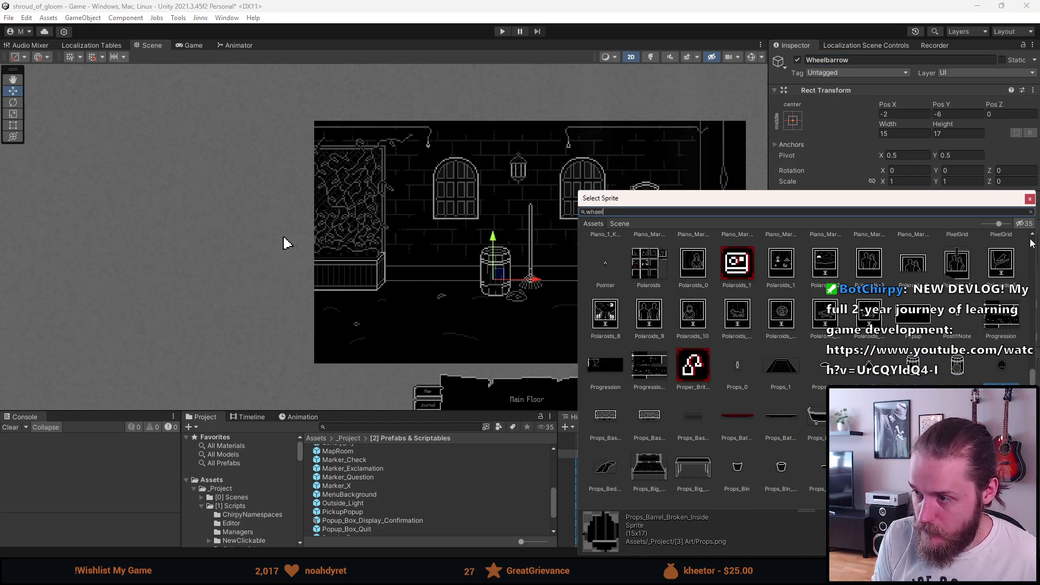
double_click(646, 253)
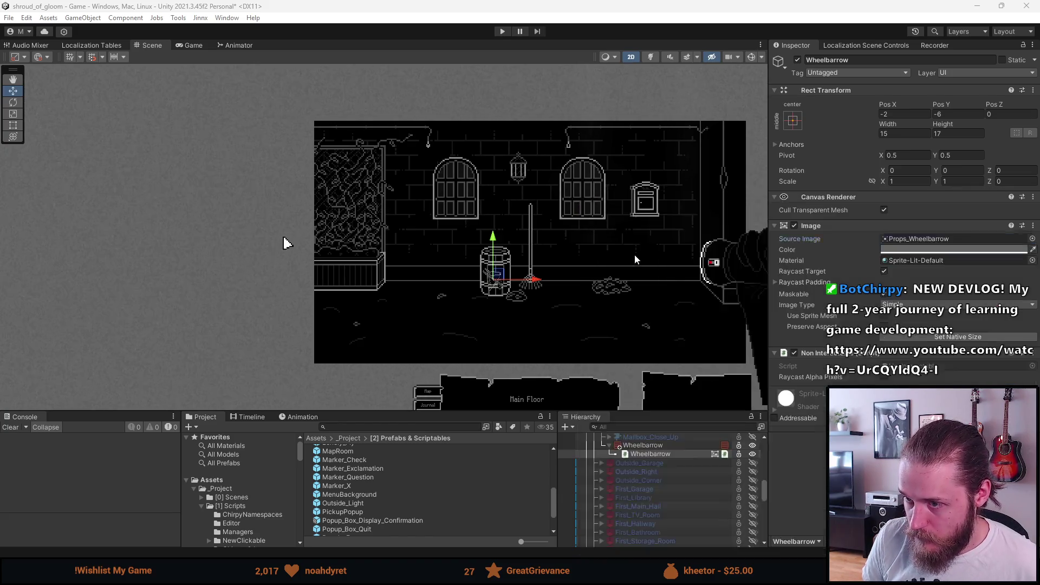
left_click(943, 336)
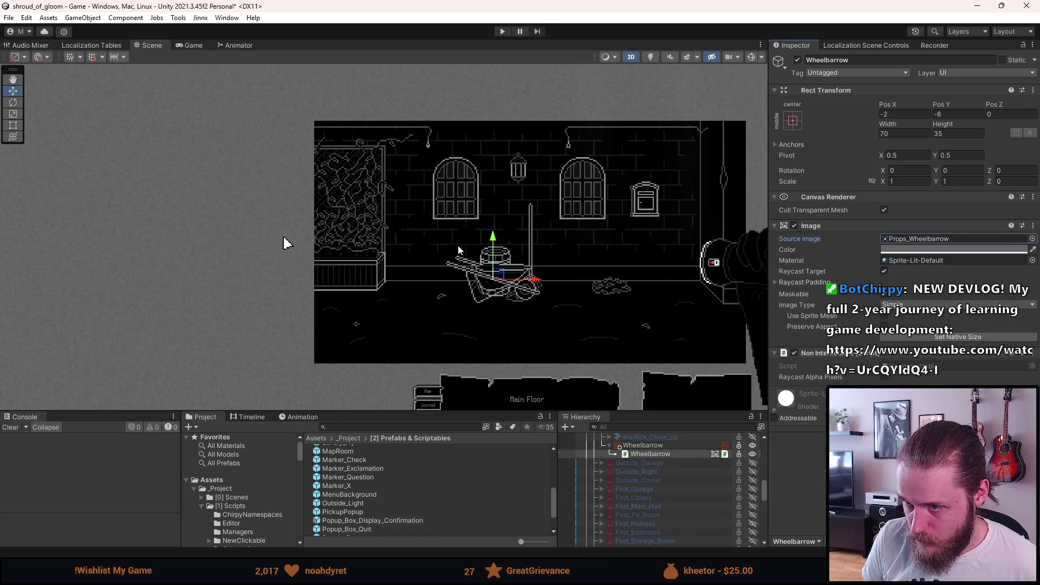
left_click_drag(498, 274, 426, 264)
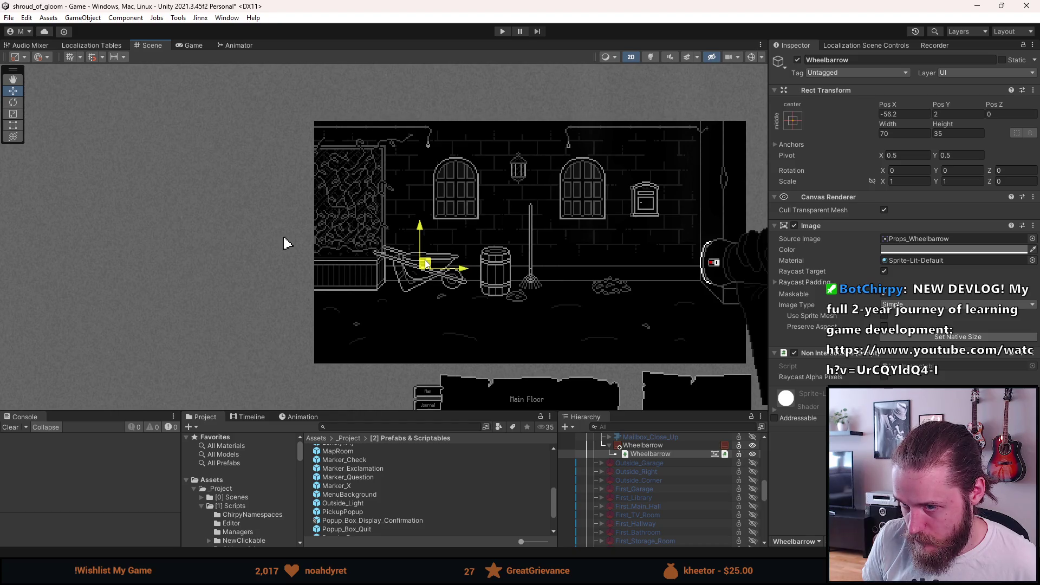
left_click_drag(427, 264, 427, 266)
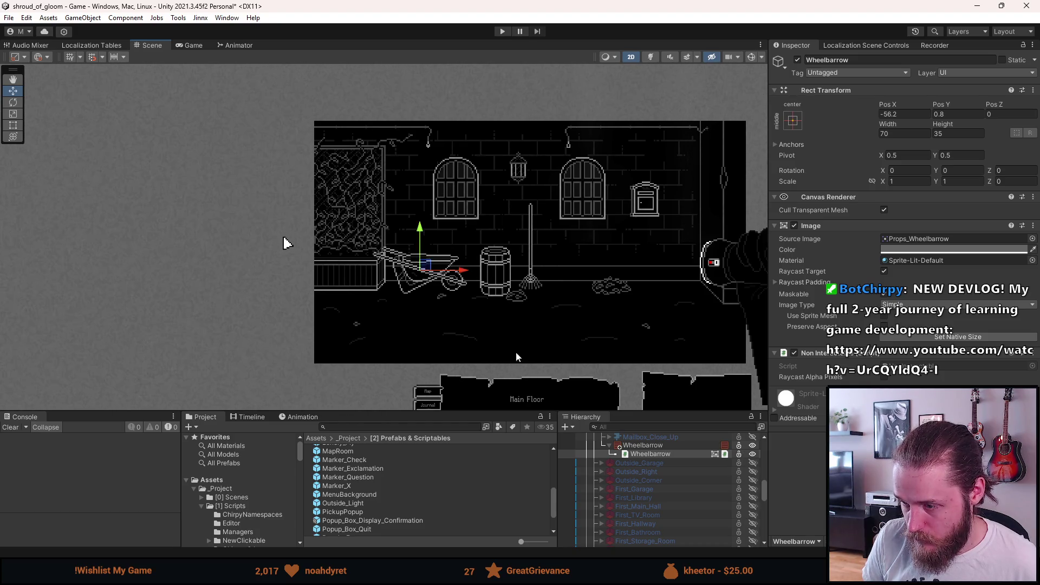
left_click(642, 444)
key("ctrl+d")
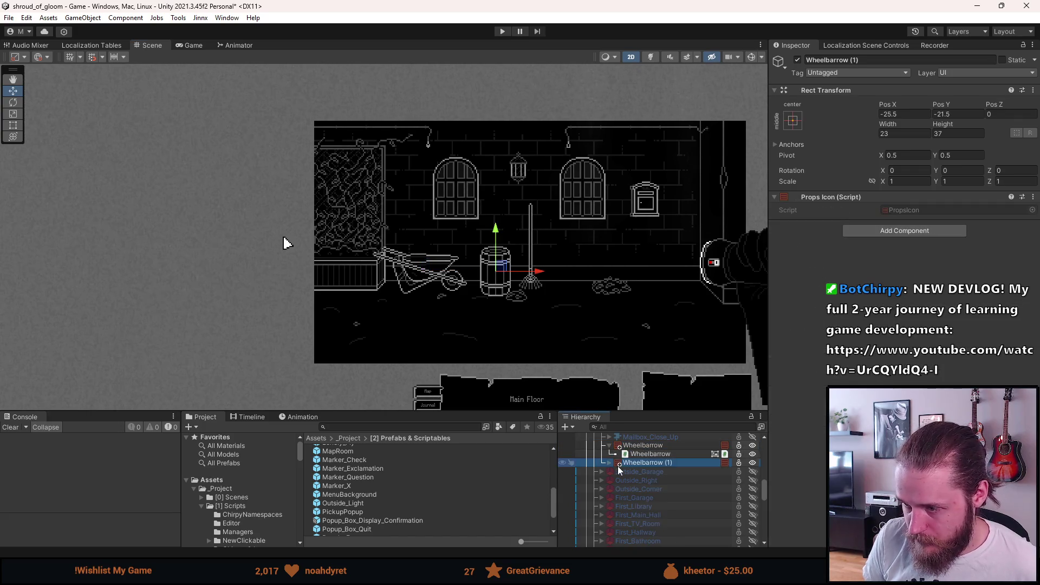
Rename the duplicate Wheelbarrow (1) and its child to Water_Hose
left_click(609, 463)
left_click(648, 471, "ctrl")
left_click(830, 61)
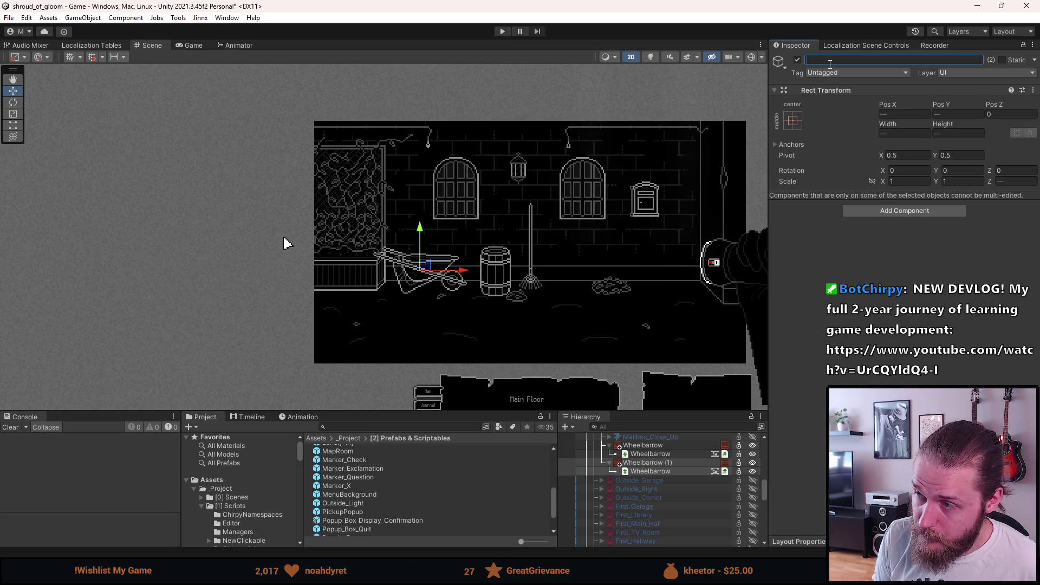
type("Water_Hose")
key("Return")
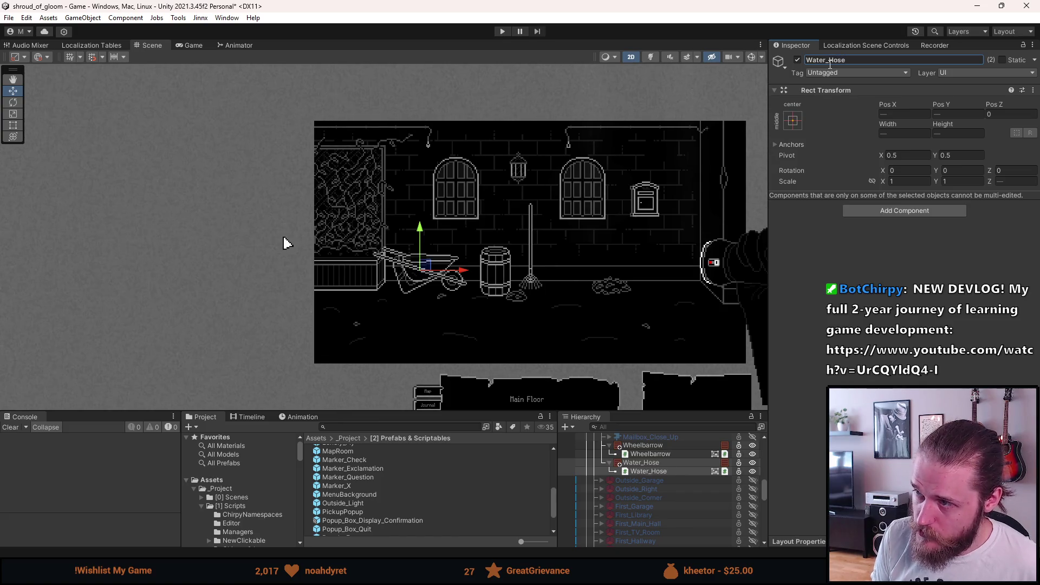
Set the child's sprite to Props_Water_Hose at native size and move it right of the barrel
left_click(664, 472)
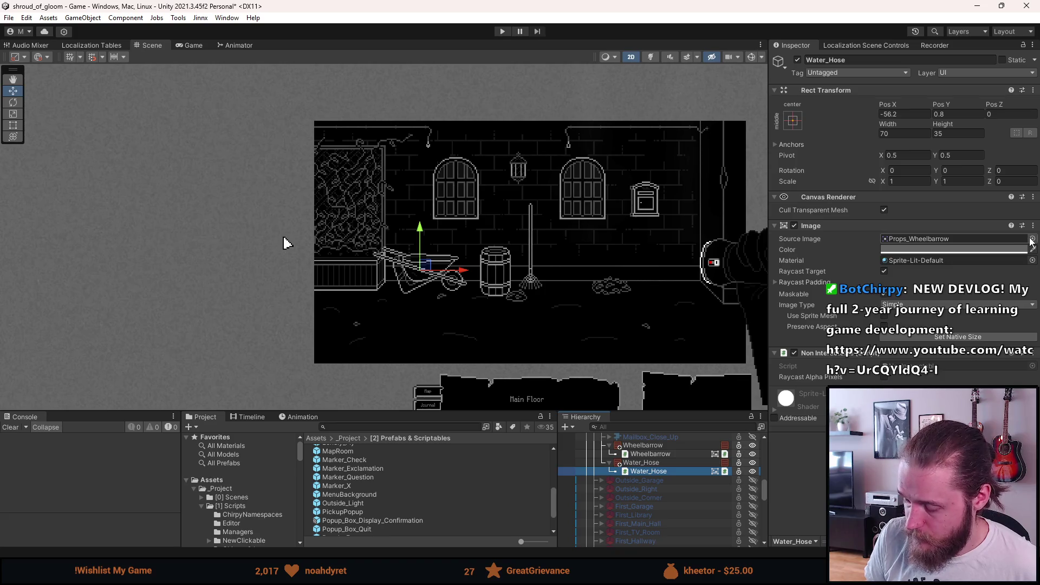
left_click(1032, 239)
type("se")
double_click(645, 252)
left_click(906, 337)
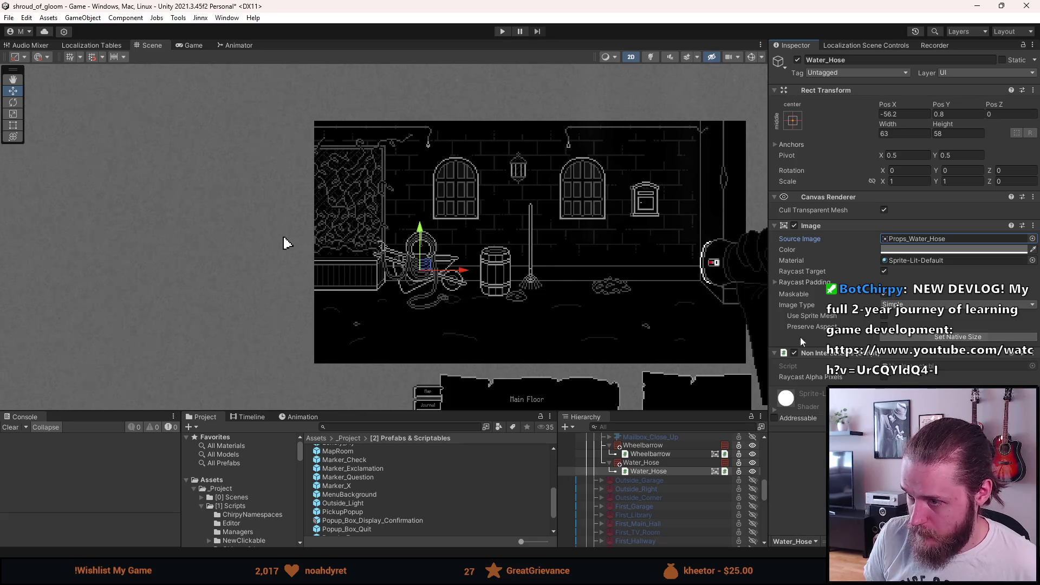
scroll(557, 330, "up", 2)
mouse_move(405, 264)
left_mouse_down()
mouse_move(419, 243)
mouse_move(511, 261)
mouse_move(594, 244)
mouse_move(524, 234)
mouse_move(712, 239)
mouse_move(693, 243)
left_mouse_up()
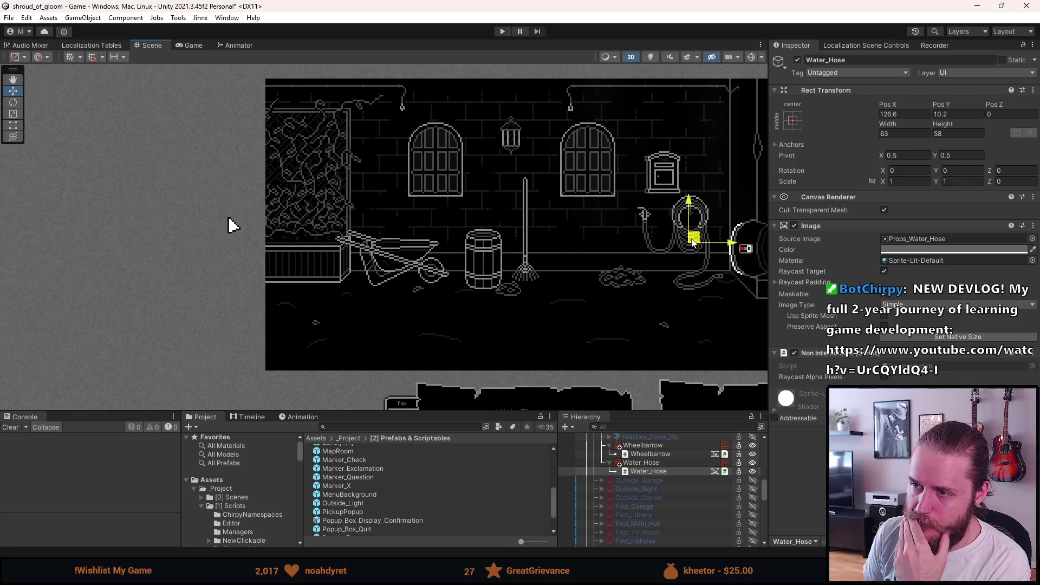
Drag Water_Hose left onto the barrel, then shift it slightly right and up
left_click_drag(694, 242, 426, 247)
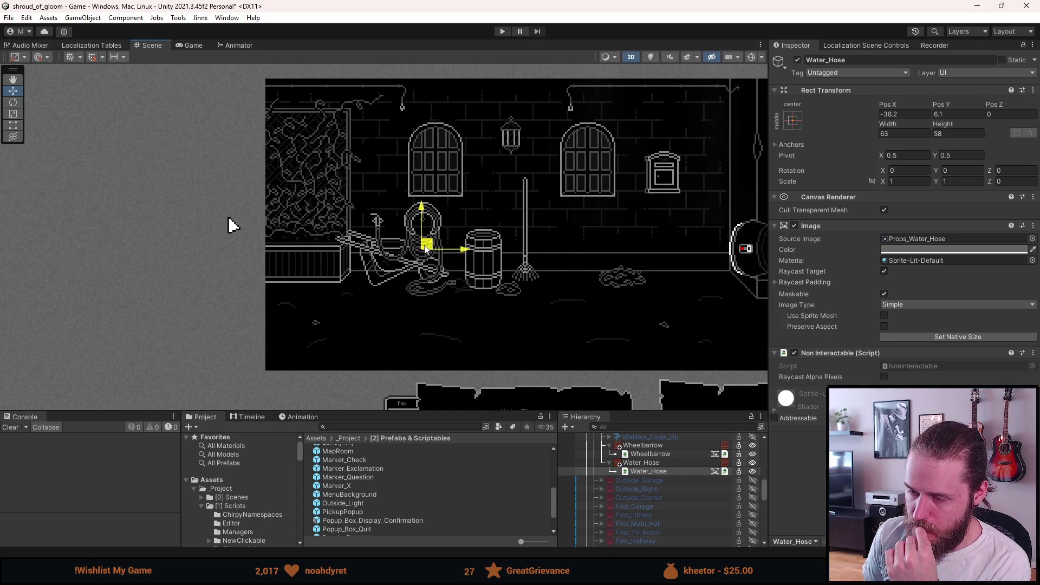
left_click_drag(426, 248, 437, 248)
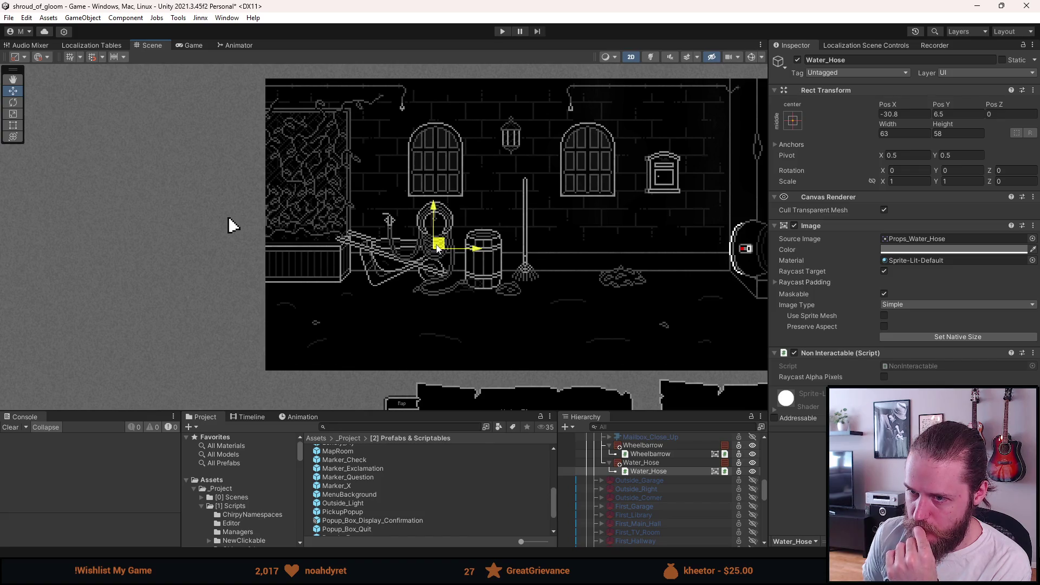
mouse_move(438, 248)
left_mouse_down()
mouse_move(495, 242)
mouse_move(367, 245)
mouse_move(547, 244)
mouse_move(531, 224)
mouse_move(514, 249)
left_mouse_up()
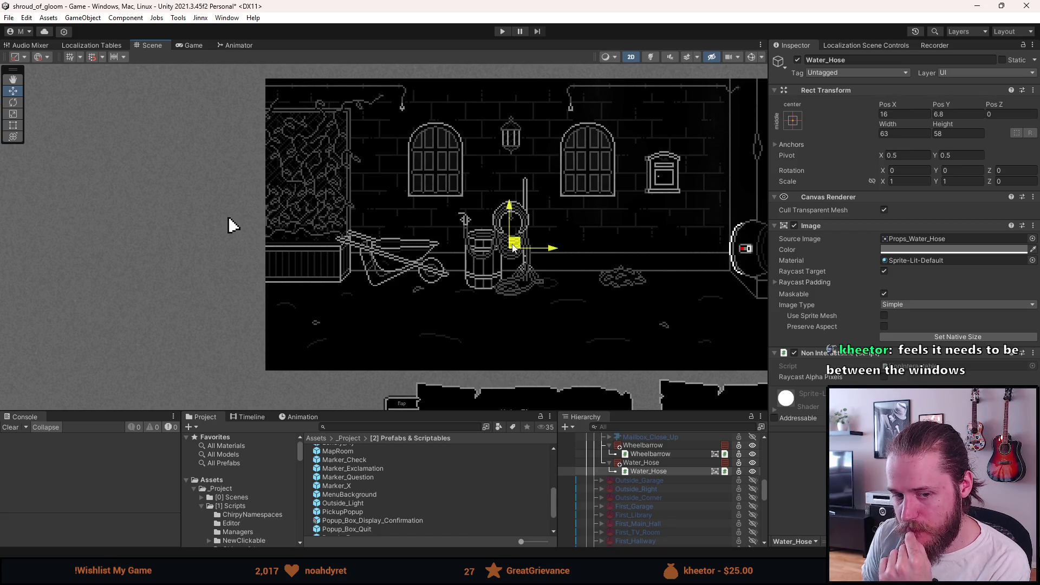
mouse_move(514, 247)
left_mouse_down()
mouse_move(679, 229)
mouse_move(524, 233)
mouse_move(523, 244)
left_mouse_up()
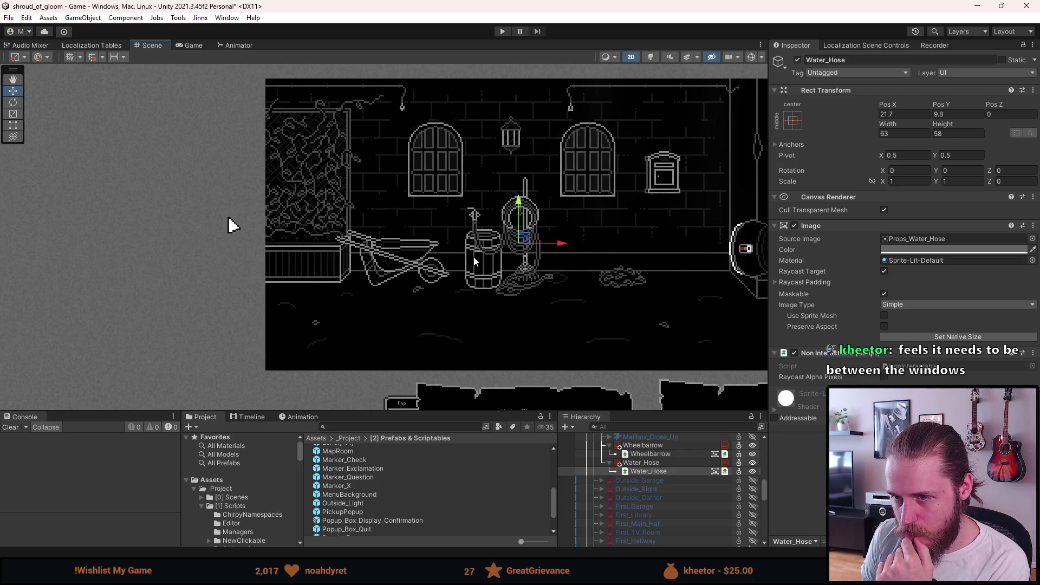
scroll(473, 258, "up", 3)
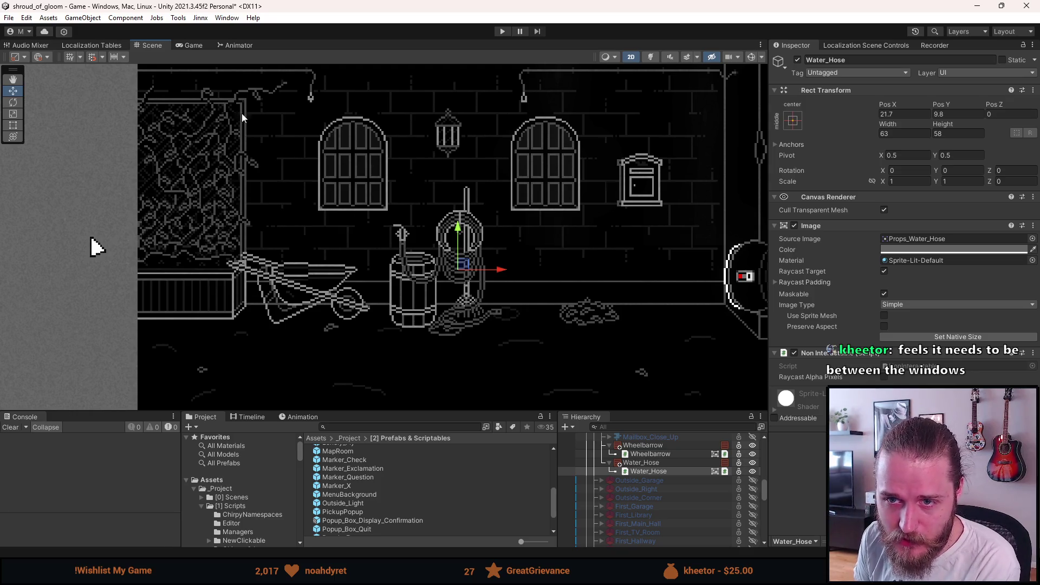
scroll(477, 267, "up", 1)
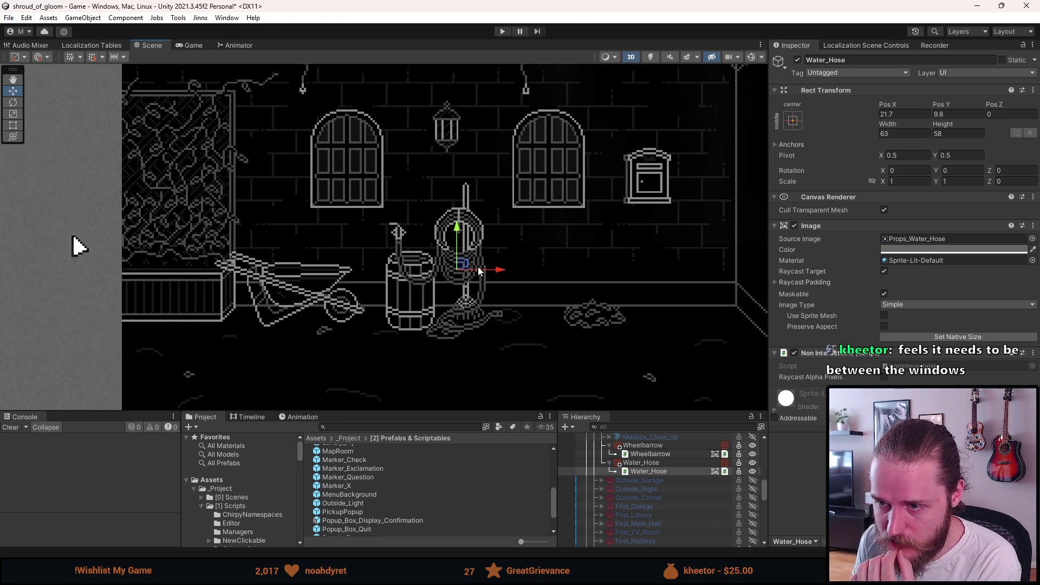
Fine-tune the hose to 26.3, 8.8, just right of the barrel against the wall
mouse_move(464, 264)
left_mouse_down()
mouse_move(668, 237)
mouse_move(686, 247)
mouse_move(318, 239)
mouse_move(297, 260)
mouse_move(347, 278)
mouse_move(505, 273)
mouse_move(474, 270)
left_mouse_up()
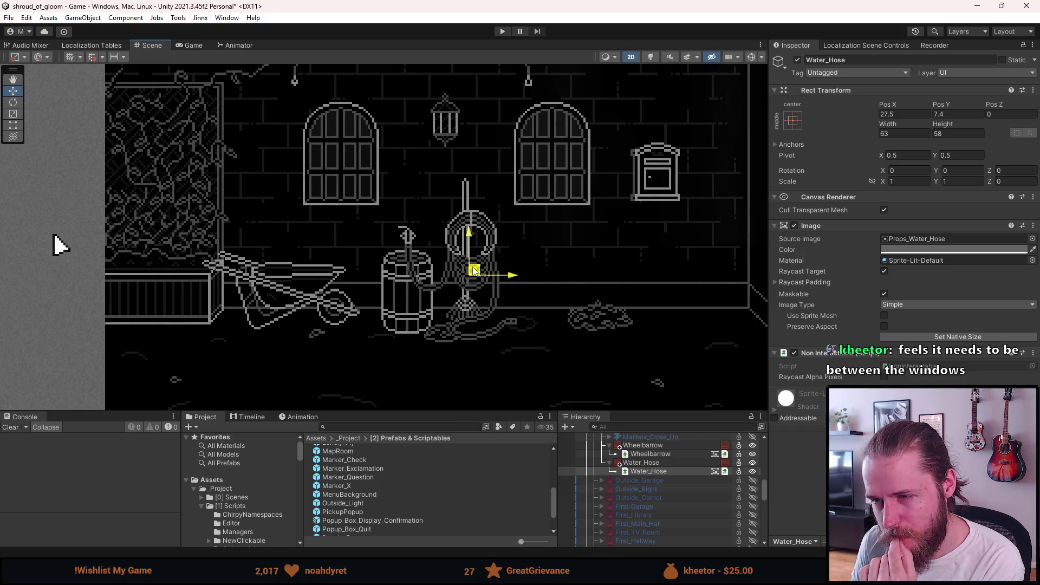
mouse_move(473, 270)
left_mouse_down()
mouse_move(506, 268)
mouse_move(464, 262)
mouse_move(507, 273)
mouse_move(445, 267)
mouse_move(489, 265)
mouse_move(471, 267)
left_mouse_up()
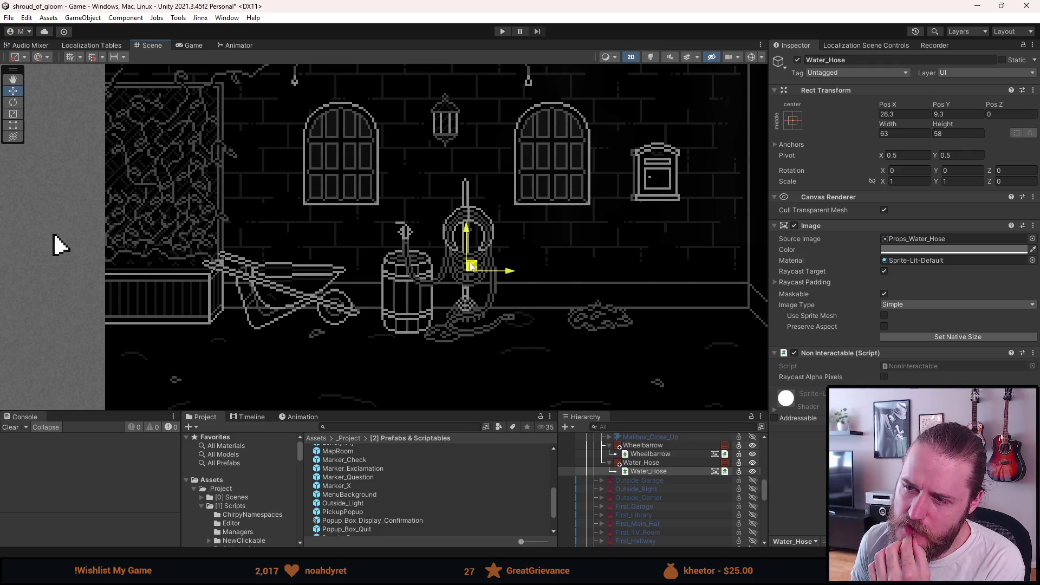
left_click_drag(471, 267, 471, 268)
scroll(469, 266, "down", 4)
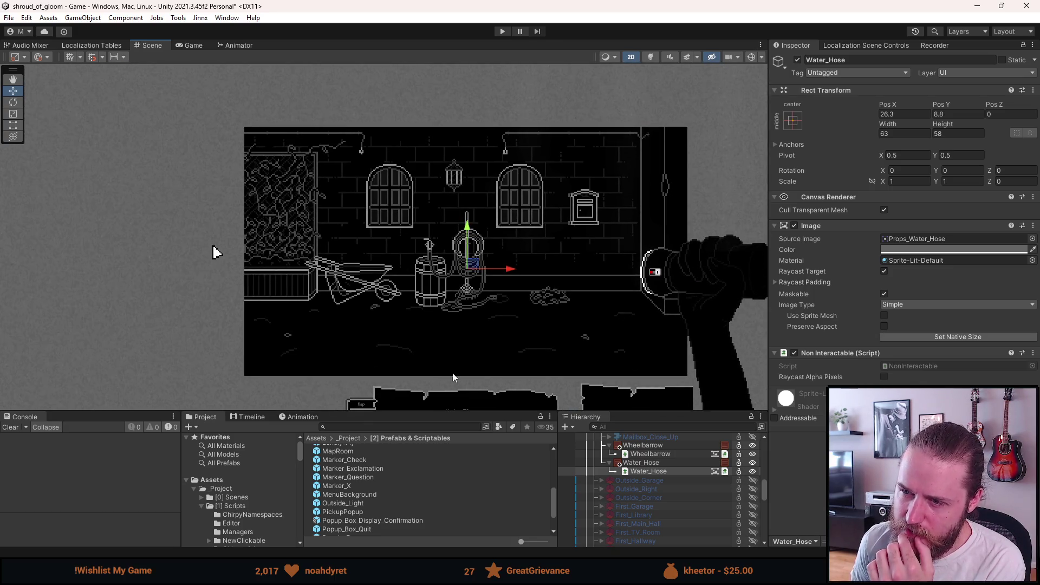
scroll(470, 268, "up", 3)
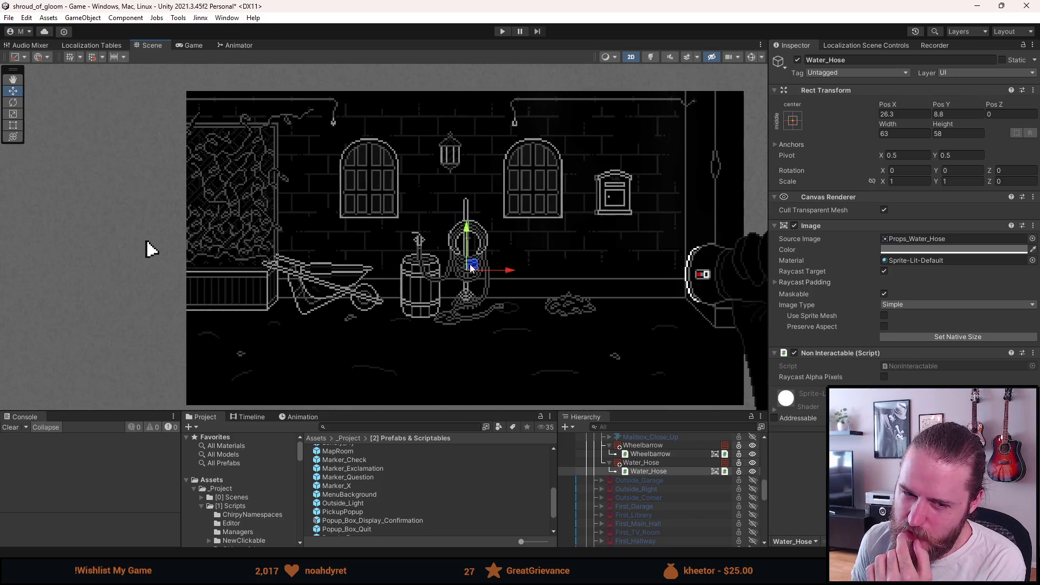
scroll(470, 267, "up", 1)
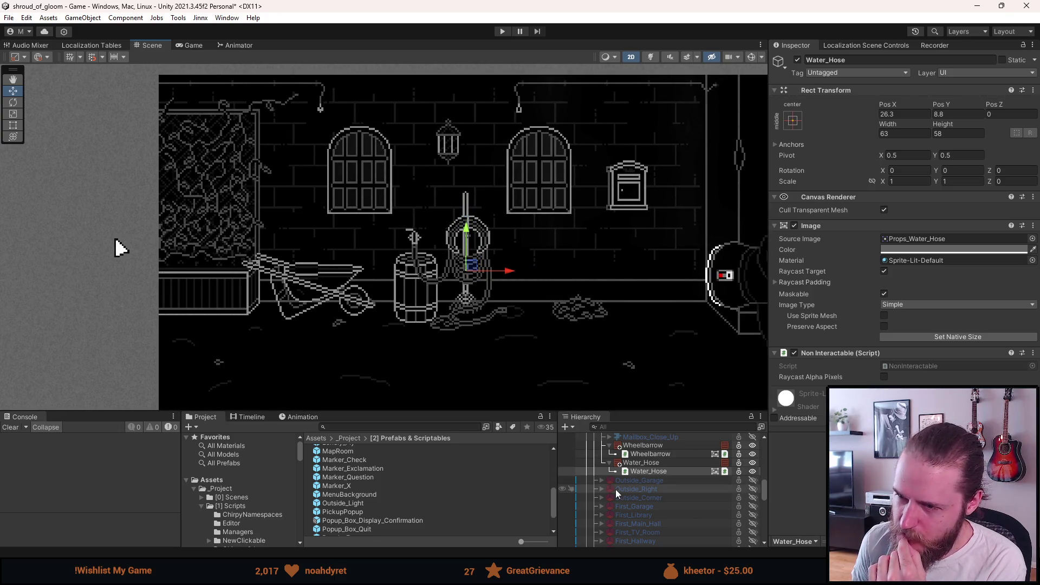
scroll(635, 488, "up", 3)
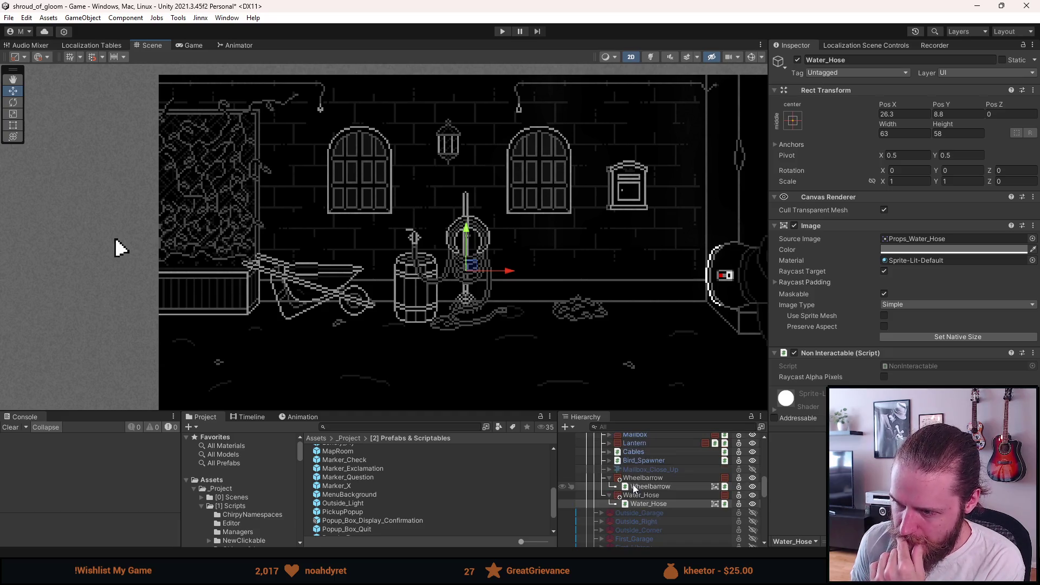
left_click(640, 478)
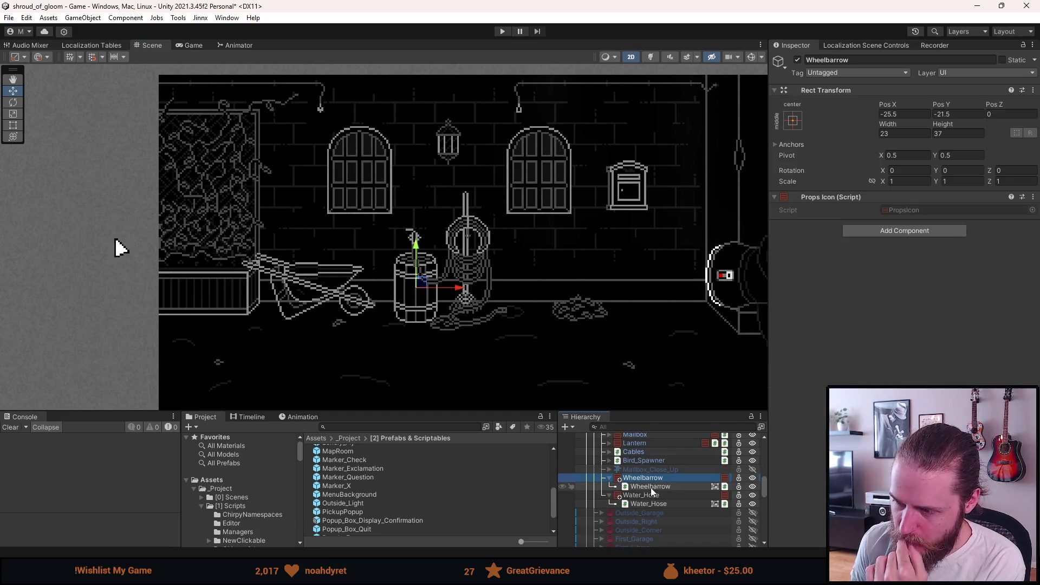
Slide the Barrel right along X to 117.5, -21.5, beside the doorway
scroll(644, 494, "up", 3)
scroll(643, 490, "up", 6)
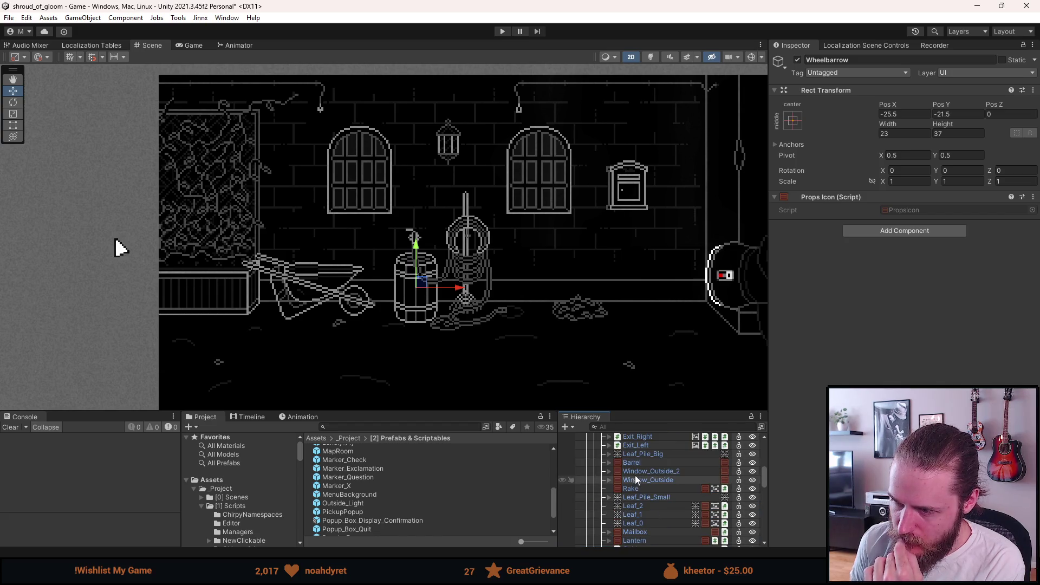
left_click(636, 464)
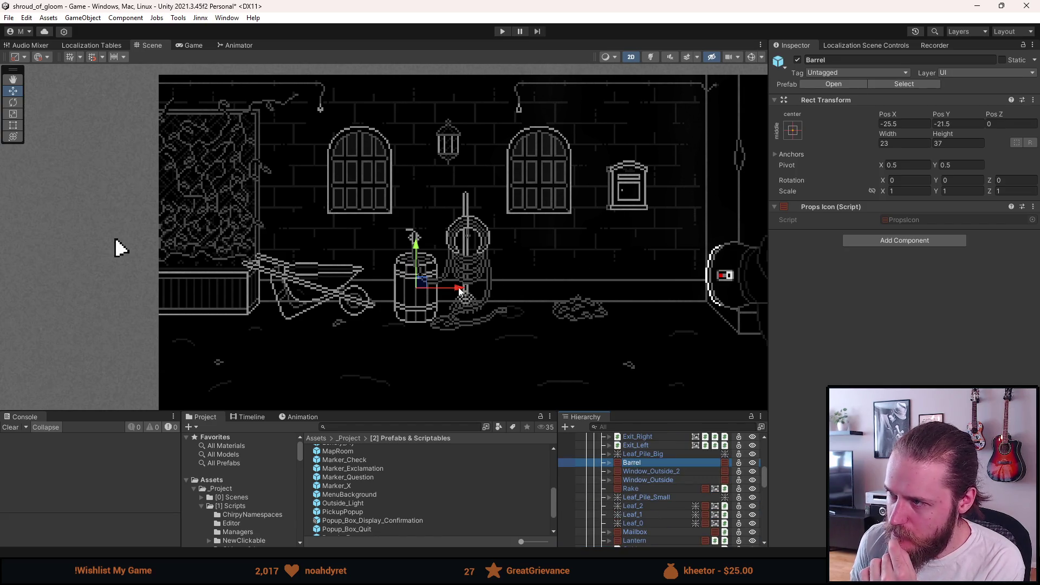
left_click_drag(457, 291, 730, 291)
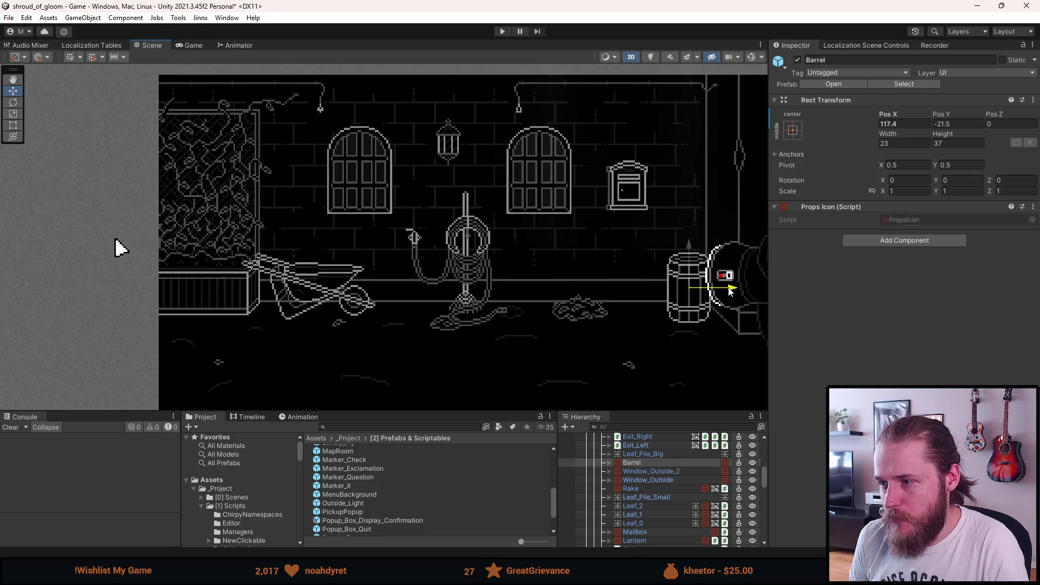
left_click(893, 125)
type("117.5")
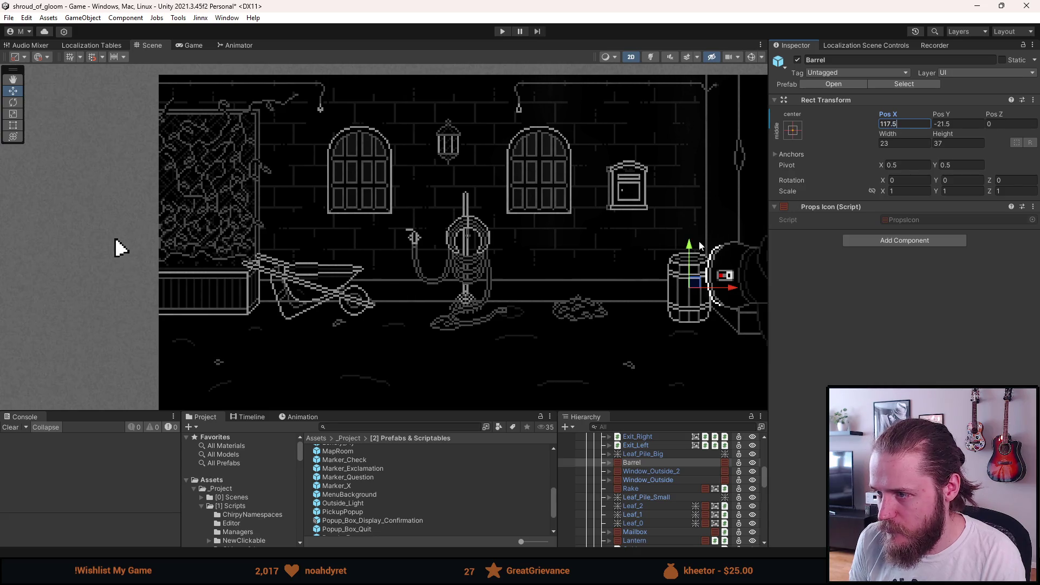
left_click(619, 241)
scroll(618, 248, "down", 3)
scroll(613, 240, "up", 3)
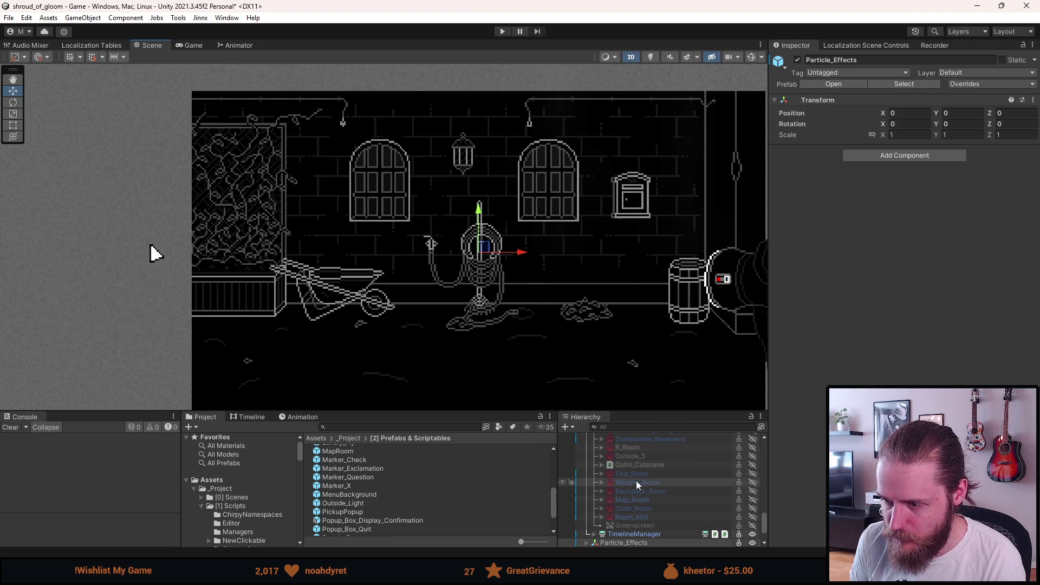
Set the Water_Hose image's Pos Y to 0 and shift the hose right toward the centre
scroll(638, 486, "up", 10)
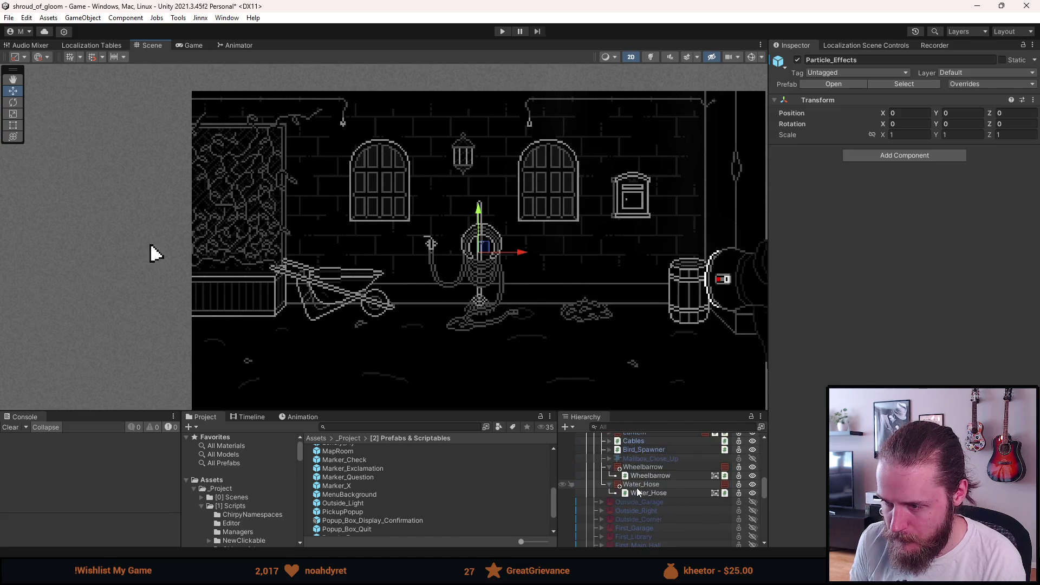
left_click(640, 468)
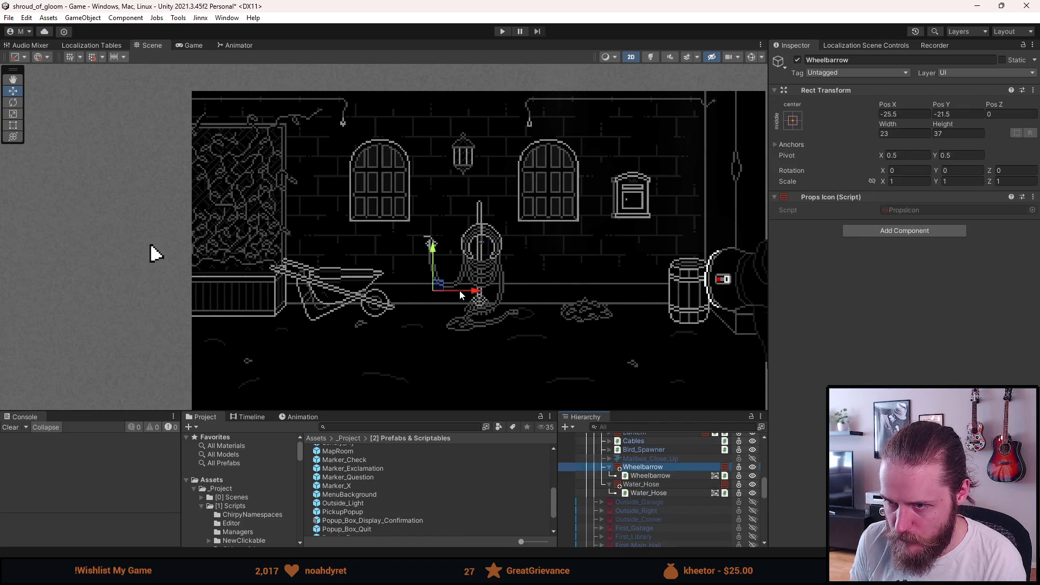
left_click(655, 476)
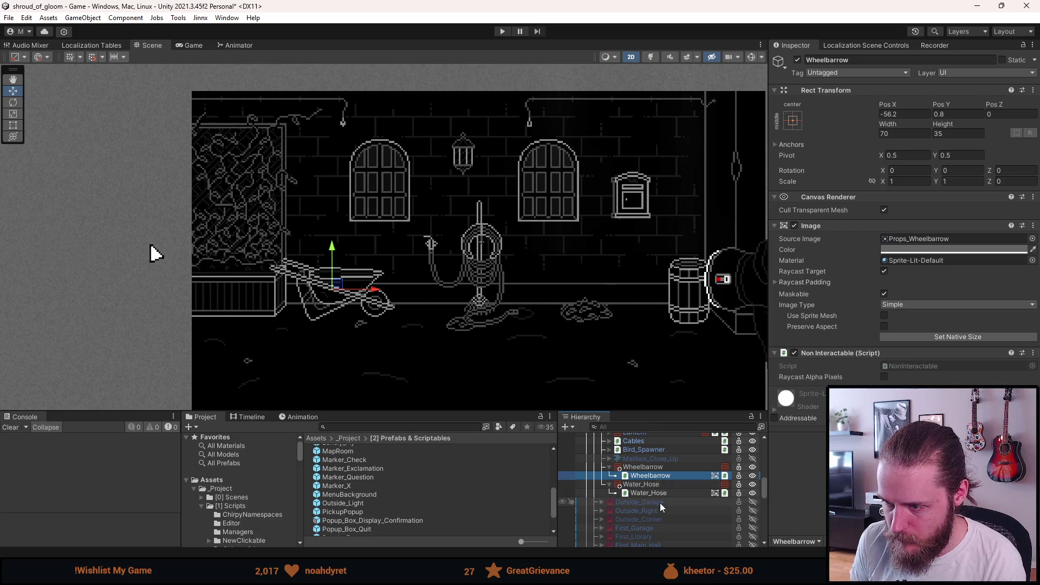
left_click(660, 493)
key("Up")
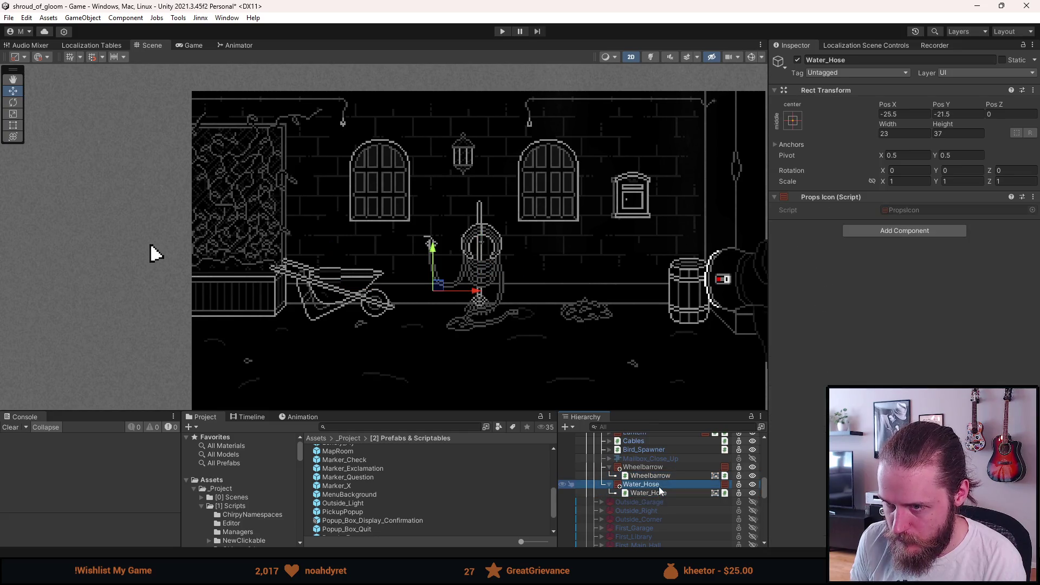
left_click(660, 493)
left_click(899, 114)
left_click(956, 113)
type("0")
key("Return")
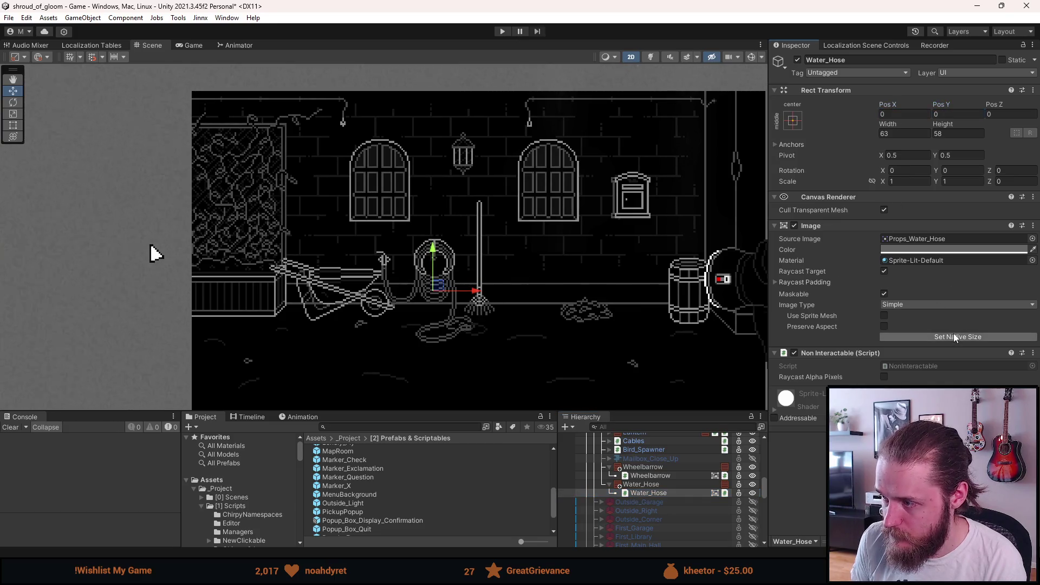
left_click(663, 484)
left_click_drag(477, 292, 523, 291)
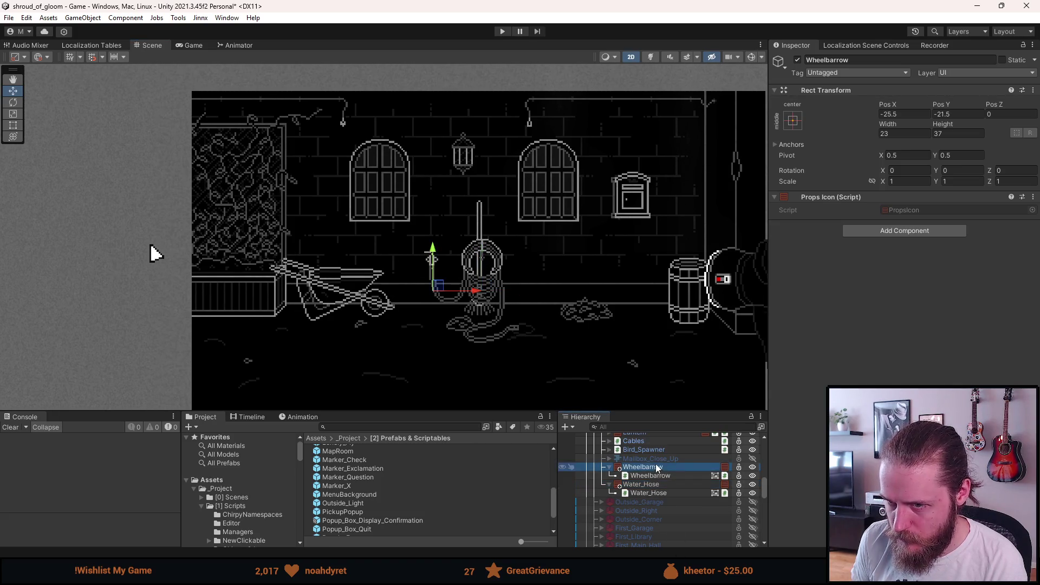
Zero the wheelbarrow image's Pos X and Y, then move the Wheelbarrow left to -81.1, -21.5
left_click(668, 476)
double_click(904, 114)
type("0")
key("Tab")
type("0")
left_click(462, 300)
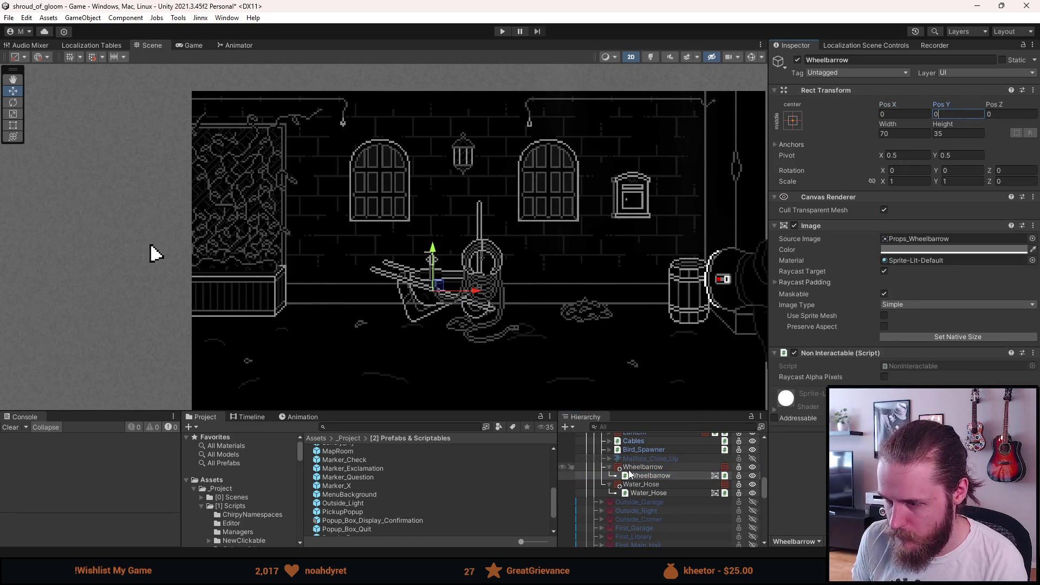
left_click_drag(472, 293, 411, 292)
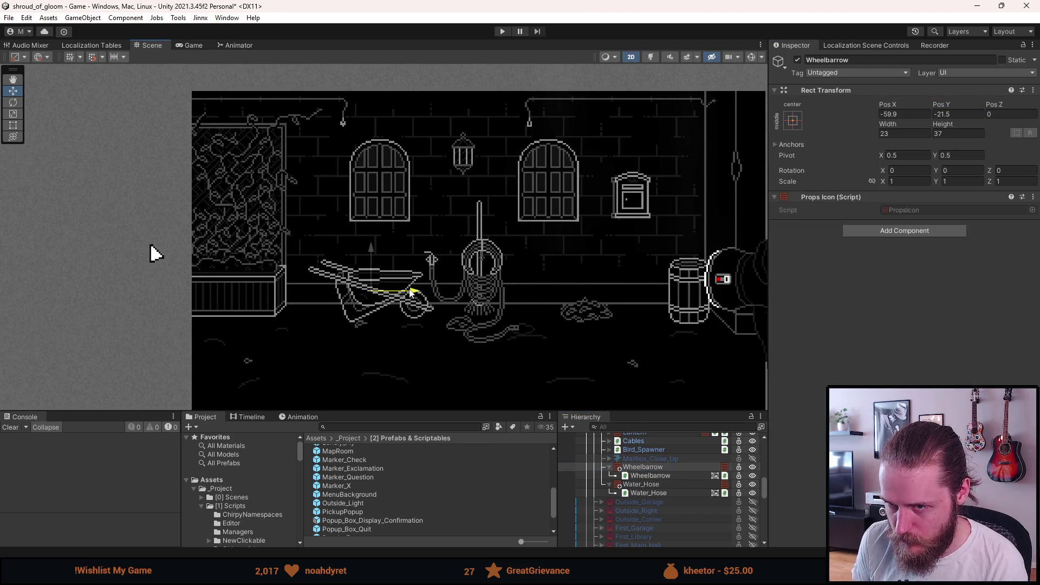
left_click_drag(410, 291, 408, 291)
Raise the Water_Hose to 1.1, -12.4 between the windows
left_click(640, 484)
left_click_drag(481, 250, 480, 235)
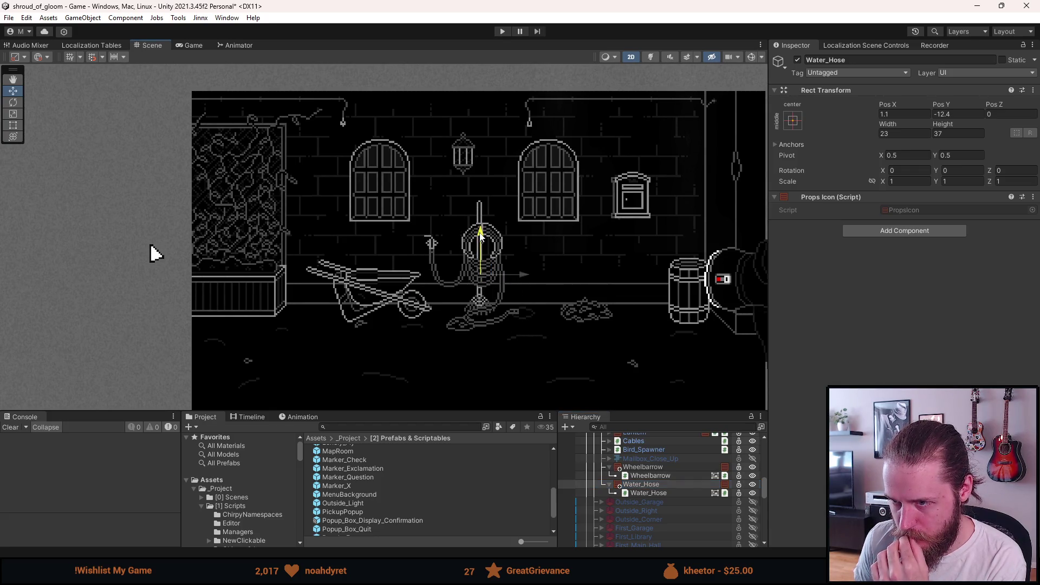
left_click_drag(480, 236, 481, 235)
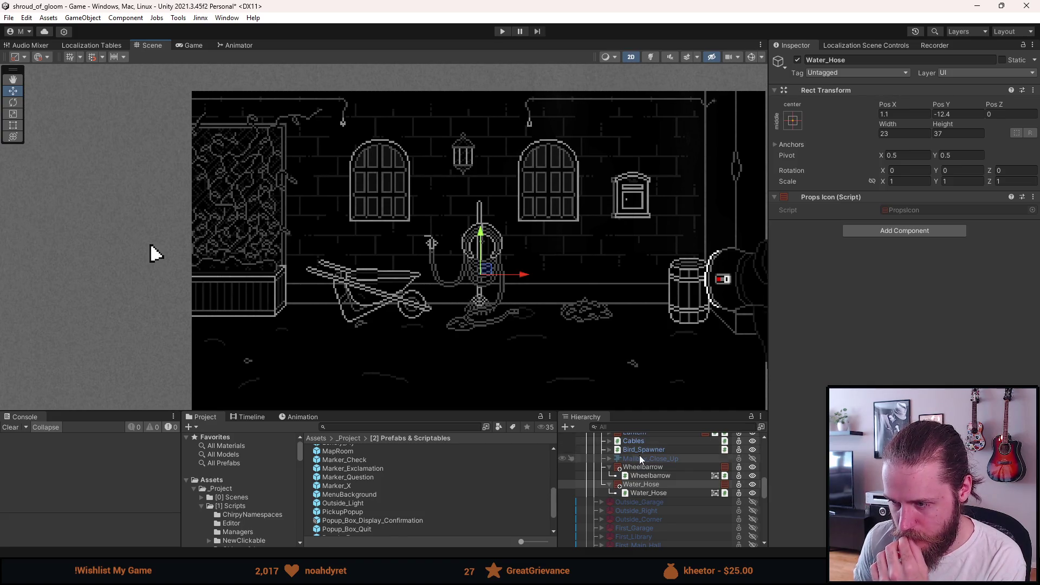
scroll(640, 456, "up", 2)
scroll(639, 464, "up", 3)
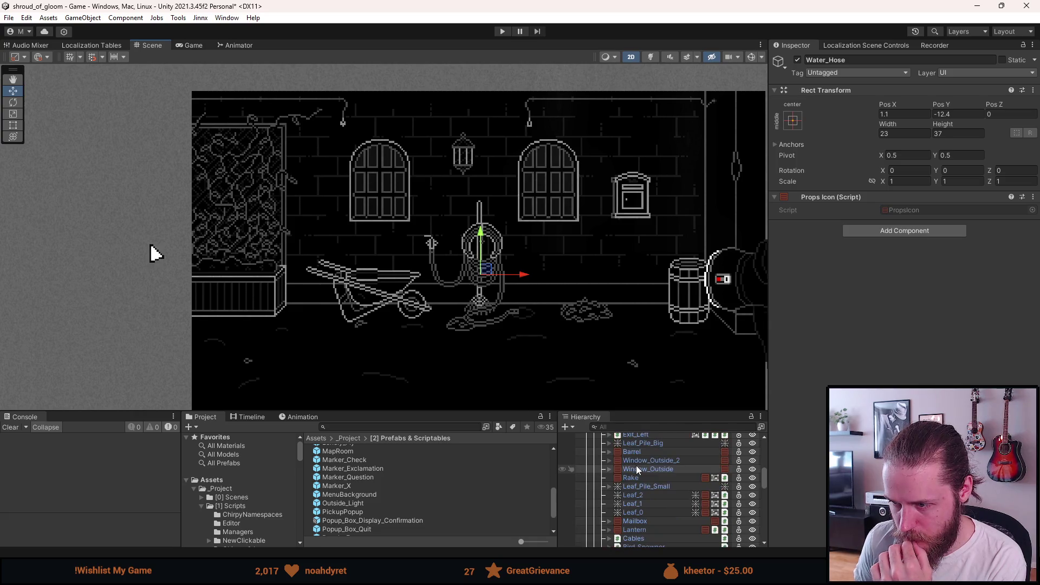
Drag the Rake left along X to sit beside the wheelbarrow
left_click(636, 476)
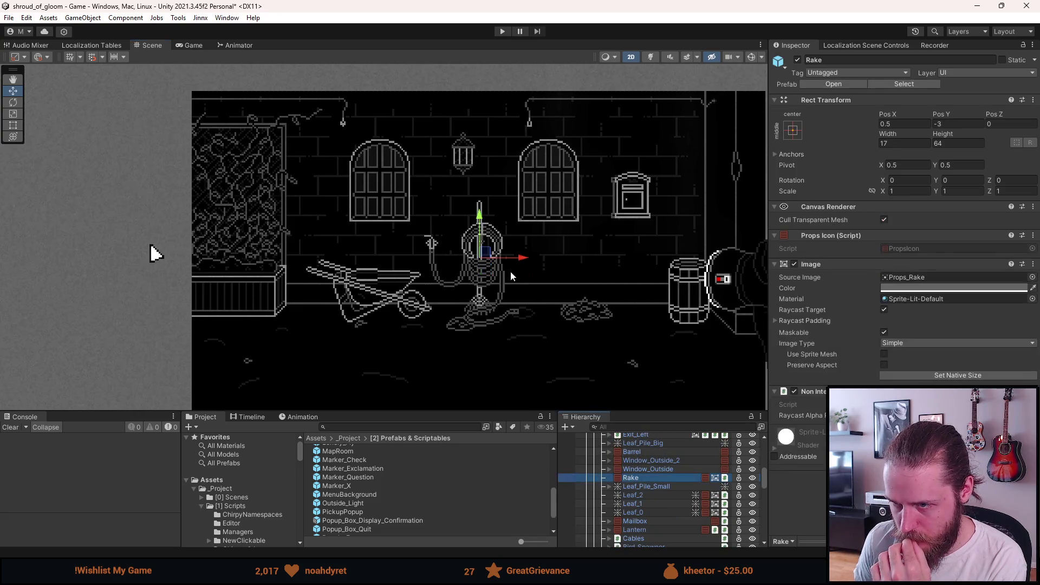
mouse_move(498, 261)
left_mouse_down()
mouse_move(335, 264)
mouse_move(353, 264)
left_mouse_up()
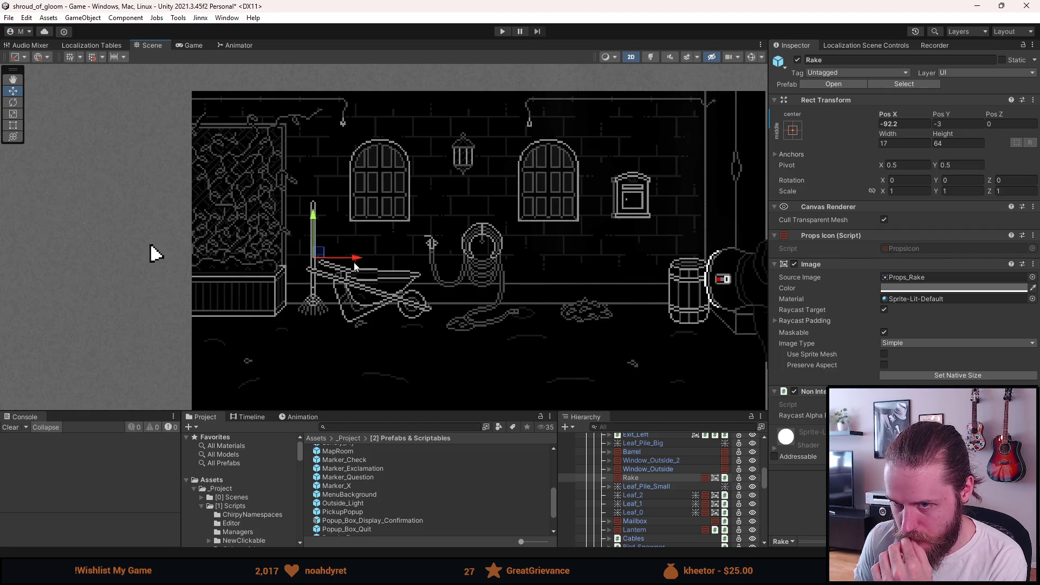
scroll(479, 367, "down", 3)
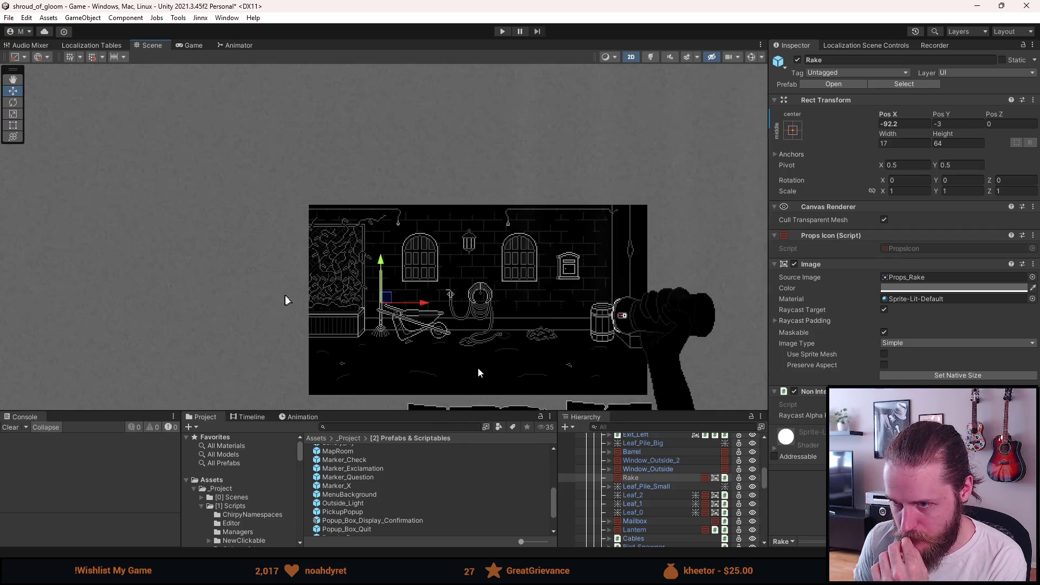
scroll(478, 368, "up", 2)
scroll(463, 297, "up", 3)
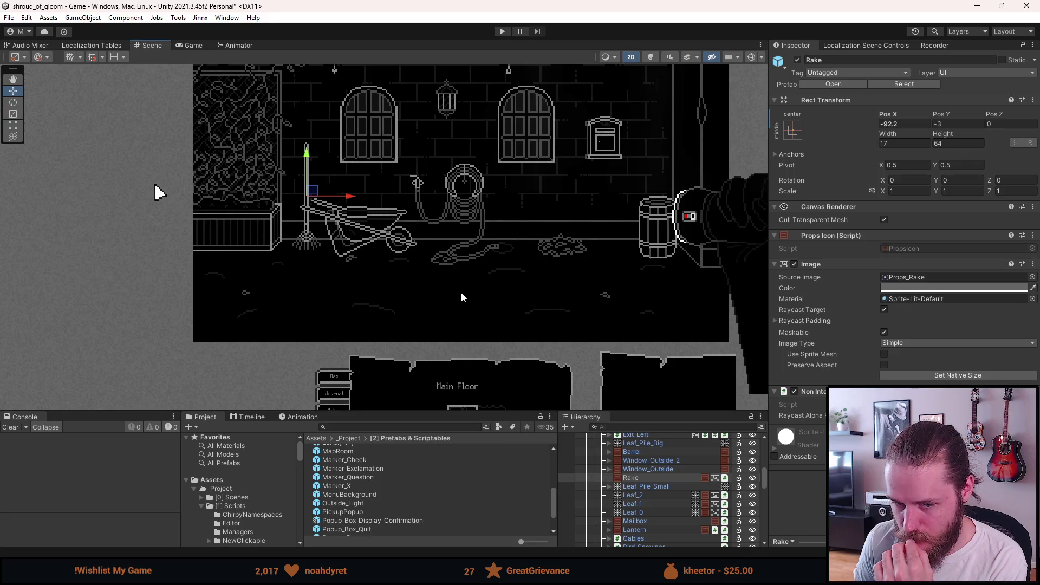
scroll(461, 292, "down", 1)
scroll(459, 290, "up", 1)
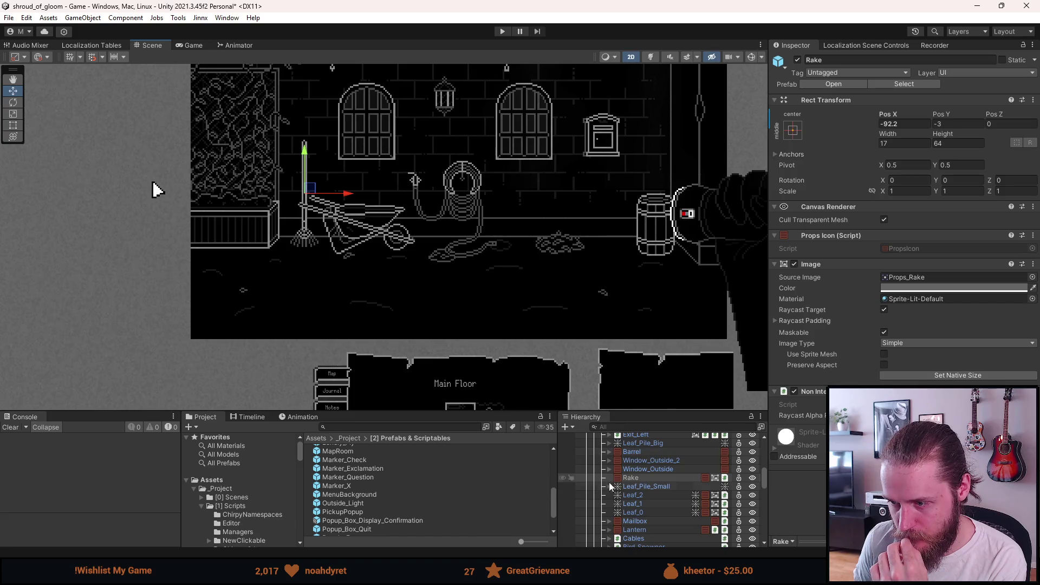
Move Leaf_Pile_Small left to -49.1, -39.5, beneath the wheelbarrow's wheel
left_click(648, 487)
left_click_drag(479, 257, 417, 262)
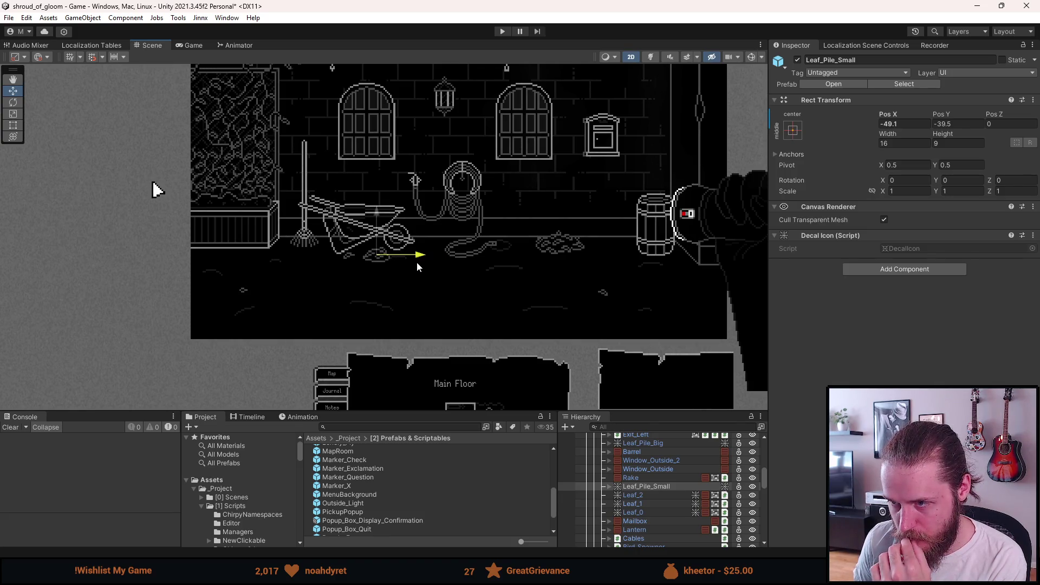
left_click_drag(417, 262, 417, 262)
scroll(668, 506, "down", 3)
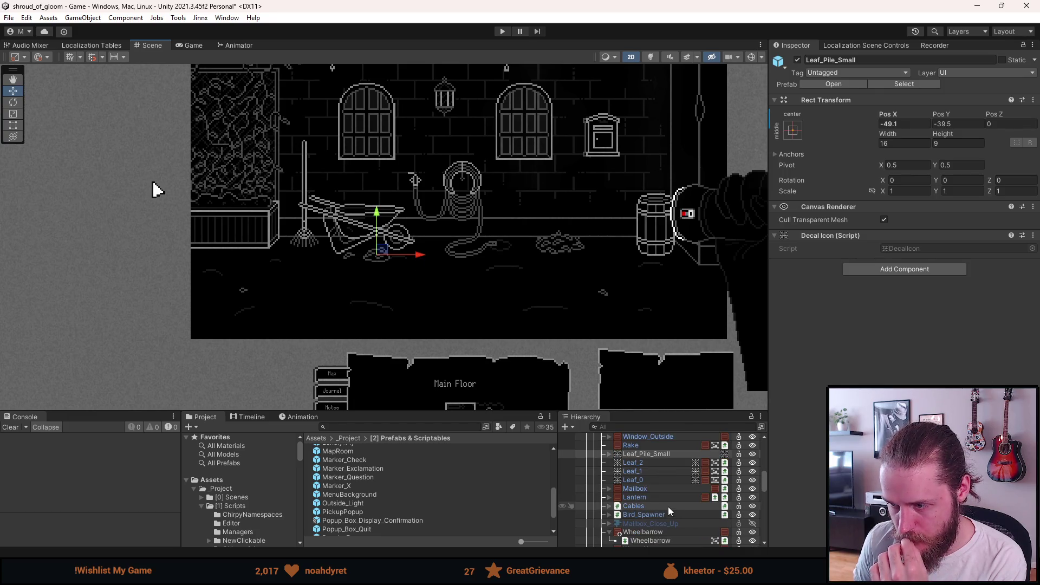
scroll(661, 518, "up", 5)
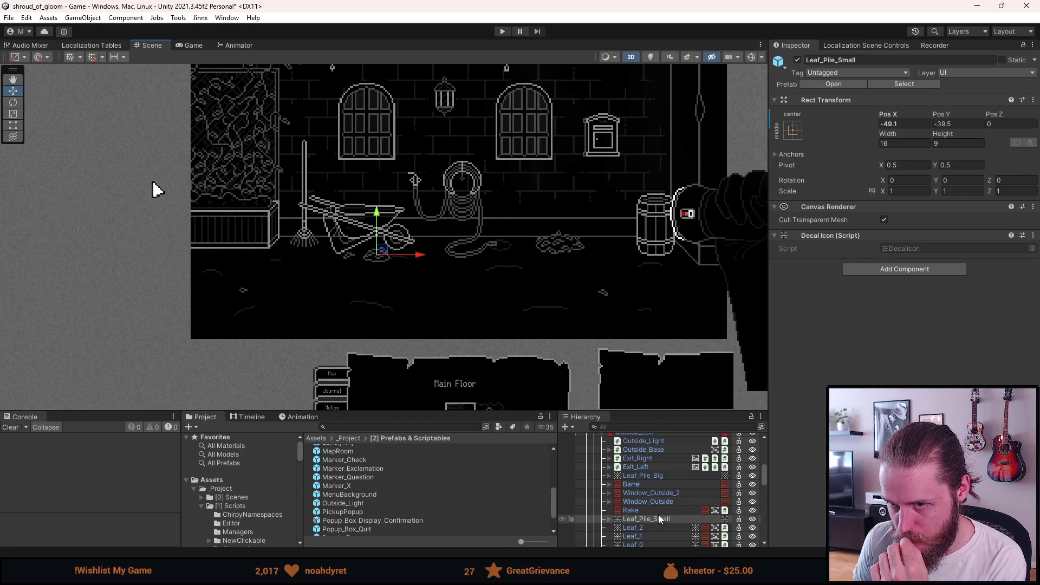
scroll(369, 213, "up", 1)
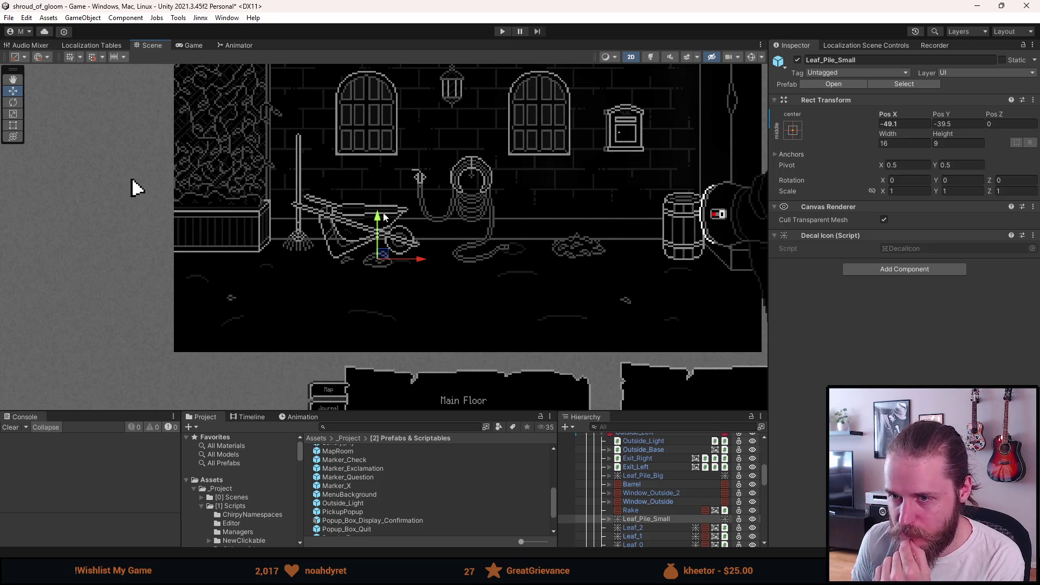
scroll(495, 295, "up", 2)
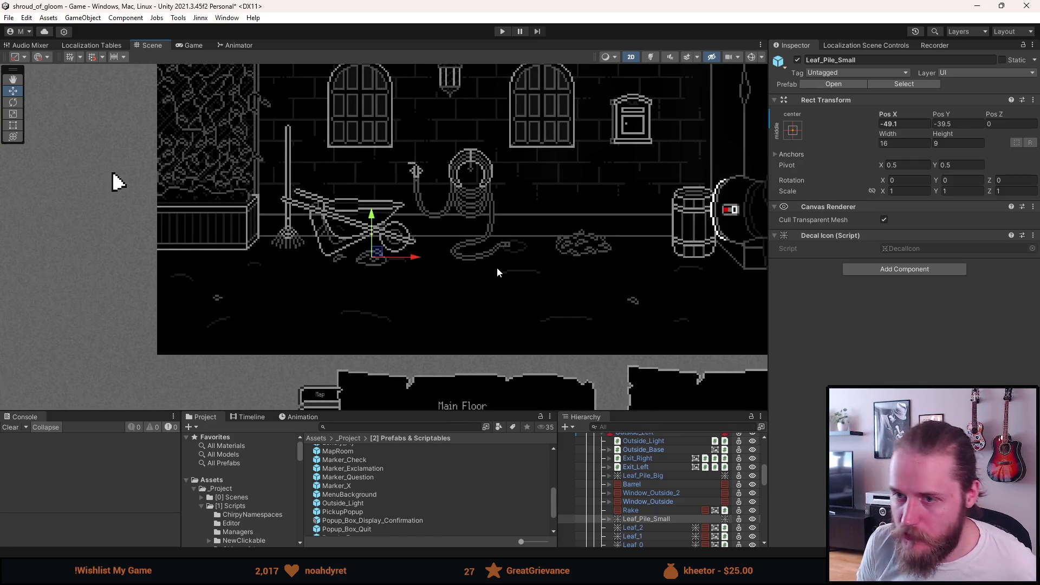
scroll(479, 217, "down", 1)
scroll(512, 252, "down", 2)
scroll(515, 237, "up", 1)
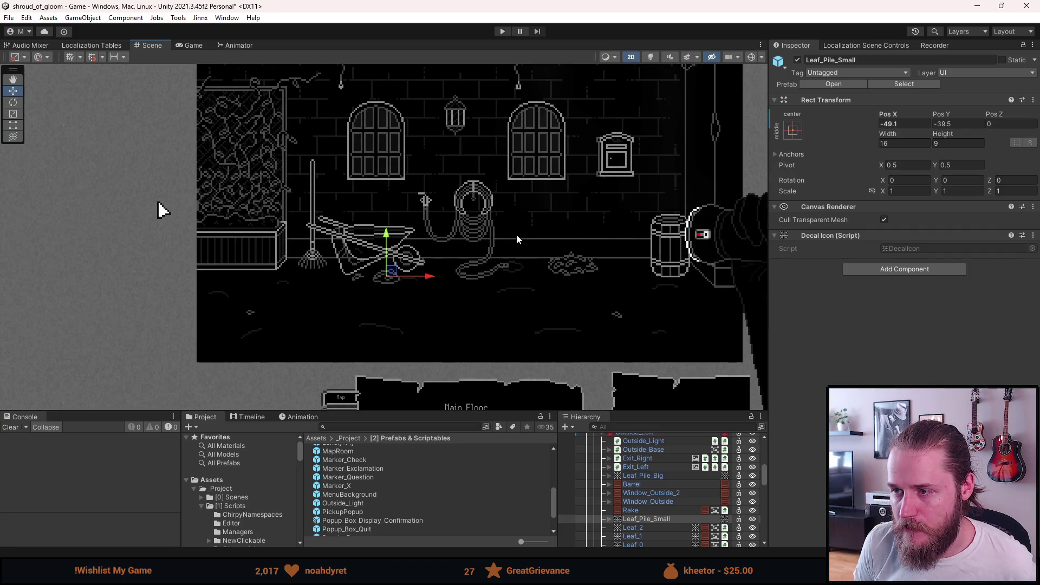
scroll(517, 233, "down", 1)
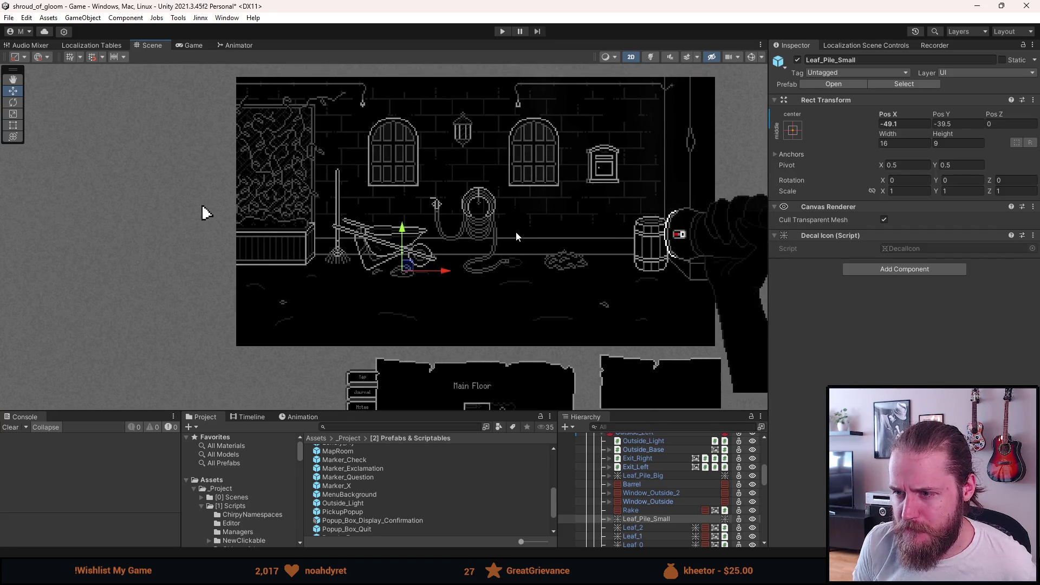
scroll(516, 237, "up", 2)
scroll(516, 237, "up", 2)
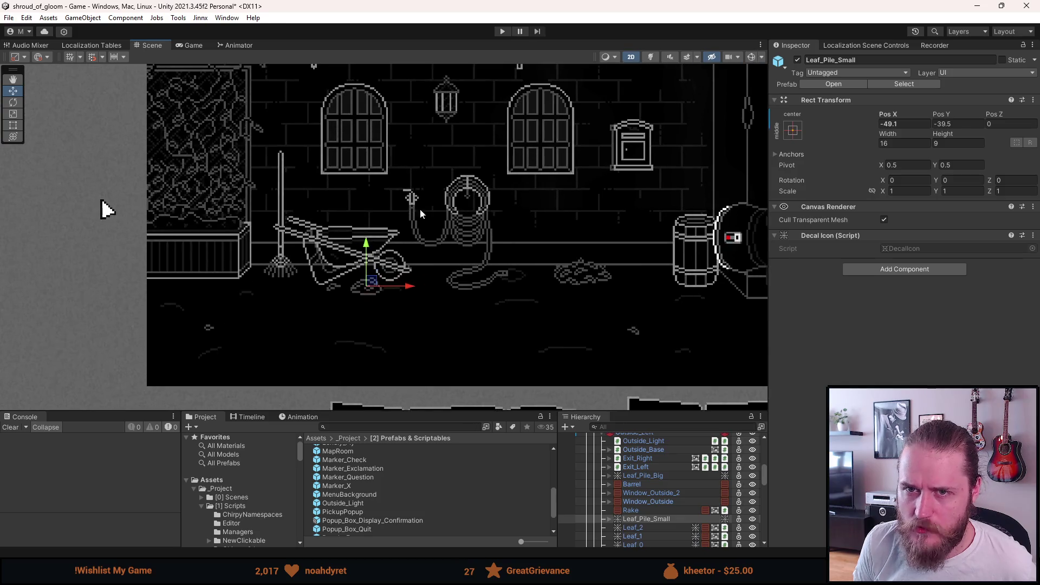
Preview the rearranged room in the Game view, then go back to the Scene view
left_click(194, 46)
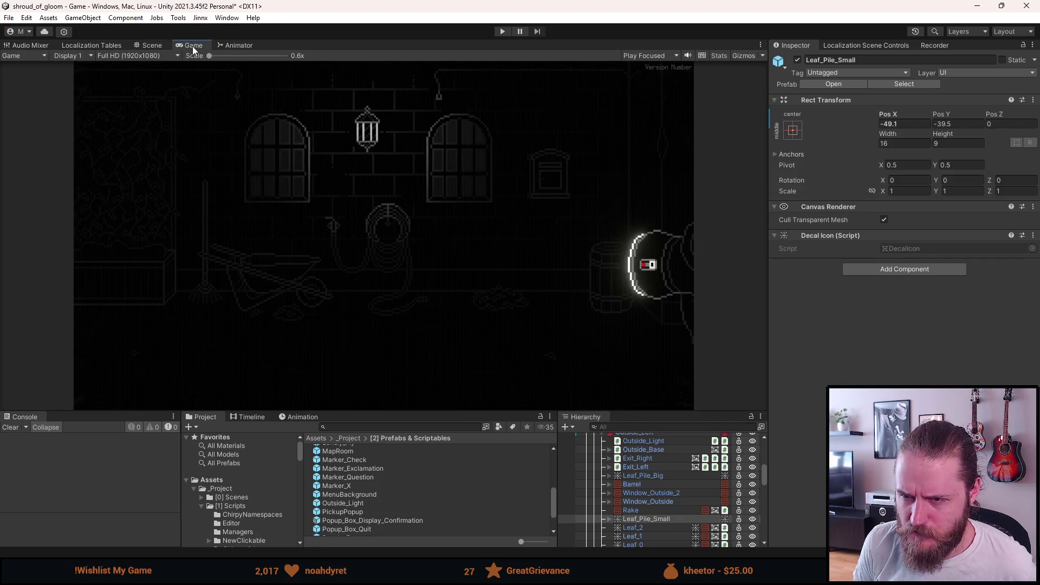
left_click(148, 47)
scroll(502, 198, "down", 3)
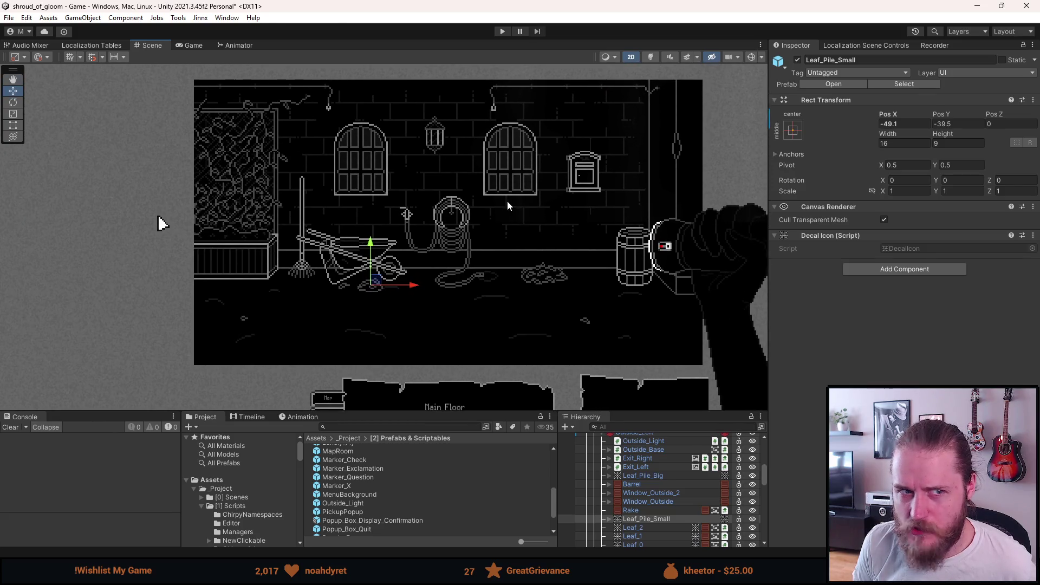
scroll(508, 201, "up", 2)
Switch to the Move tool, pan the room, then move over to Props.png in Aseprite
key("w")
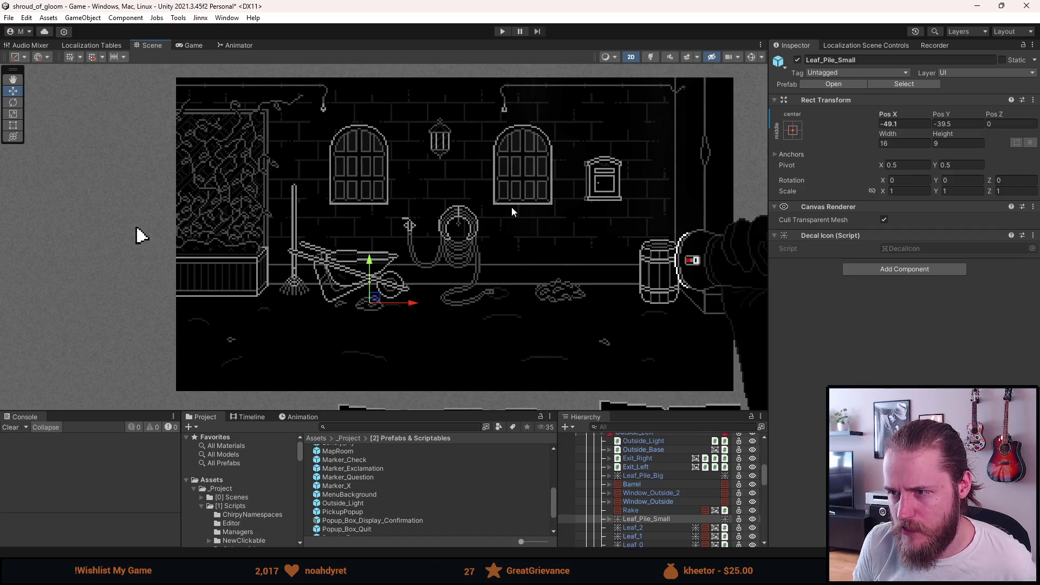
scroll(512, 207, "up", 2)
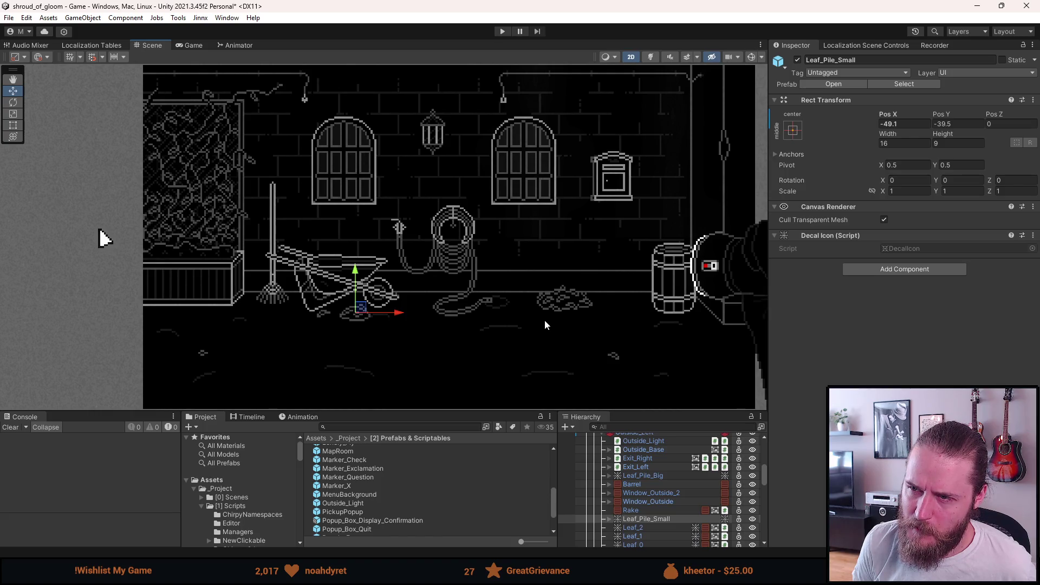
left_click_drag(567, 315, 530, 274)
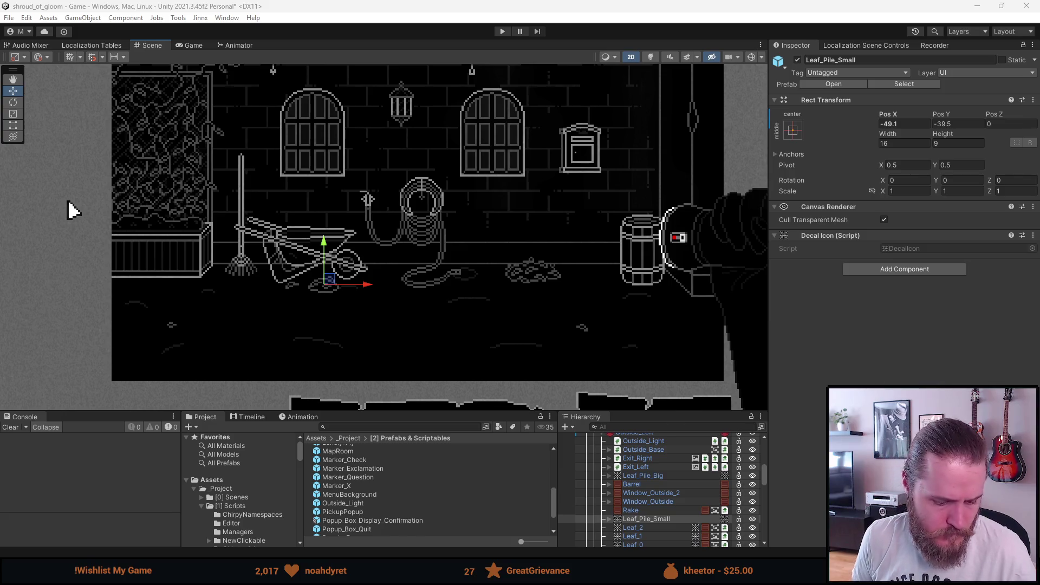
key("alt+Tab")
scroll(368, 252, "up", 2)
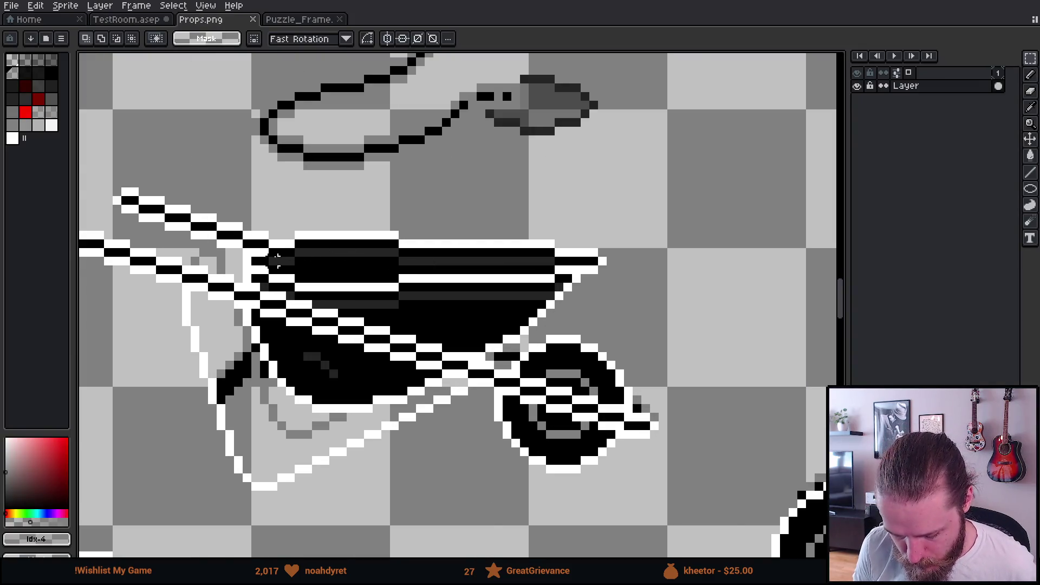
Marquee-select the wheelbarrow's dark top band on Props.png
scroll(276, 260, "up", 1)
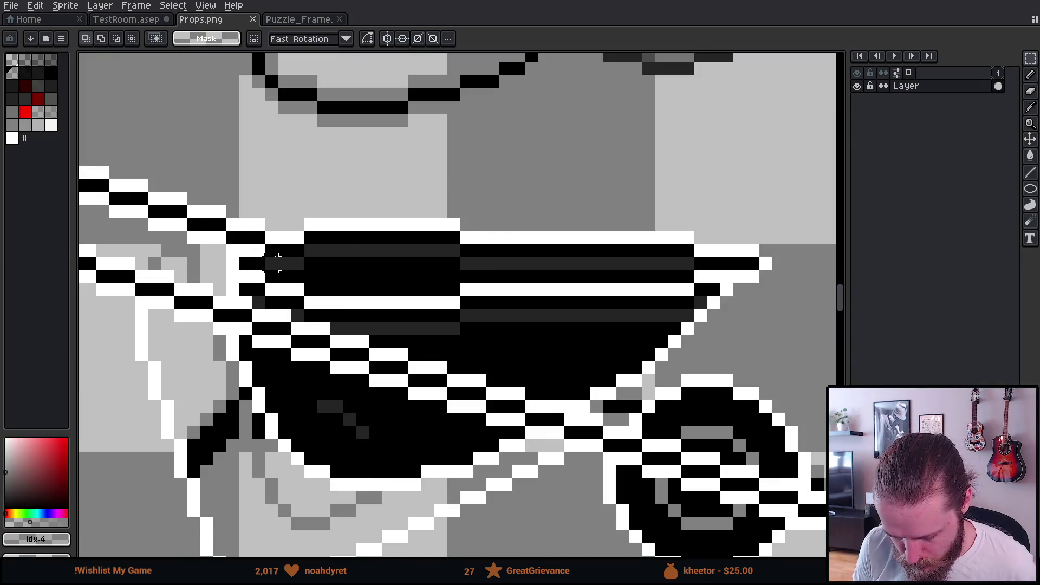
left_click(245, 264)
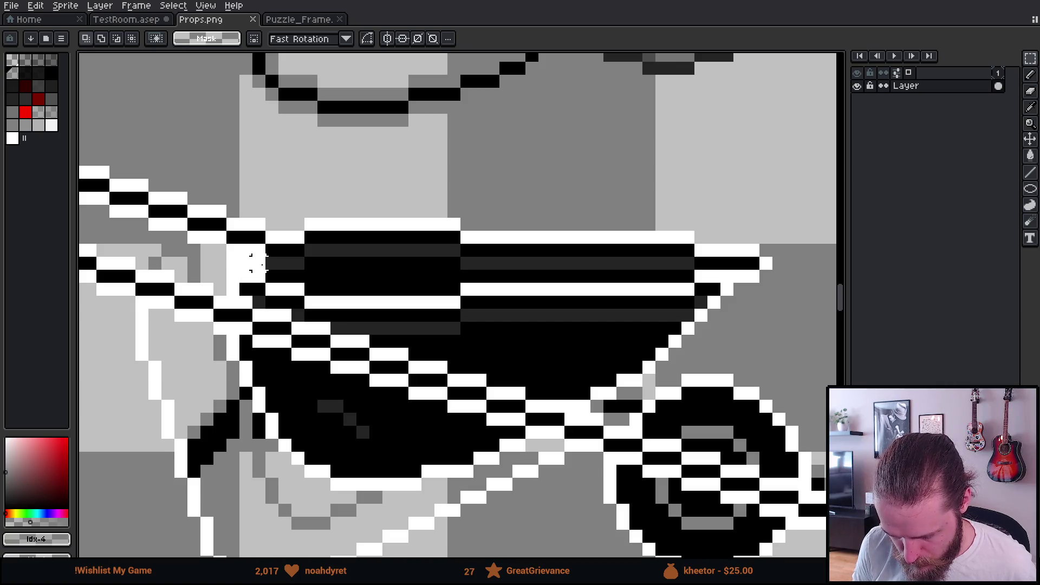
left_click_drag(284, 264, 372, 258)
key("ctrl+z")
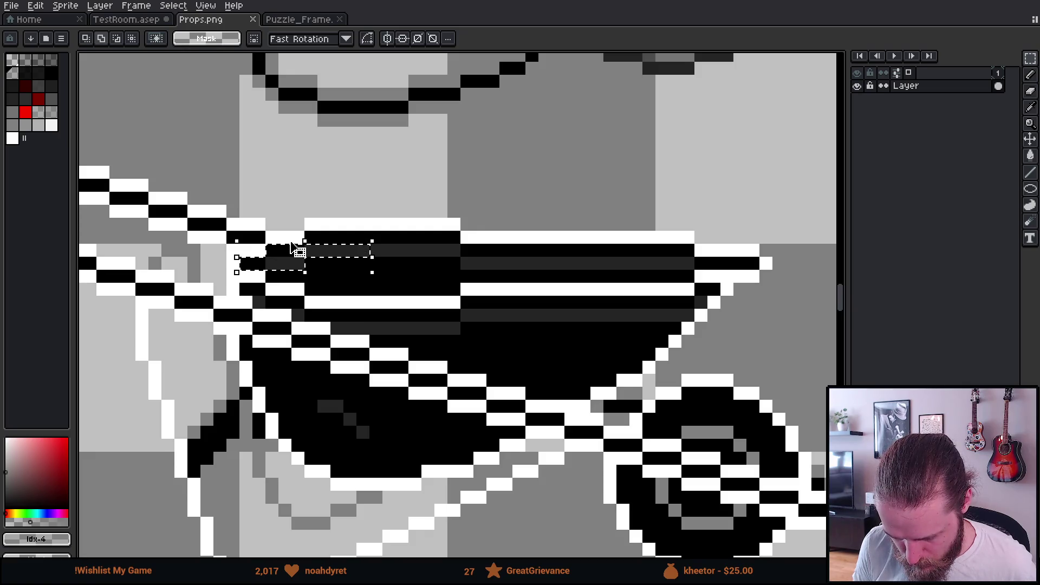
mouse_move(278, 231)
left_mouse_down()
mouse_move(769, 239)
mouse_move(676, 251)
mouse_move(379, 252)
mouse_move(300, 271)
mouse_move(558, 269)
mouse_move(685, 236)
mouse_move(608, 262)
mouse_move(476, 267)
mouse_move(453, 286)
mouse_move(325, 303)
mouse_move(325, 315)
left_mouse_up()
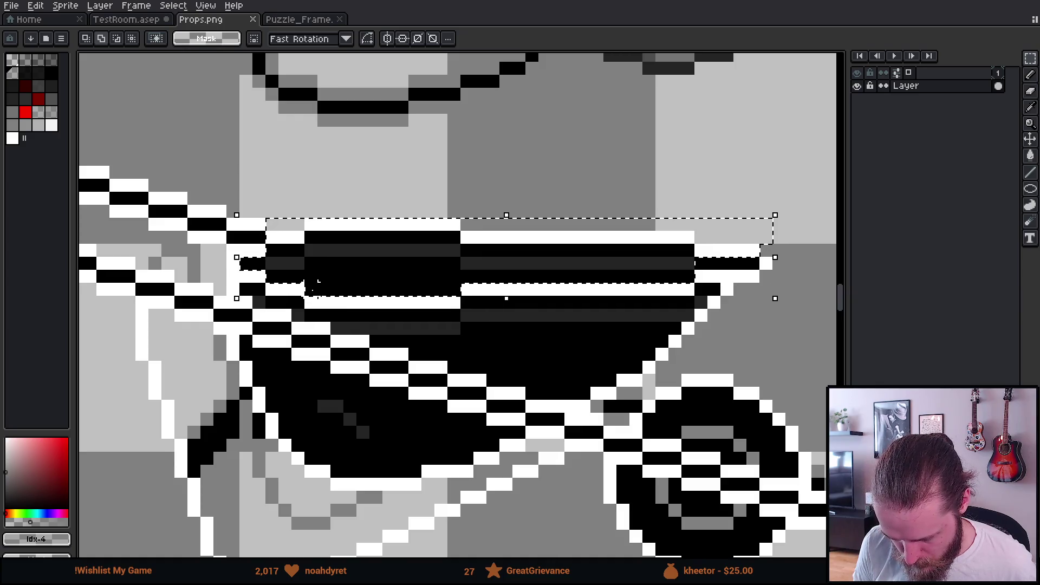
scroll(398, 376, "down", 3)
left_click_drag(382, 344, 373, 296)
scroll(373, 295, "up", 3)
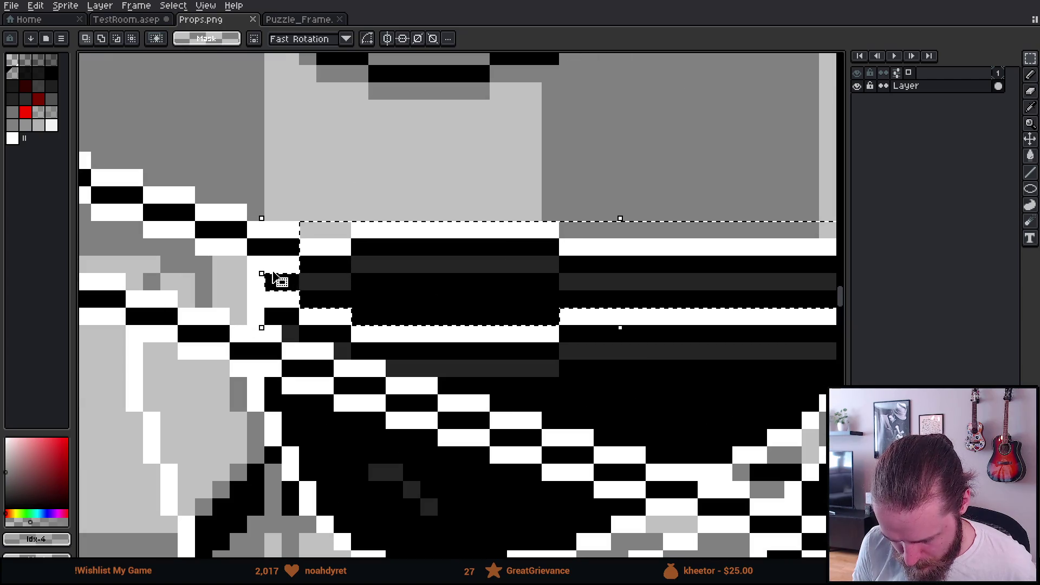
mouse_move(317, 255)
left_mouse_down()
mouse_move(342, 304)
mouse_move(286, 279)
mouse_move(309, 288)
left_mouse_up()
scroll(308, 288, "down", 2)
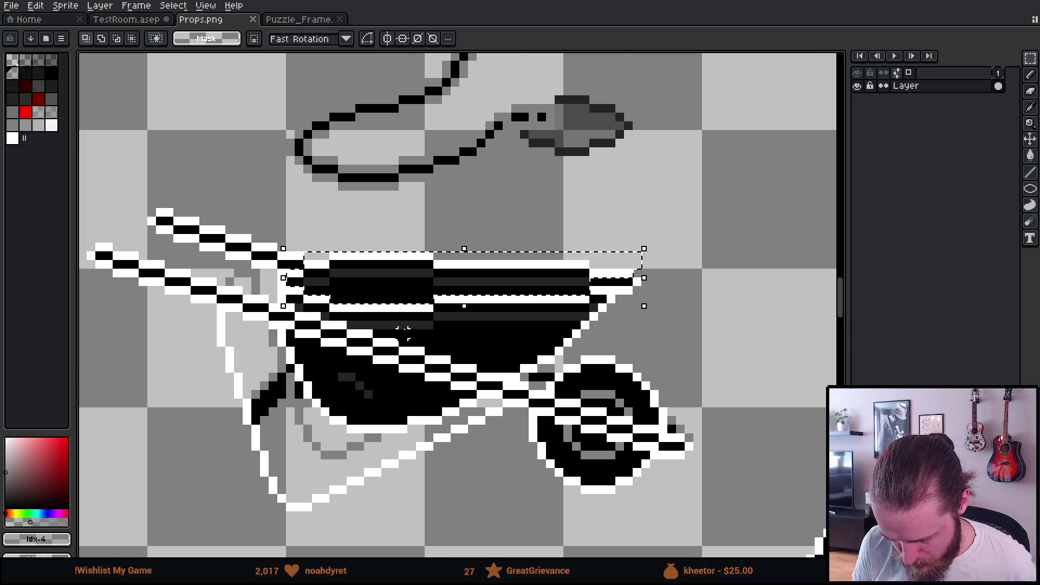
scroll(402, 287, "down", 3)
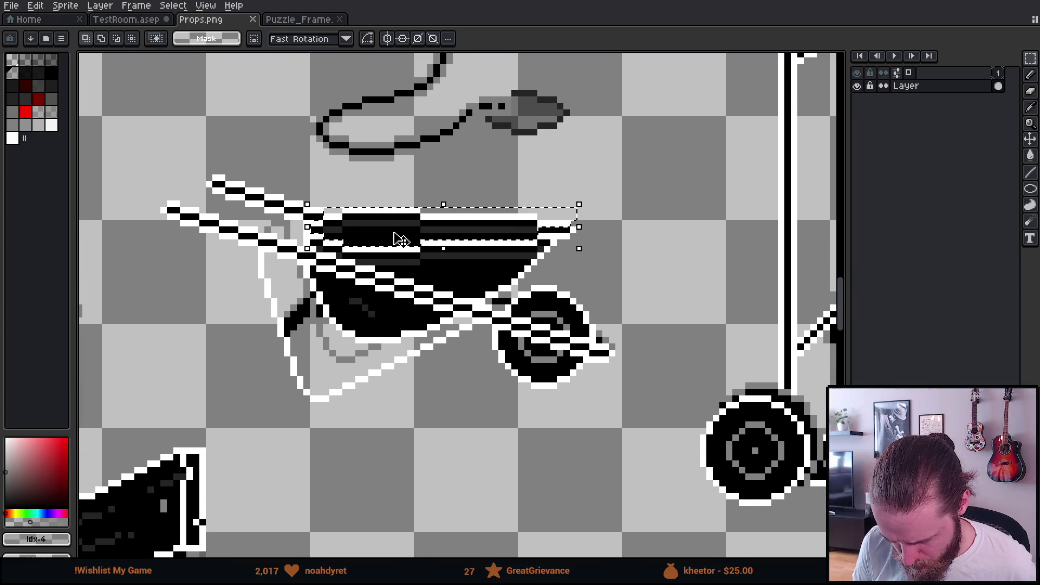
Move the selected band below the wheelbarrow as a separate strip and commit it
left_click(401, 241)
mouse_move(401, 241)
left_mouse_down()
mouse_move(421, 376)
mouse_move(412, 463)
mouse_move(400, 467)
mouse_move(417, 465)
left_mouse_up()
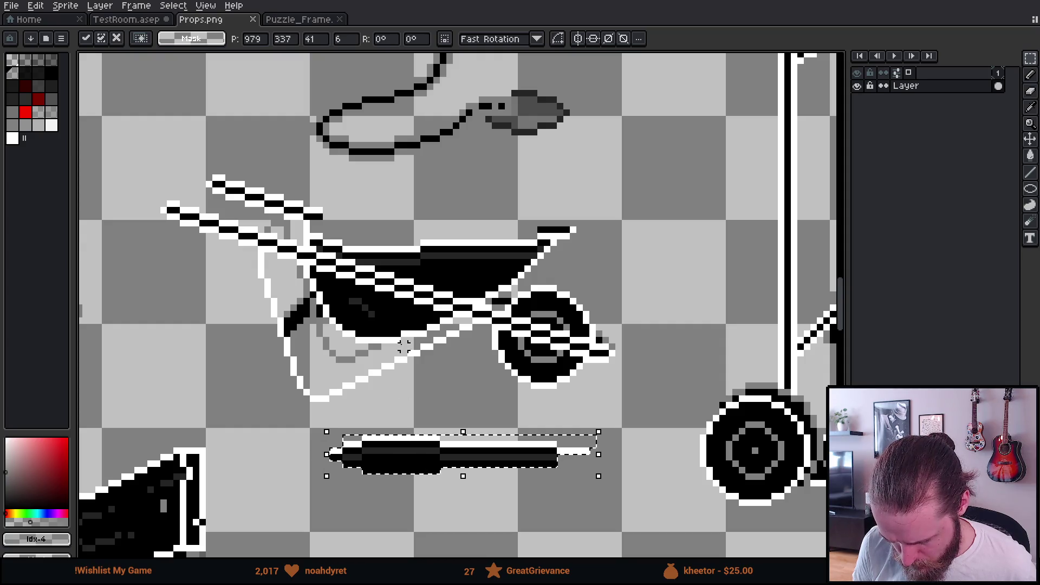
key("Return")
right_click(481, 250)
left_click(490, 257)
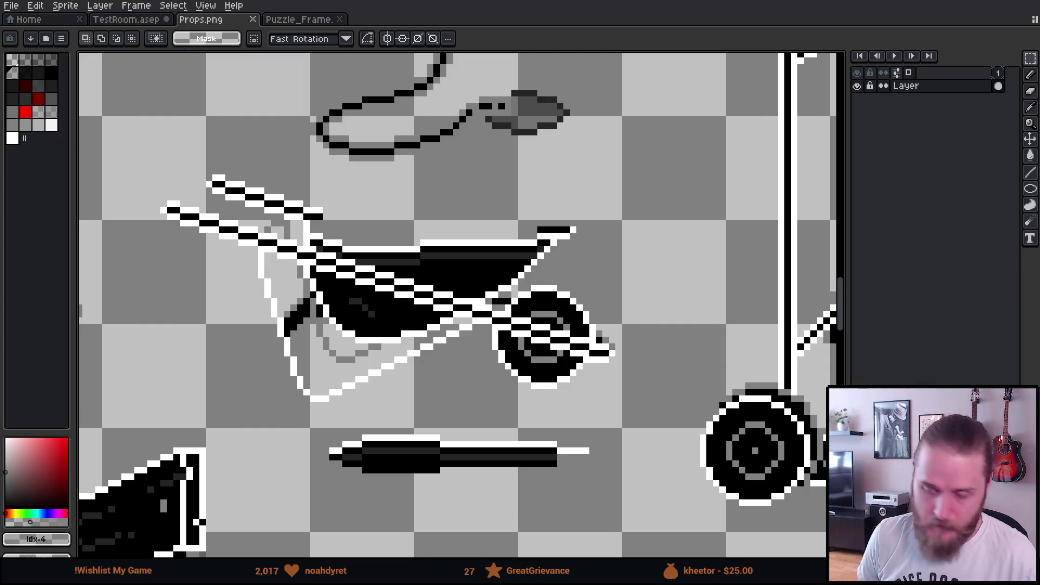
In Unity's Sprite Editor, box the strip as a new 40×6 sprite slice
key("alt+Tab")
scroll(552, 409, "up", 3)
mouse_move(334, 351)
left_mouse_down()
mouse_move(542, 393)
mouse_move(619, 393)
left_mouse_up()
left_click(790, 421)
key("BackSpace")
key("BackSpace")
Name the slice Props_Wheelbarrow_Inside, apply it, and close the Sprite Editor
type("Wheelbarrow_Ins")
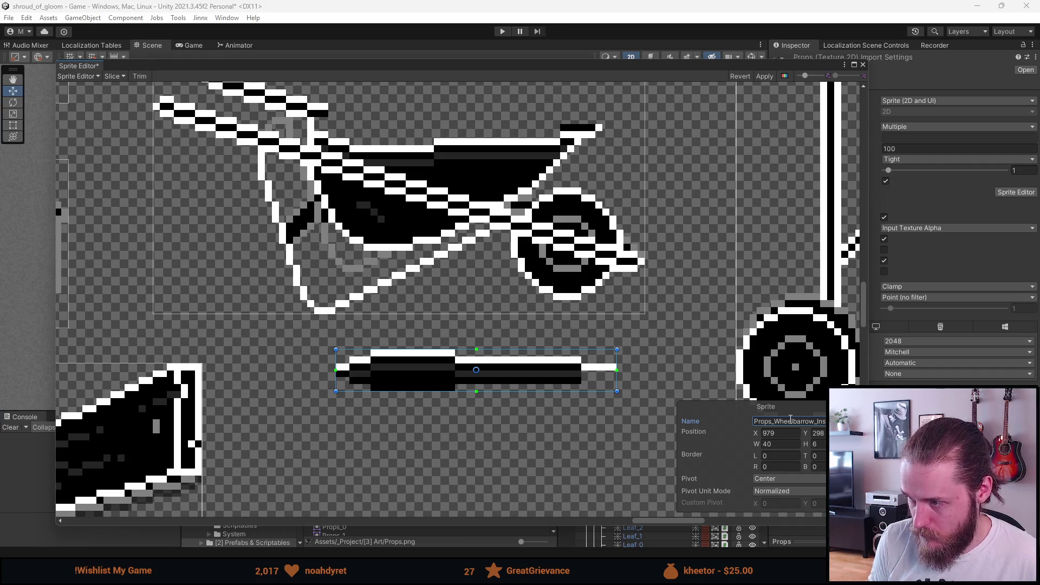
left_click(765, 76)
left_click(863, 64)
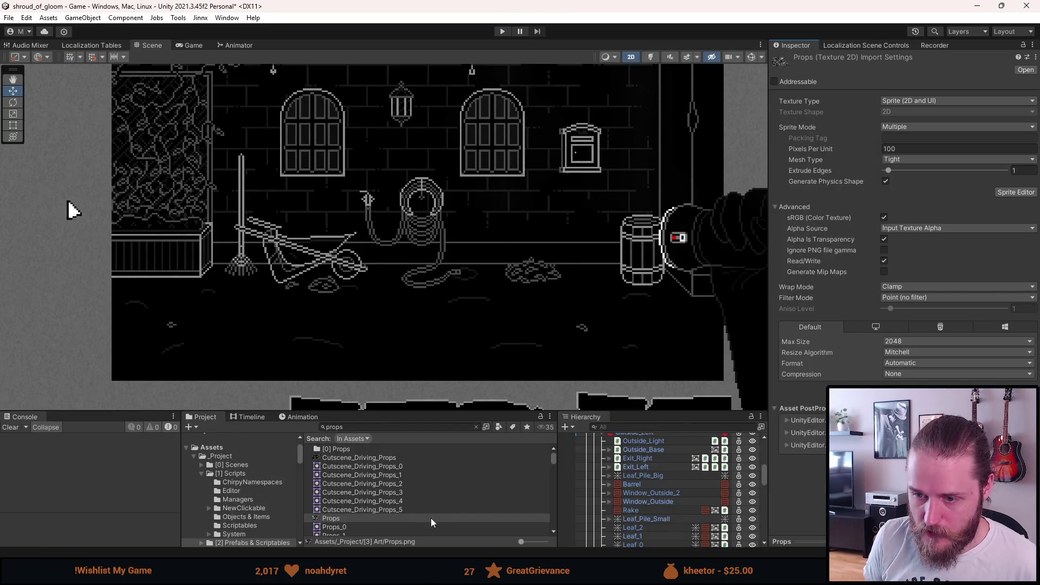
scroll(672, 512, "down", 4)
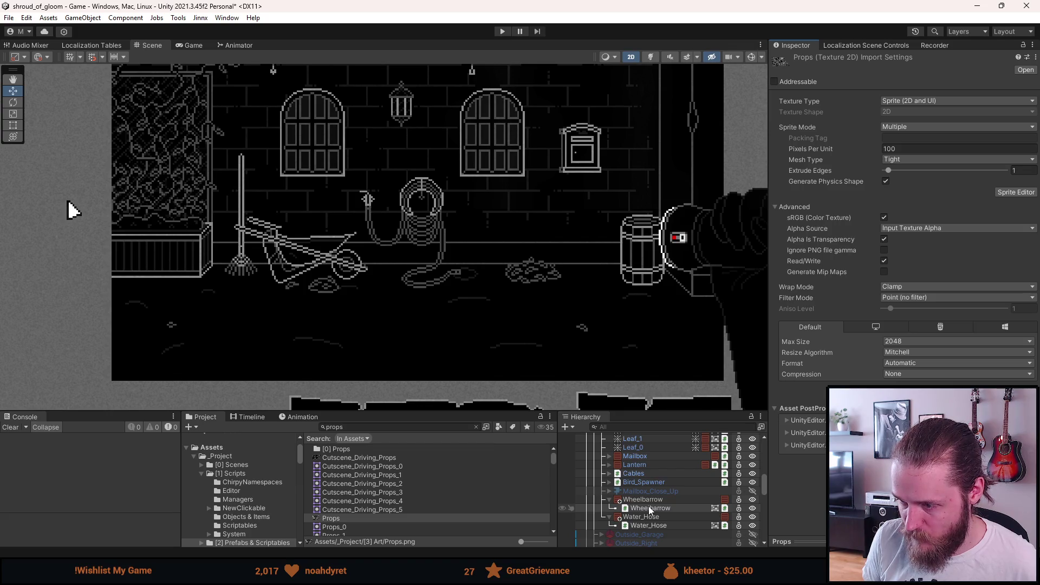
Duplicate the child Wheelbarrow object above the original and rename it Wheelbarrow_Inside
left_click(649, 506)
key("ctrl+d")
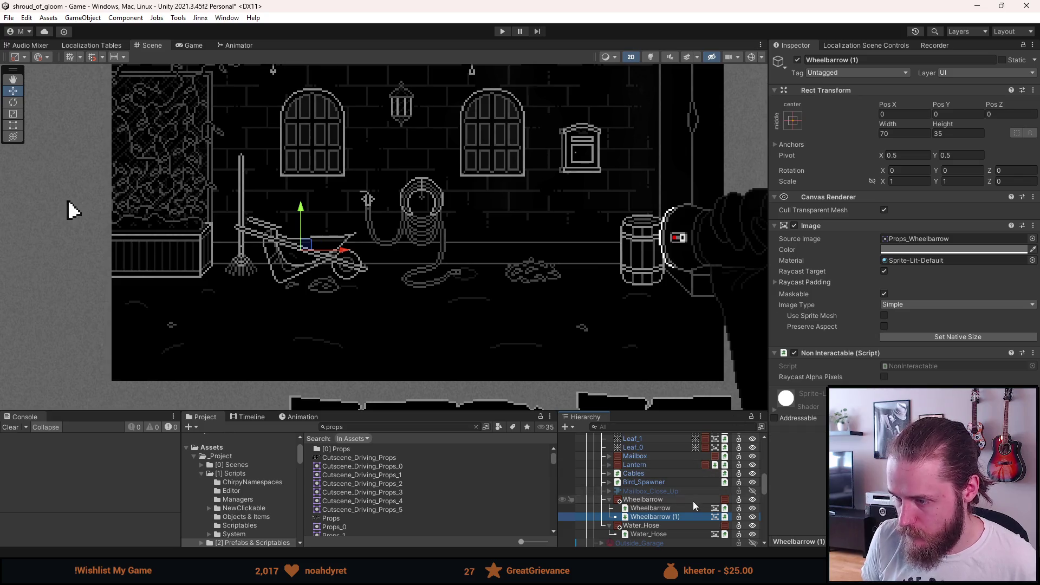
left_click_drag(672, 517, 671, 504)
left_click(879, 60)
key("End")
key("BackSpace")
key("BackSpace")
key("BackSpace")
type("_Inside")
key("Return")
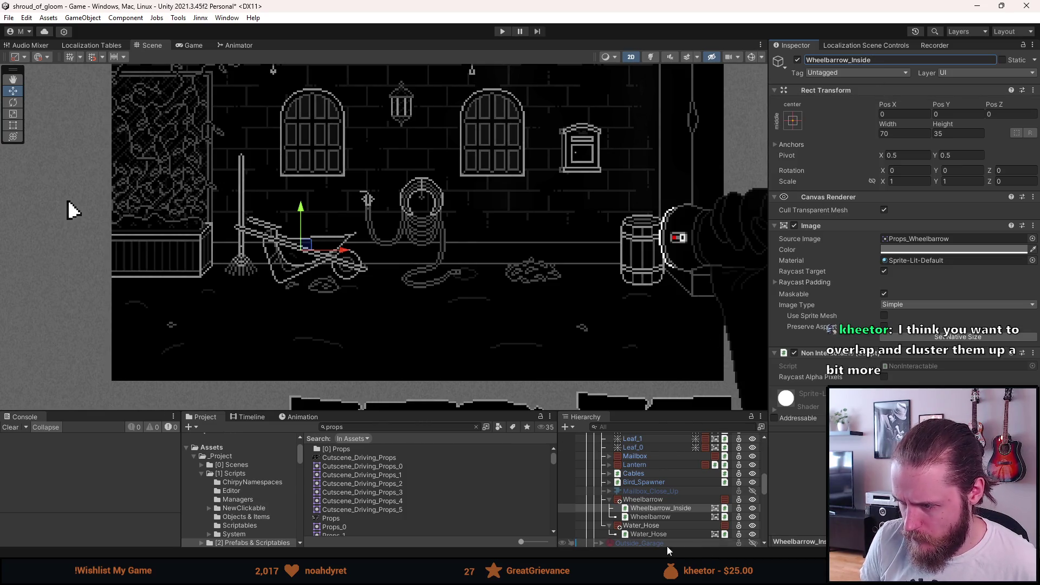
Set Wheelbarrow_Inside's Source Image to Props_Wheelbarrow_Inside
left_click(1032, 240)
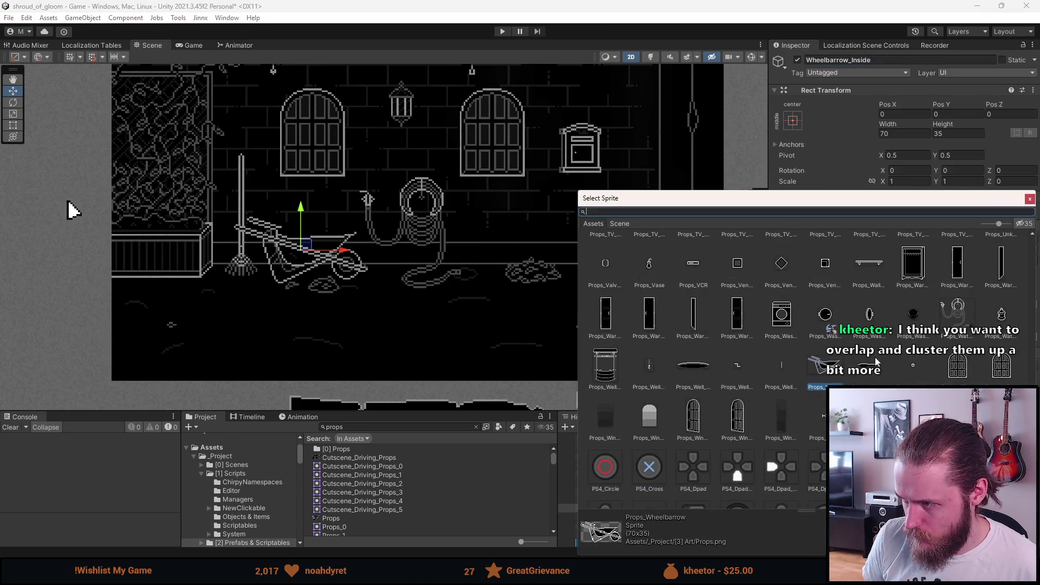
double_click(876, 362)
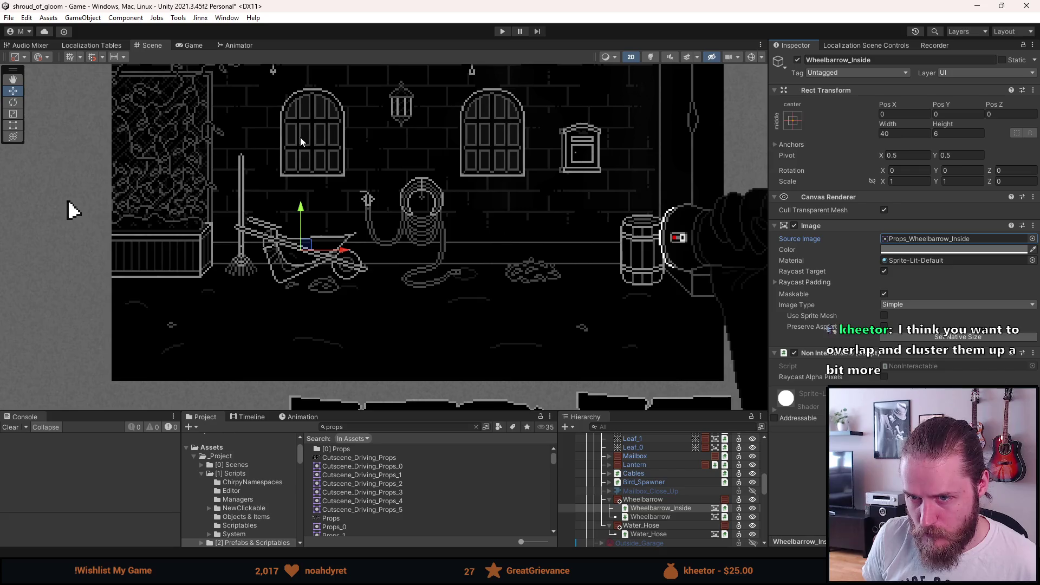
scroll(299, 139, "up", 2)
scroll(362, 269, "up", 4)
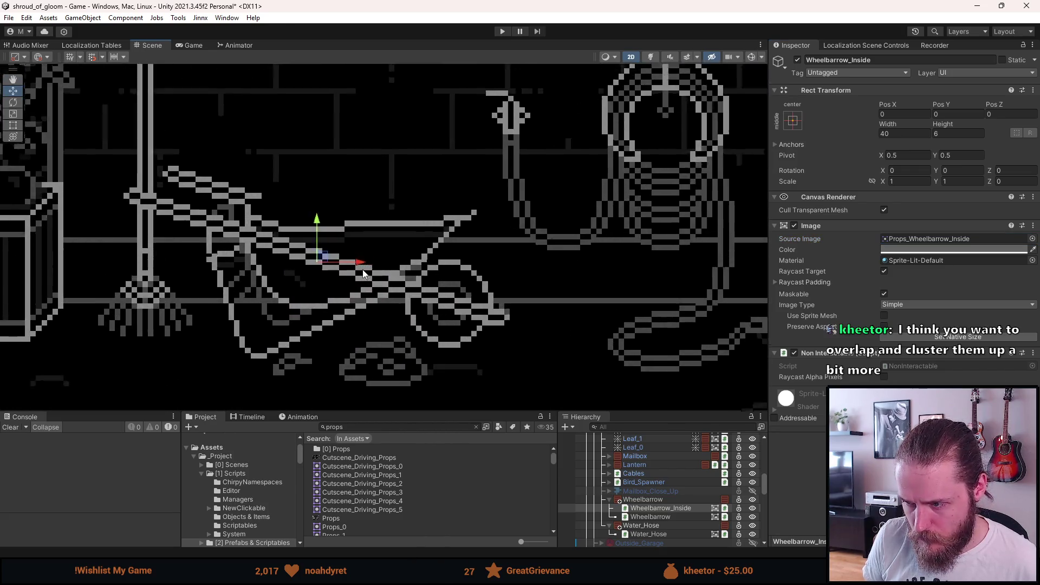
scroll(363, 269, "up", 1)
Place the band over the wheelbarrow's top at Pos X 8, Pos Y 9.5
mouse_move(304, 250)
left_mouse_down()
mouse_move(356, 194)
mouse_move(355, 179)
mouse_move(363, 188)
left_mouse_up()
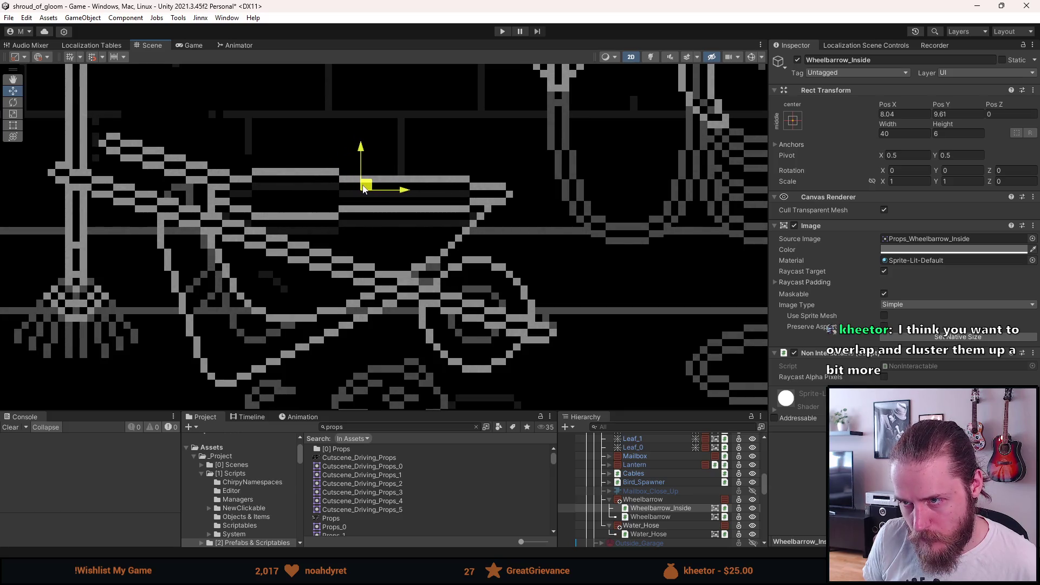
left_click(915, 113)
type("8")
key("Tab")
type("9.5")
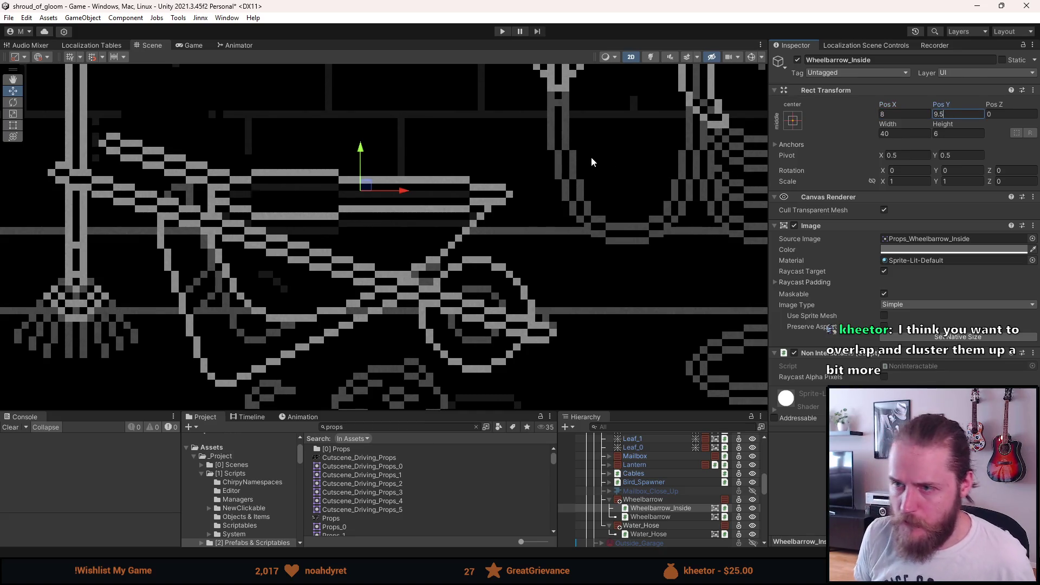
left_click(591, 161)
scroll(580, 157, "down", 5)
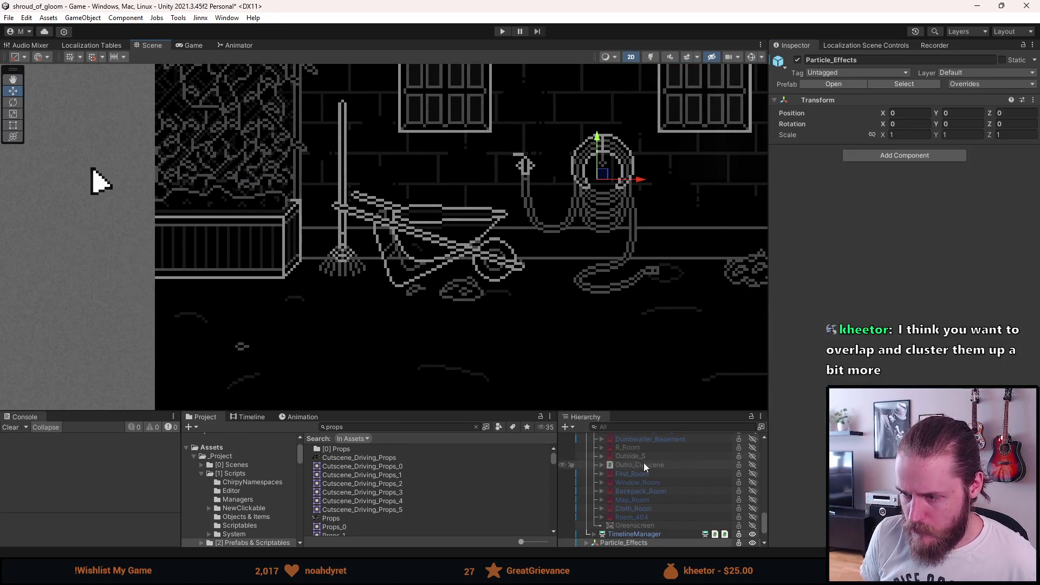
Search Project for 'leaf' and drop Leaf_Pile_Big onto the wheelbarrow
scroll(643, 462, "up", 10)
left_click(414, 427)
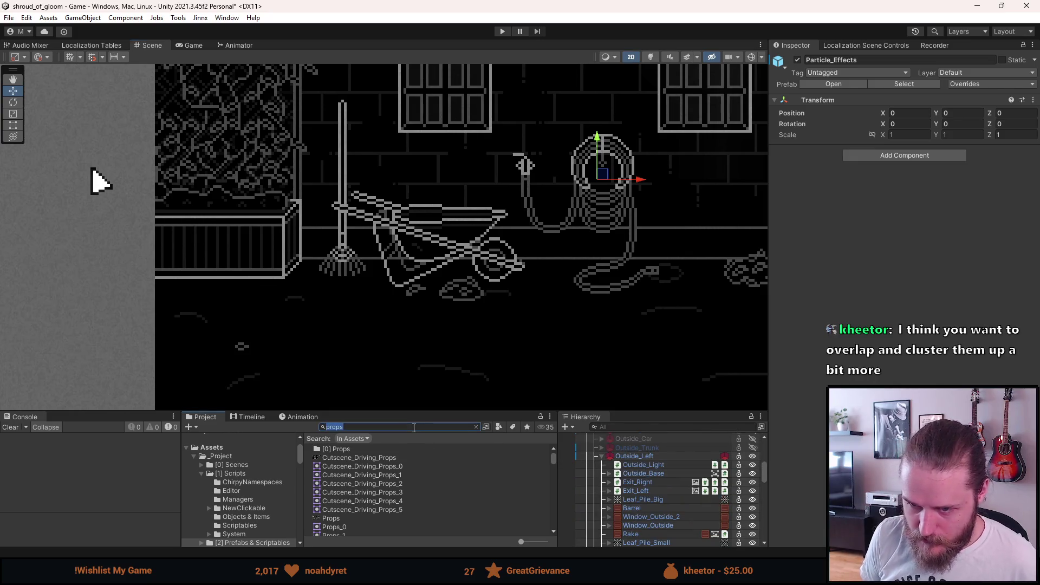
type("leaf")
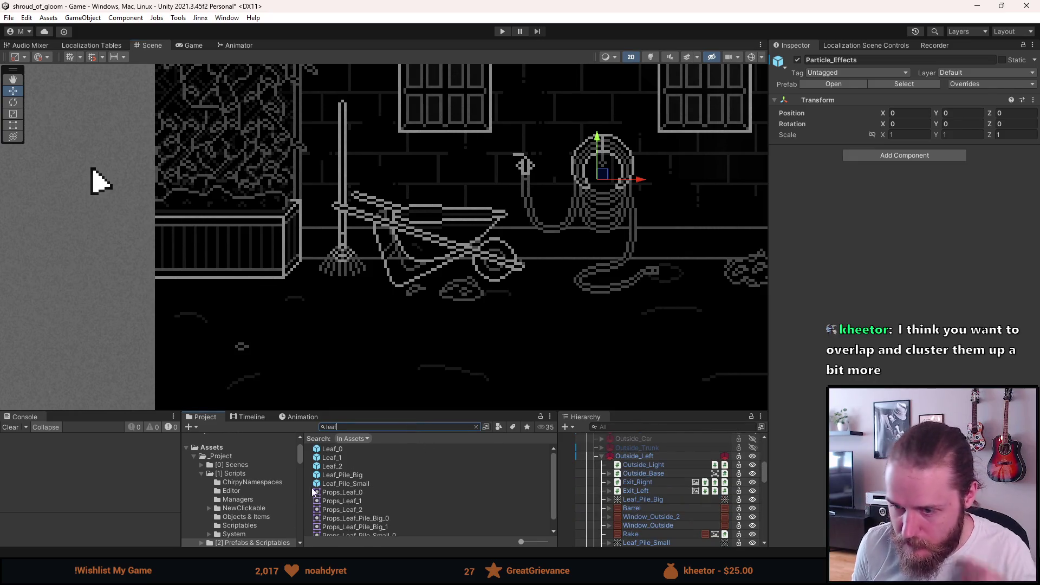
mouse_move(353, 474)
left_mouse_down()
mouse_move(675, 469)
mouse_move(665, 533)
mouse_move(667, 499)
left_mouse_up()
mouse_move(686, 319)
left_mouse_down()
mouse_move(434, 209)
mouse_move(453, 216)
left_mouse_up()
Set the leaf pile's position to 7.5, 8.5
scroll(450, 217, "up", 3)
scroll(451, 218, "up", 2)
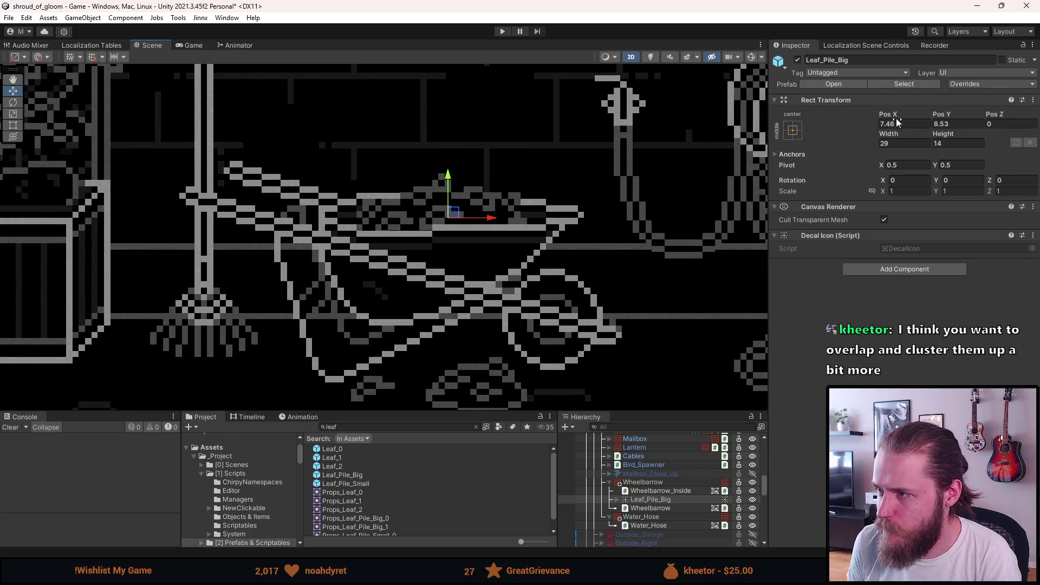
left_click_drag(907, 128, 891, 131)
type("5")
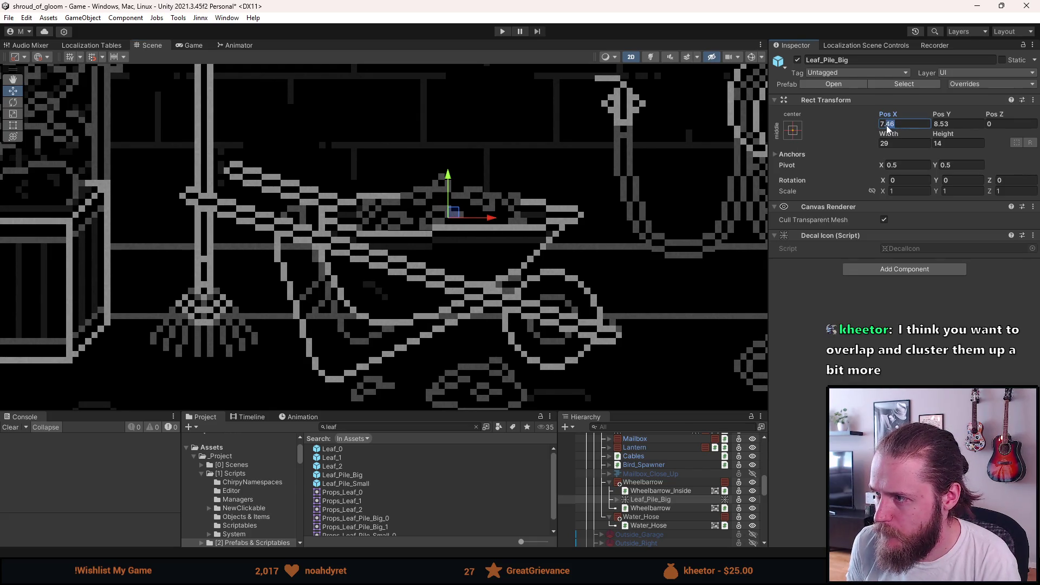
left_click(948, 125)
key("BackSpace")
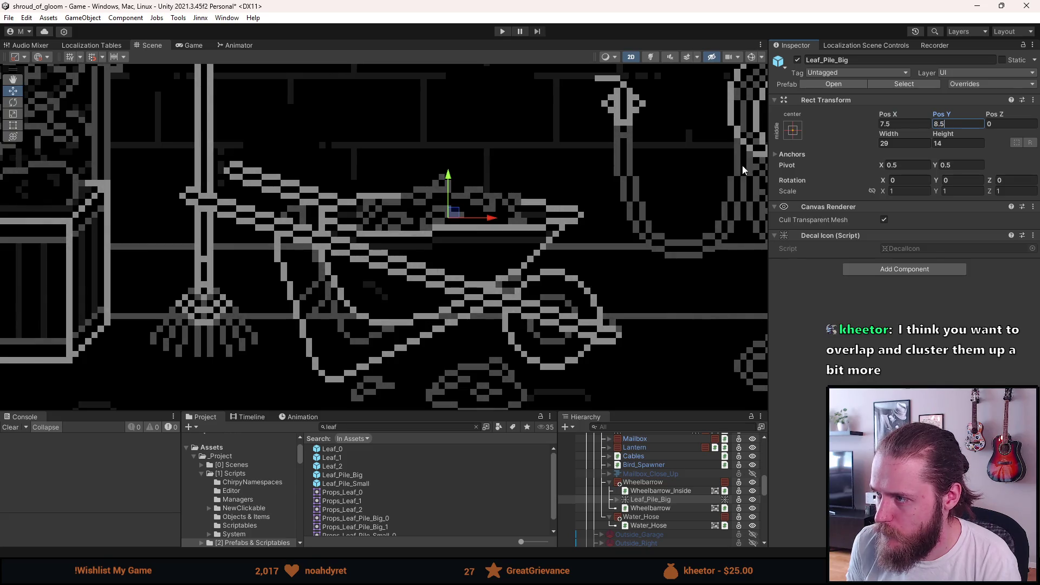
scroll(705, 176, "down", 3)
left_click(645, 168)
Save the scene with Ctrl+S and start Play mode
key("ctrl+s")
scroll(522, 95, "down", 2)
left_click(502, 32)
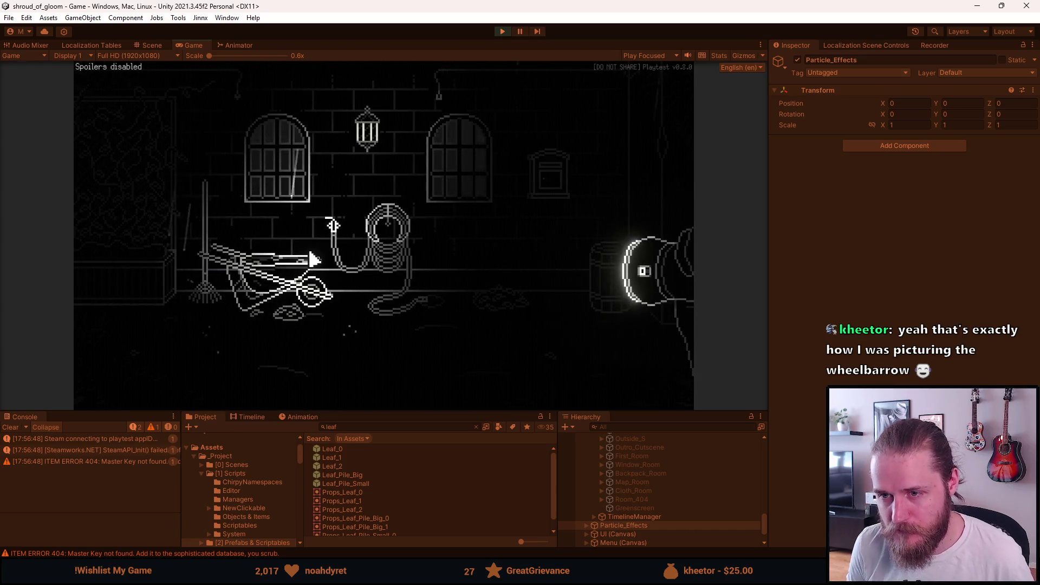
Check the room with the in-game F1 dev tools, pause, and stop Play mode
key("F1")
left_click(272, 159)
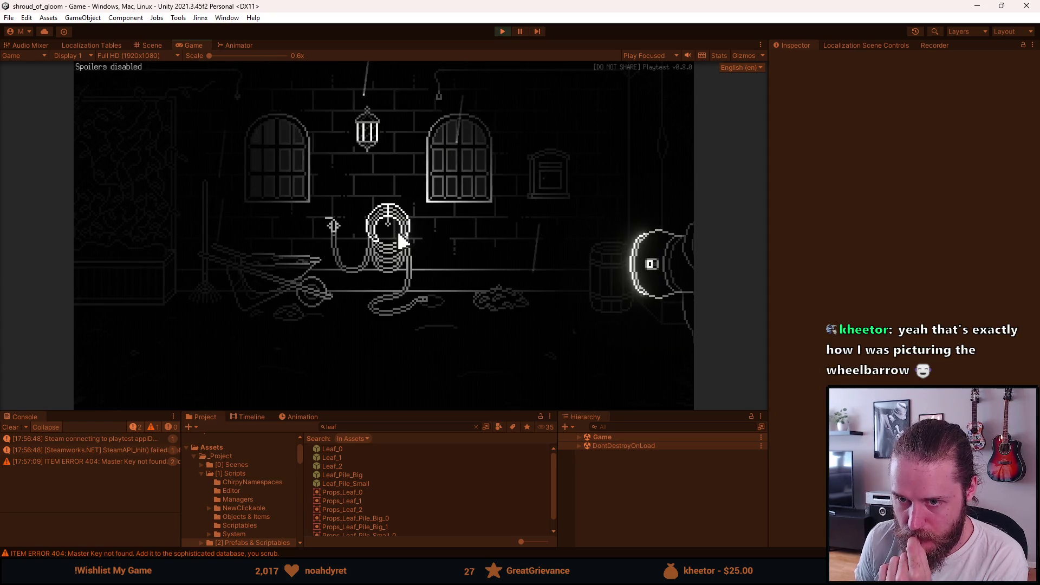
key("Escape")
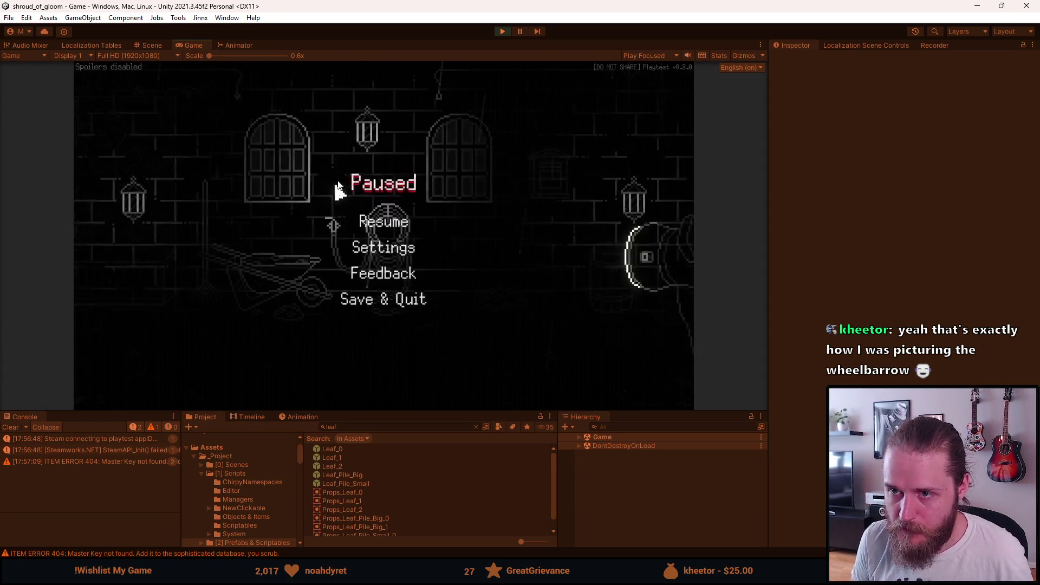
left_click(502, 30)
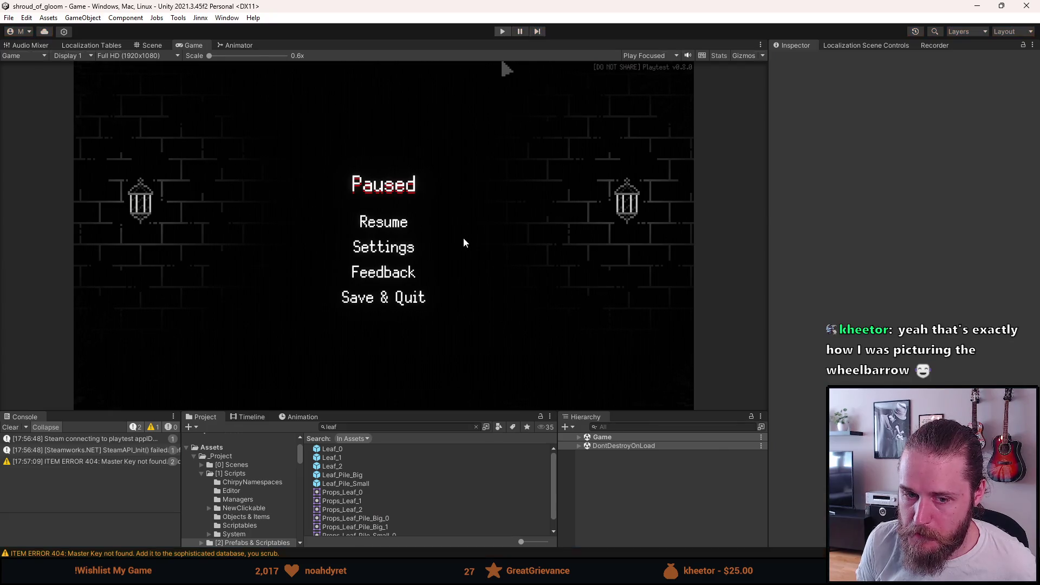
Reframe the Scene view on the outdoor room
scroll(668, 235, "up", 5)
scroll(291, 278, "down", 5)
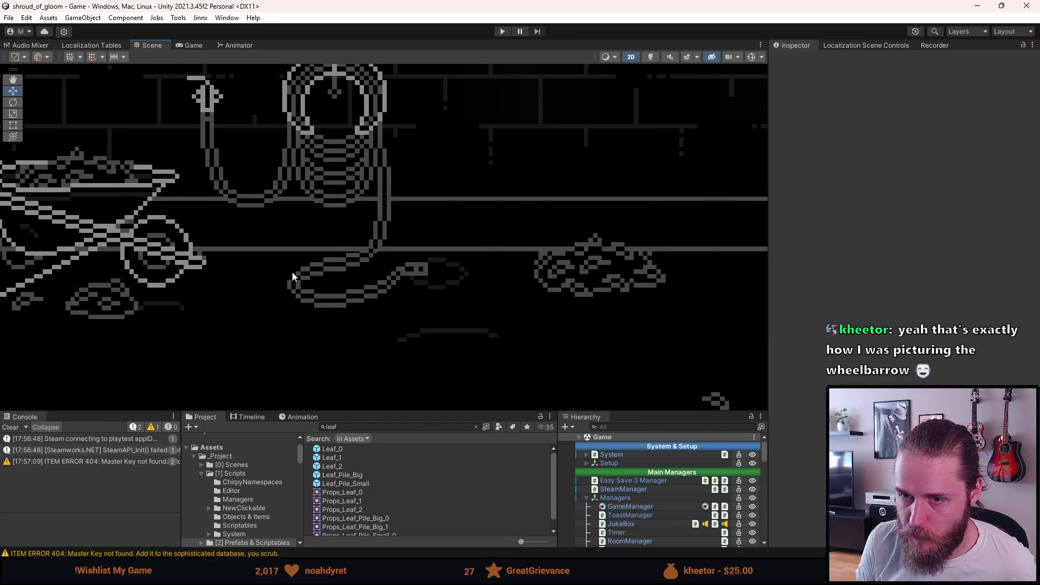
left_click_drag(379, 290, 376, 292)
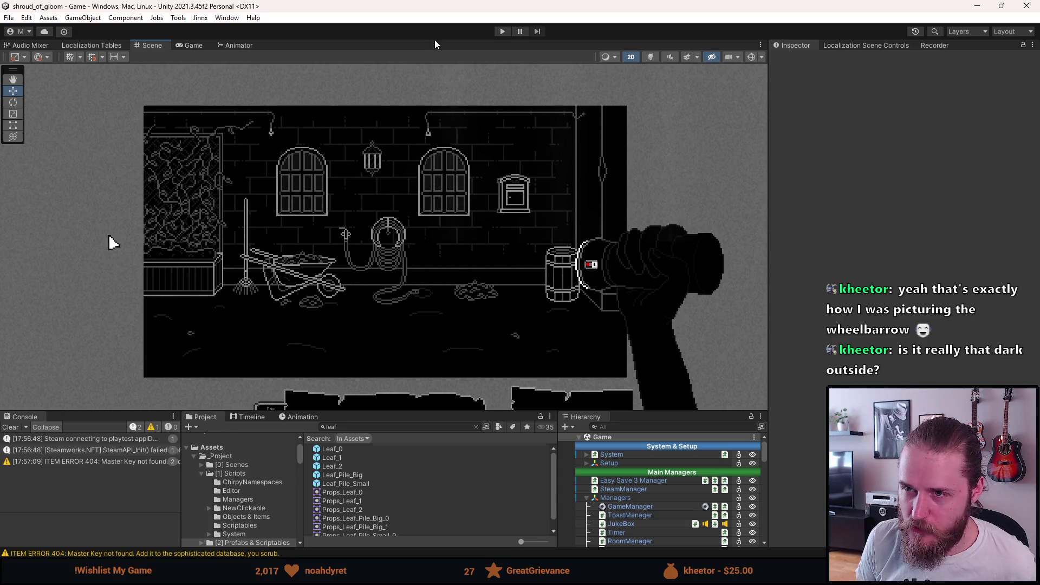
Enter Play mode, pause the game, and open Settings > Video brightness calibration
left_click(502, 32)
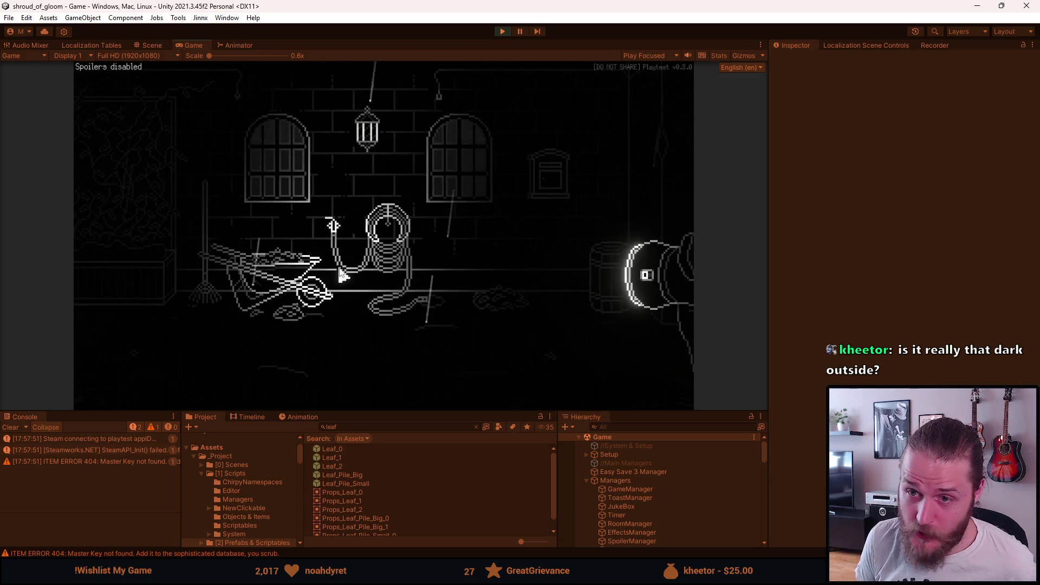
key("Escape")
left_click(374, 249)
left_click(386, 197)
left_click(432, 253)
Accept the brightness, back out of Video and Settings, and resume the game
left_click(411, 332)
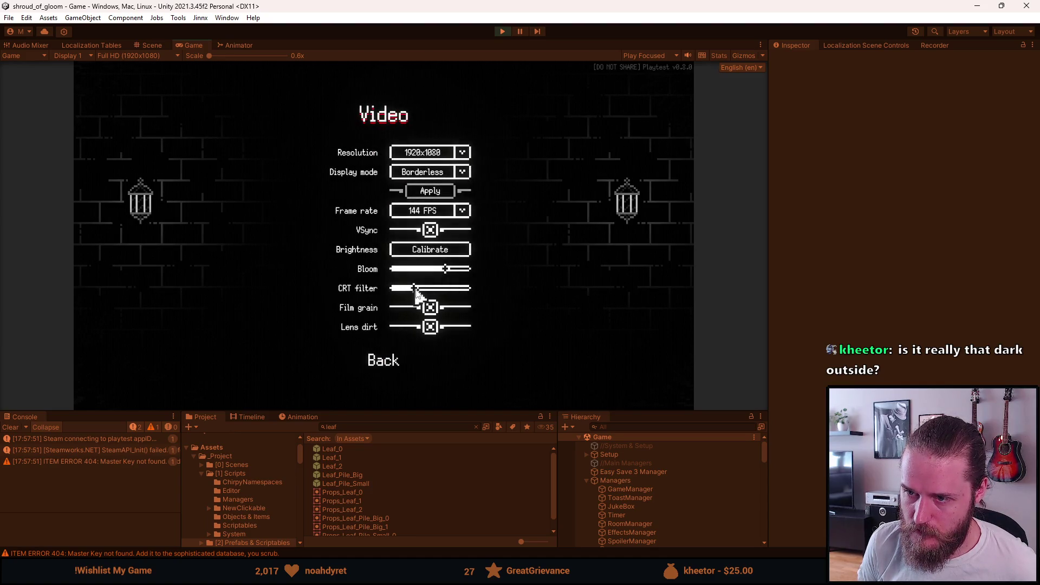
left_click(377, 361)
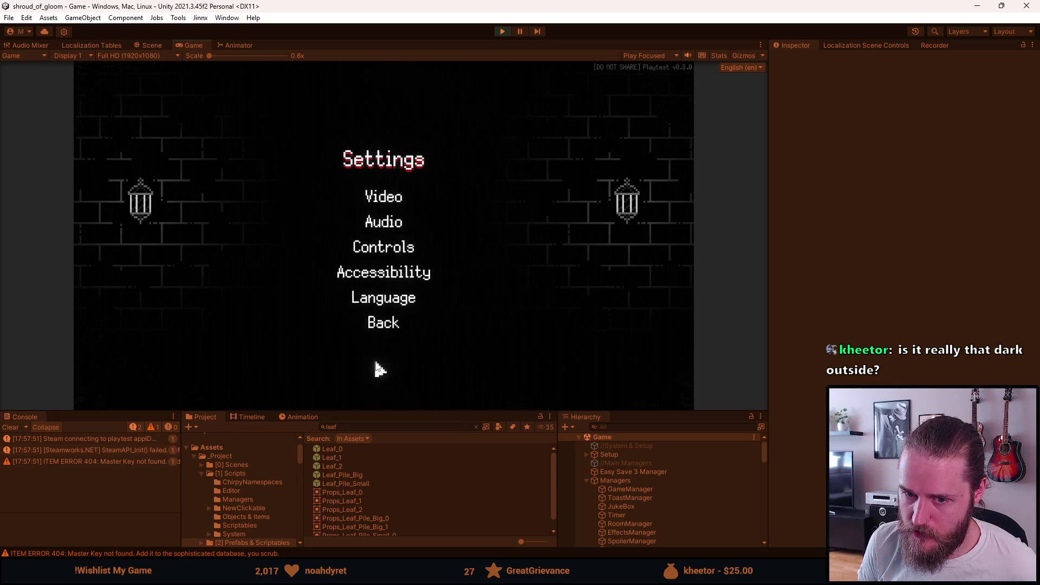
left_click(379, 322)
key("Escape")
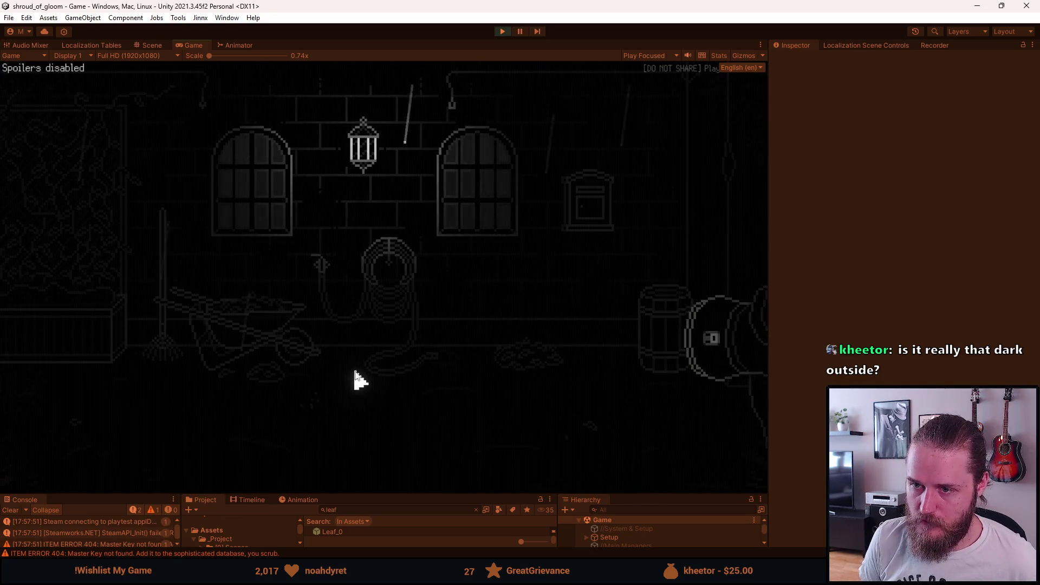
Walk between the garage, wheelbarrow and double-door rooms, sweeping the lantern light around
mouse_move(356, 359)
left_mouse_down()
mouse_move(348, 353)
mouse_move(418, 298)
mouse_move(555, 317)
mouse_move(607, 233)
mouse_move(367, 274)
mouse_move(181, 220)
mouse_move(166, 375)
mouse_move(130, 325)
mouse_move(216, 371)
mouse_move(135, 260)
mouse_move(86, 297)
mouse_move(104, 319)
mouse_move(692, 251)
mouse_move(682, 256)
left_mouse_up()
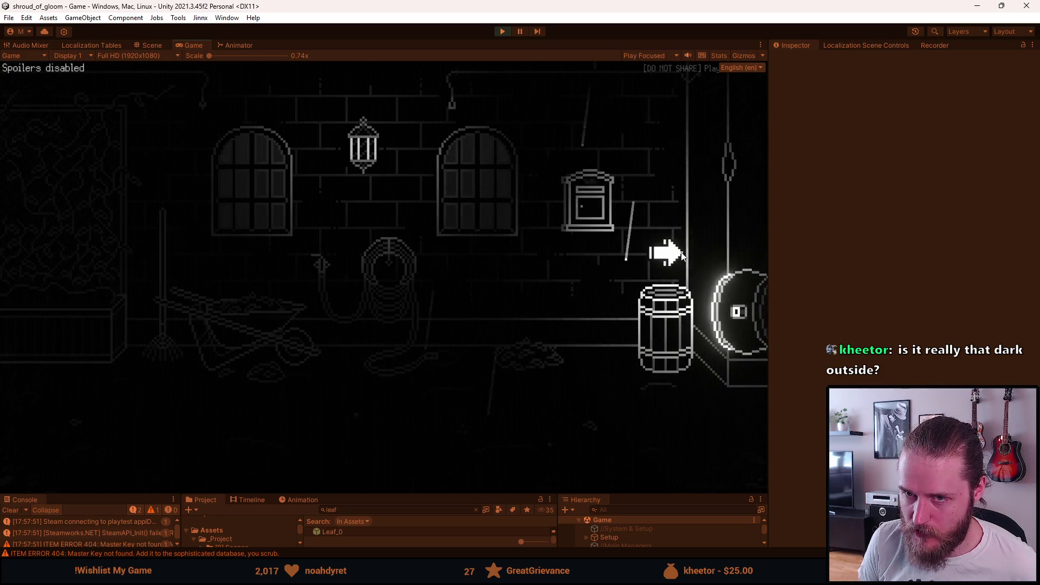
left_click(681, 256)
mouse_move(368, 311)
left_mouse_down()
mouse_move(103, 327)
mouse_move(274, 492)
mouse_move(262, 432)
mouse_move(155, 247)
mouse_move(228, 248)
mouse_move(156, 378)
mouse_move(63, 222)
left_mouse_up()
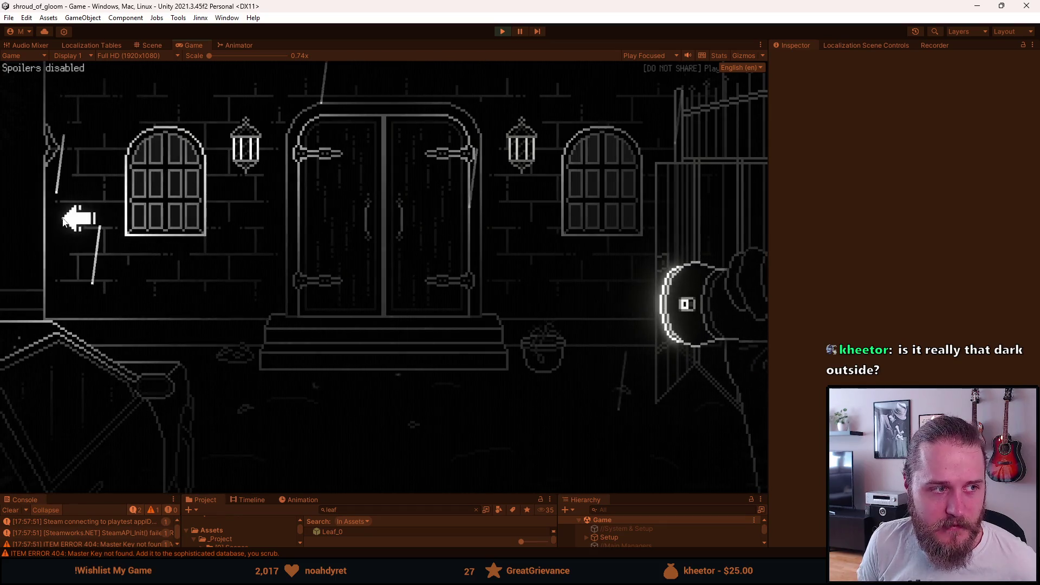
left_click(63, 222)
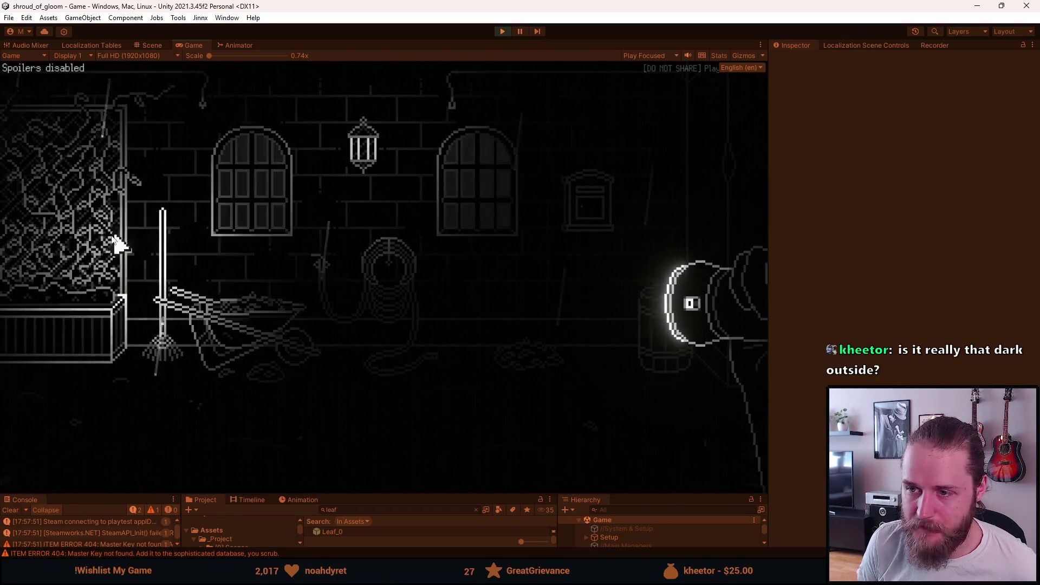
left_click(121, 238)
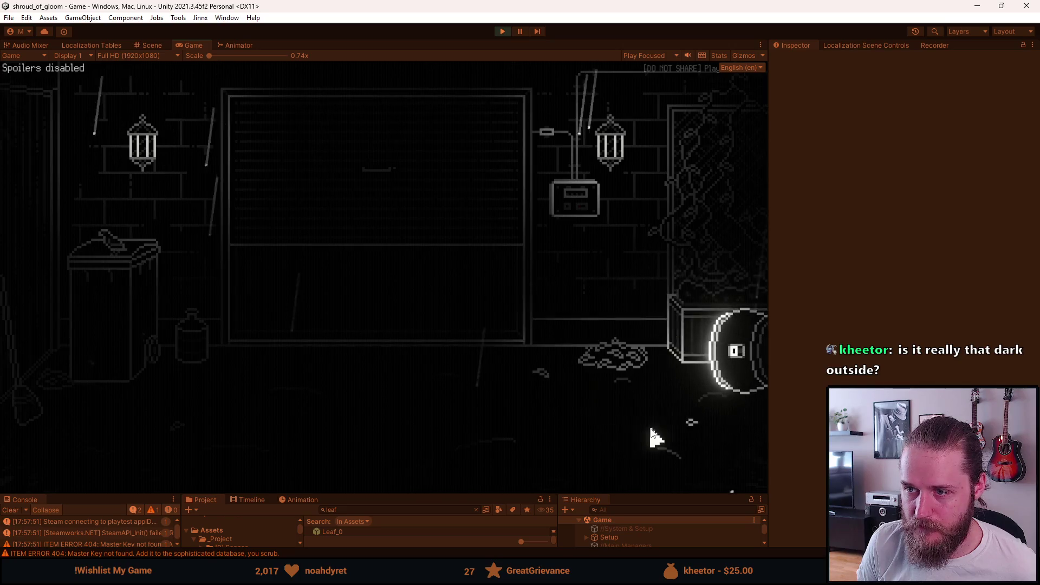
left_click(704, 211)
left_click(692, 216)
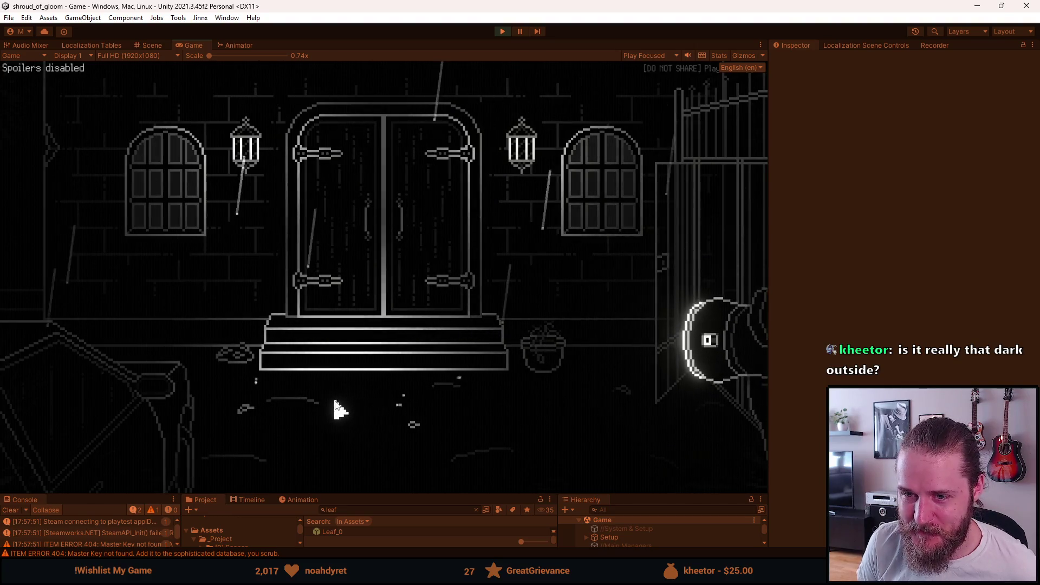
left_click(103, 226)
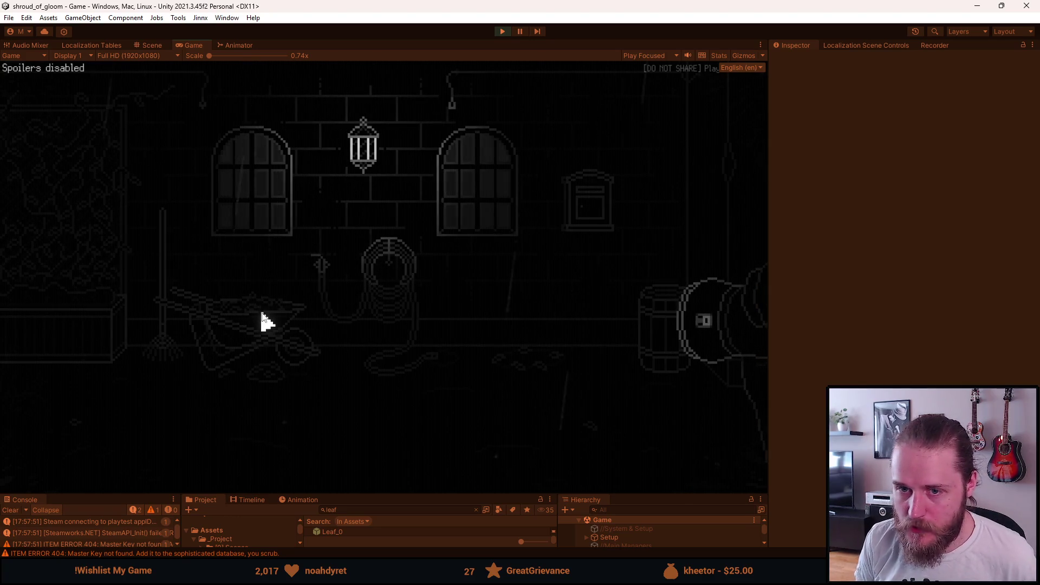
left_click(87, 267)
left_click(726, 214)
left_click(710, 241)
left_click(81, 271)
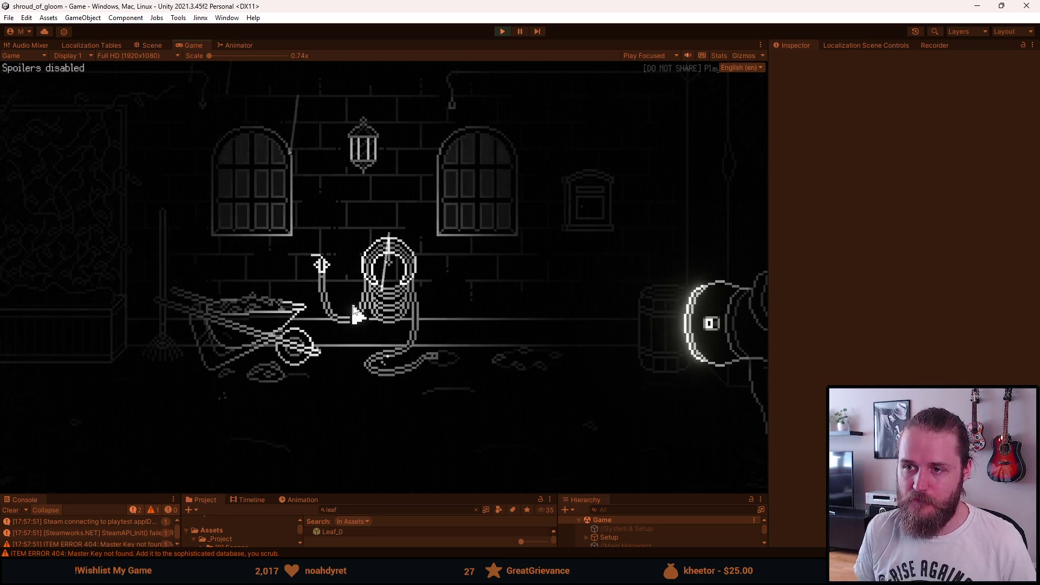
Pause the game, exit Play mode, and enlarge the bottom panels
key("Escape")
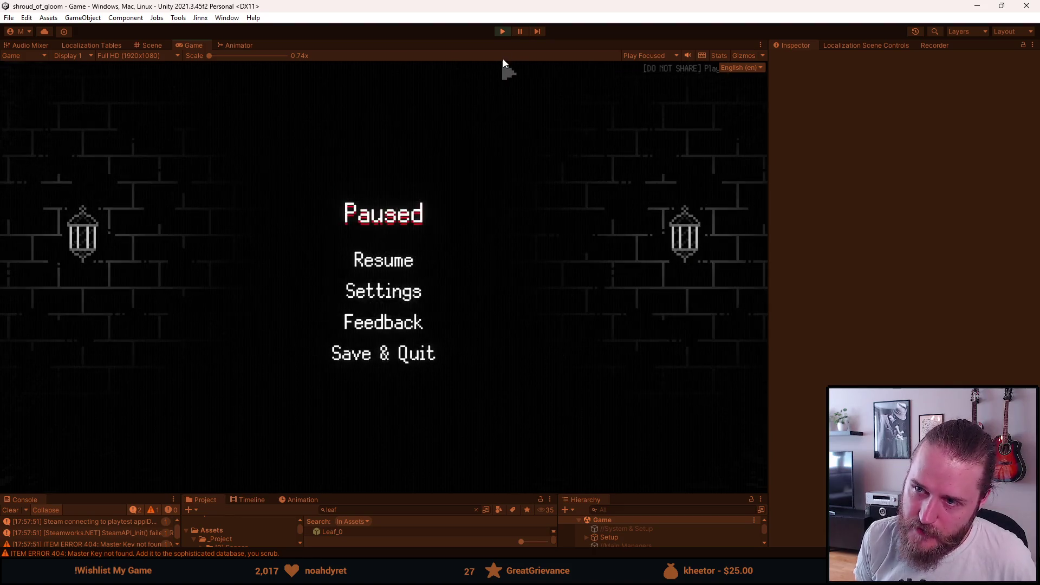
left_click(504, 33)
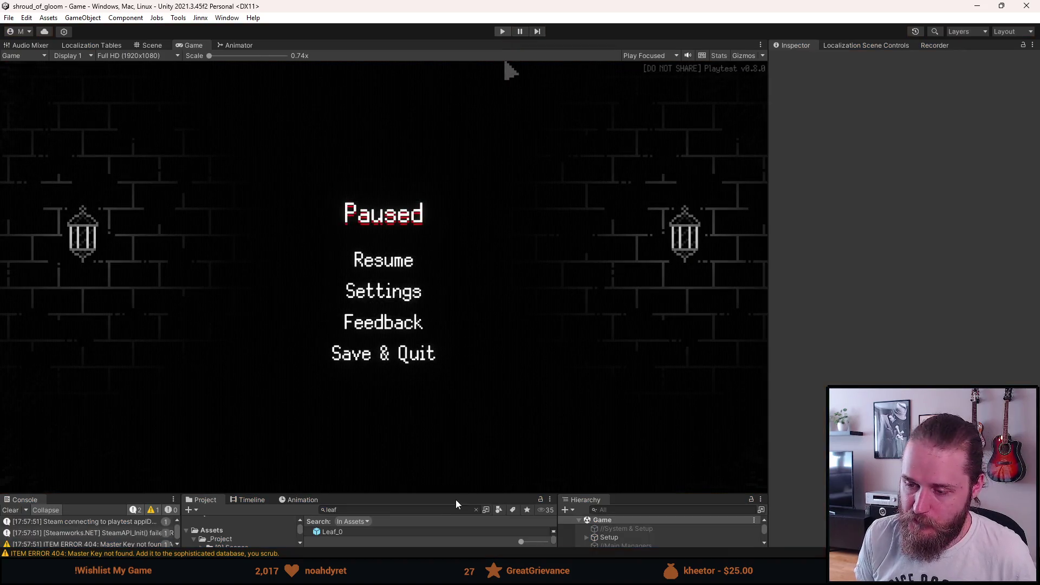
left_click_drag(457, 490, 447, 442)
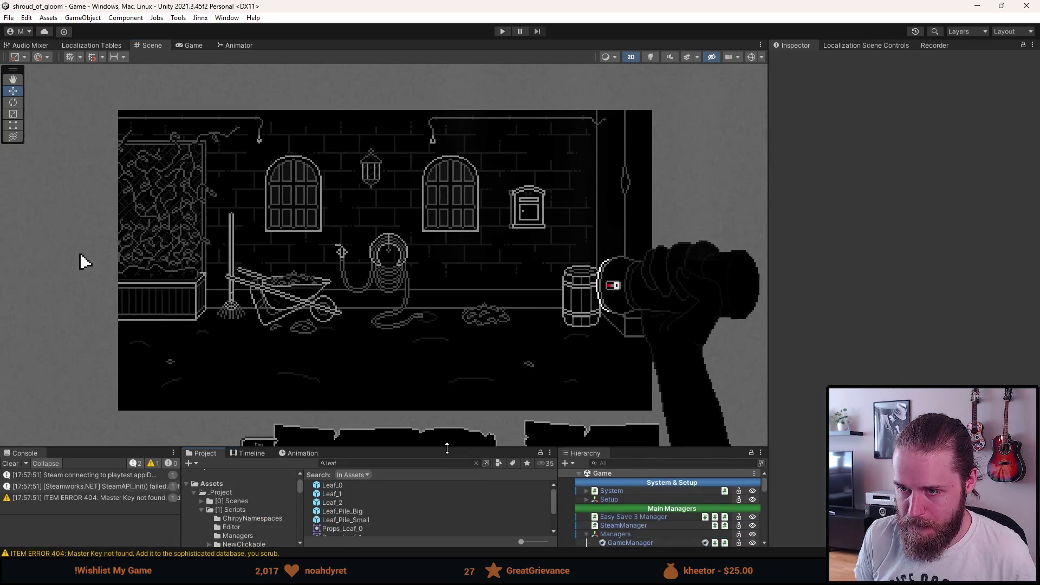
Select Water_Hose and set its Scale X to -1 to mirror it
scroll(651, 530, "down", 3)
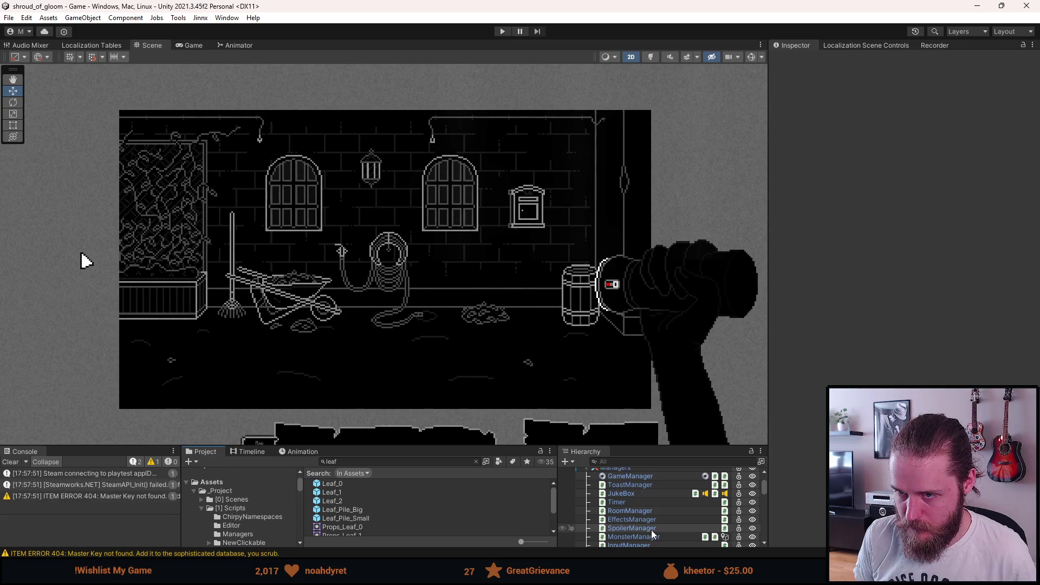
scroll(652, 529, "down", 8)
scroll(652, 530, "down", 5)
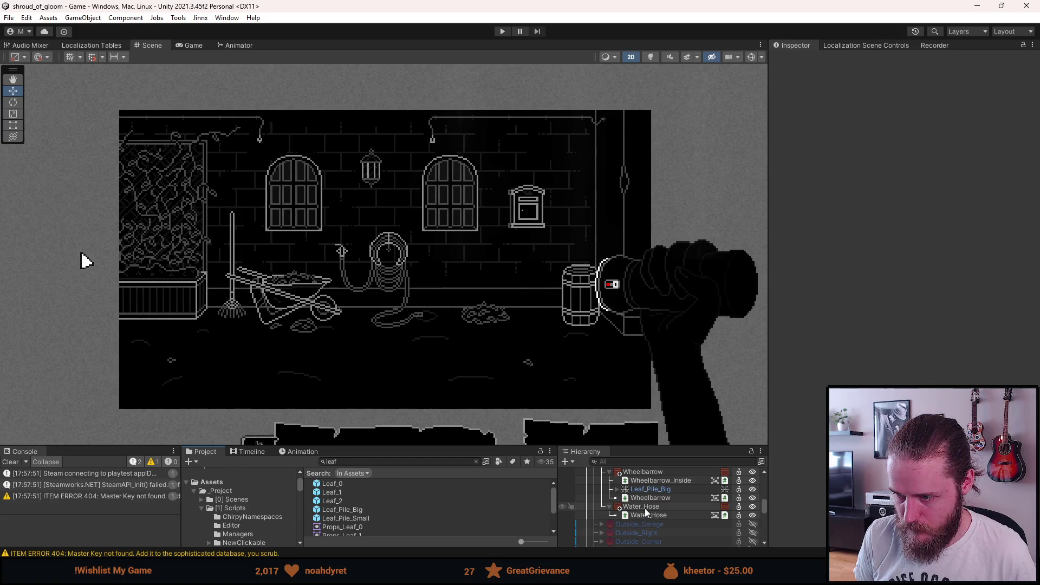
left_click(644, 507)
left_click(923, 182)
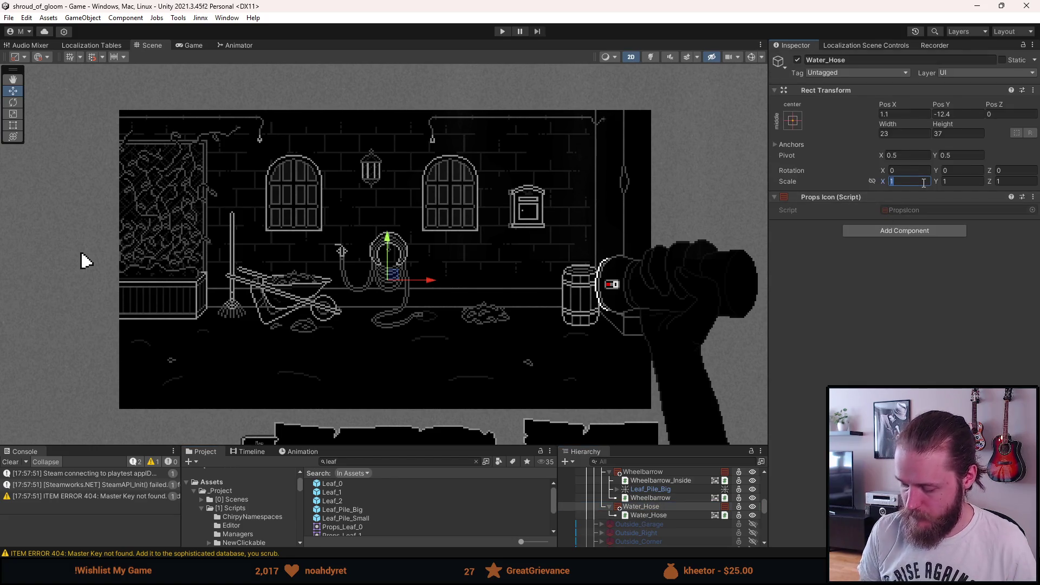
type("-1")
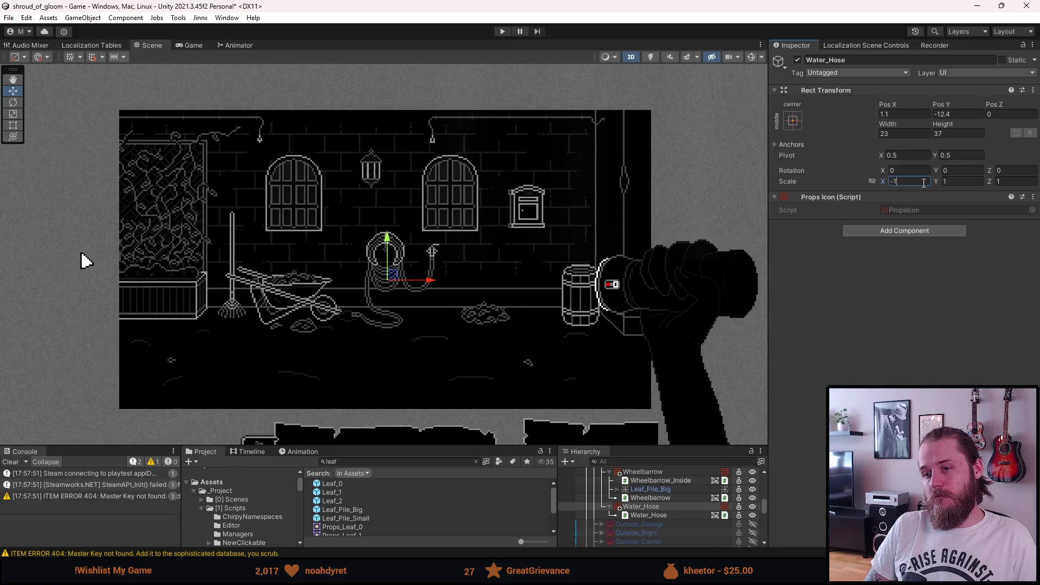
Lower the hose to Pos Y -12
scroll(401, 262, "up", 5)
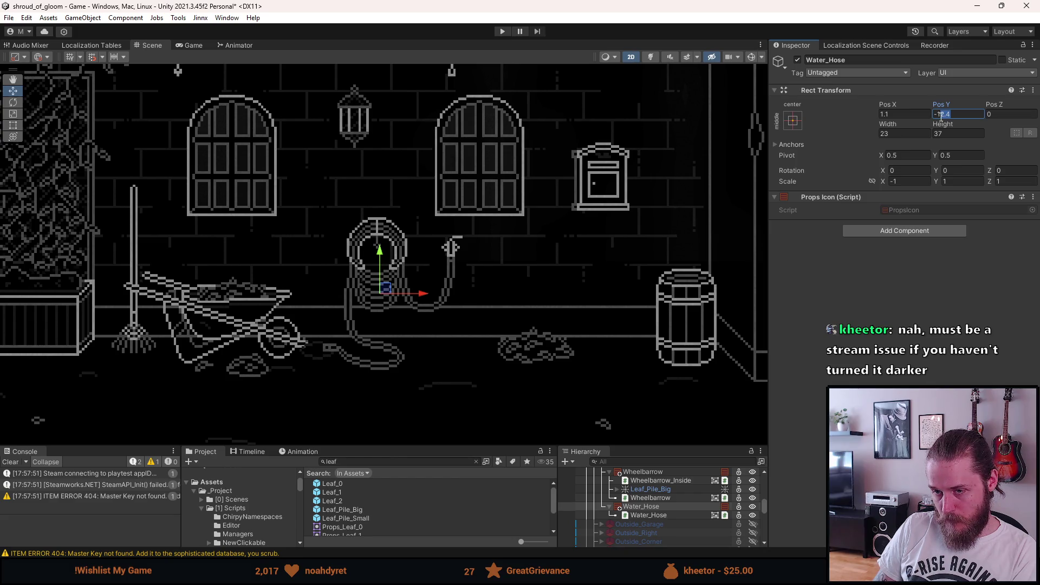
type("1")
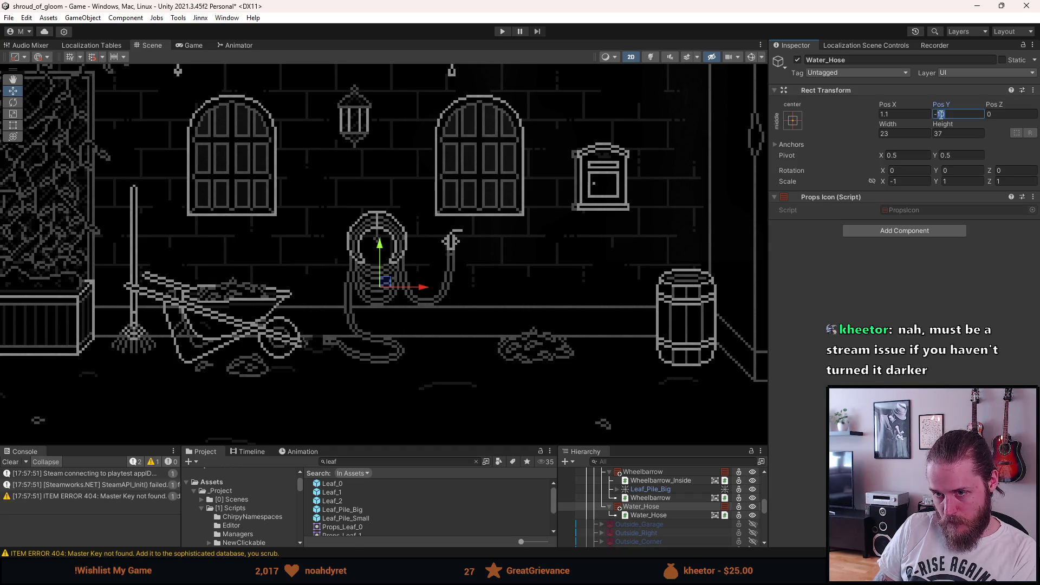
key("BackSpace")
type("9")
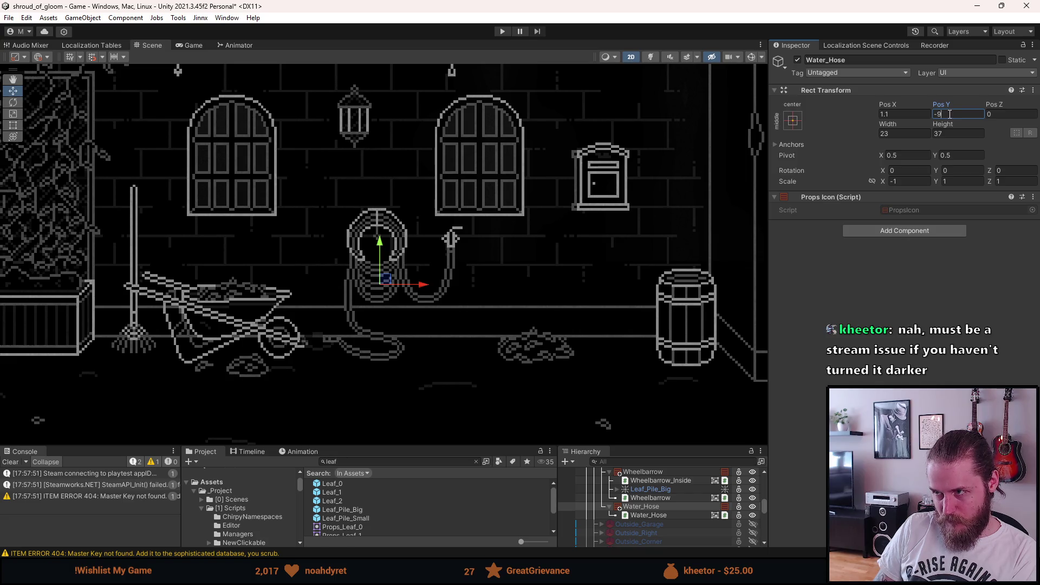
key("BackSpace")
type("11")
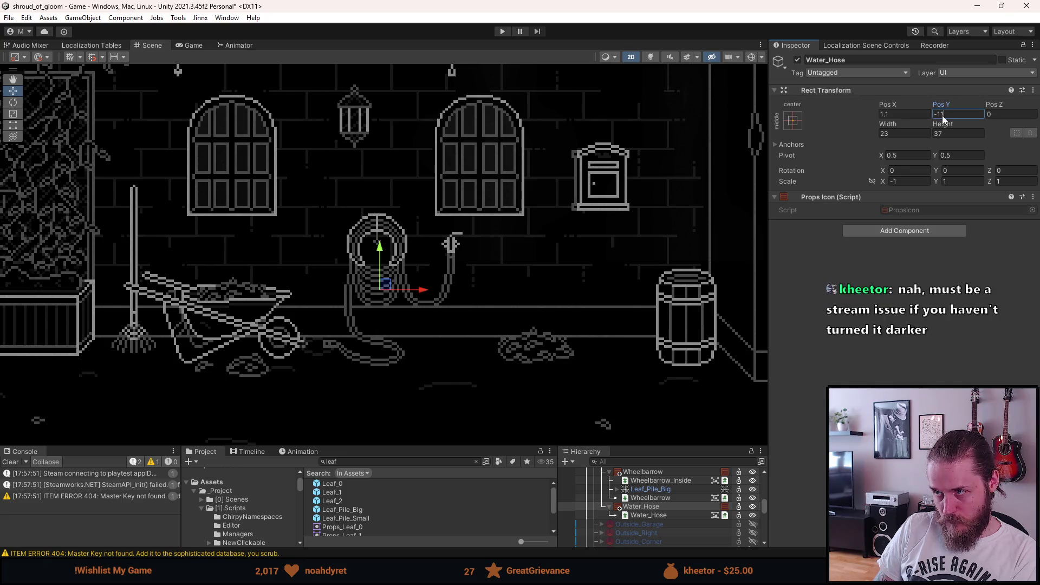
key("BackSpace")
type("2")
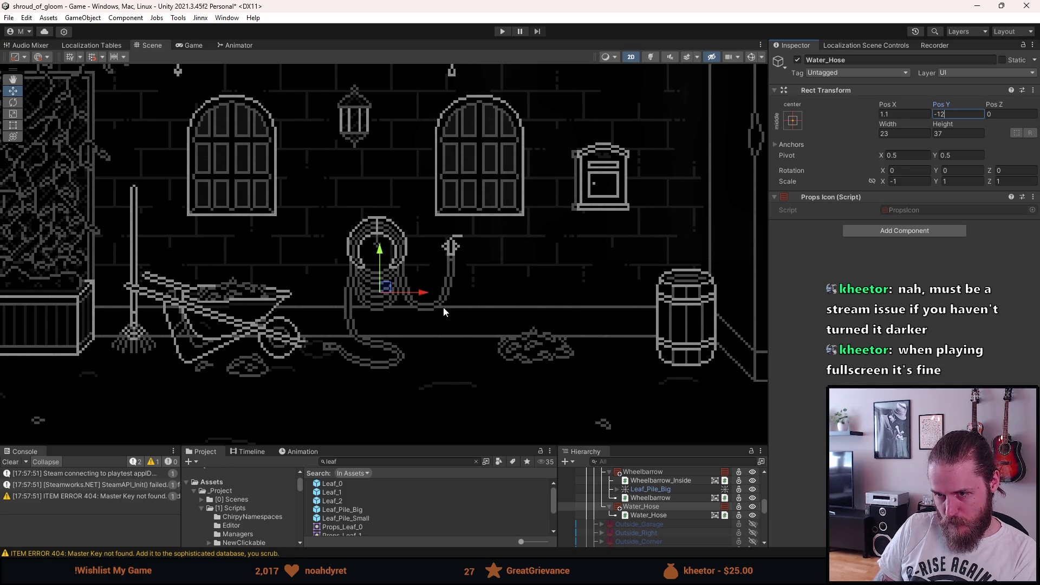
scroll(430, 304, "up", 3)
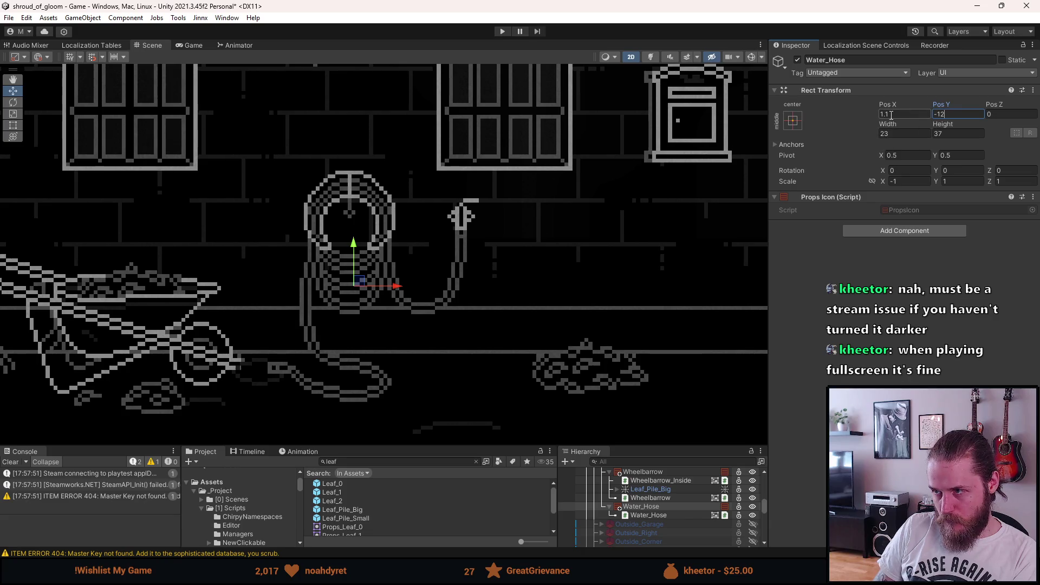
type("1,")
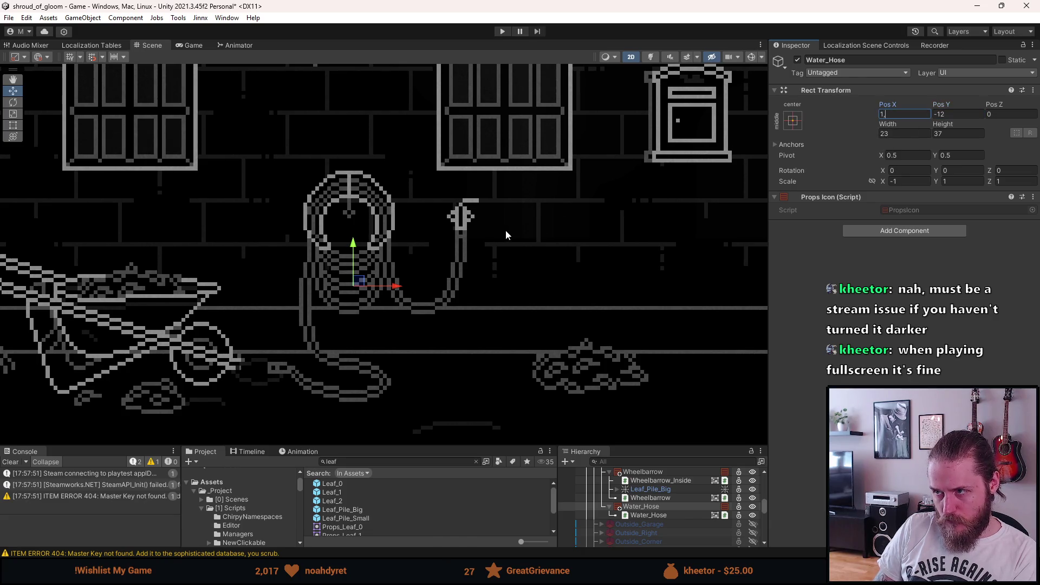
type("5")
scroll(507, 231, "down", 5)
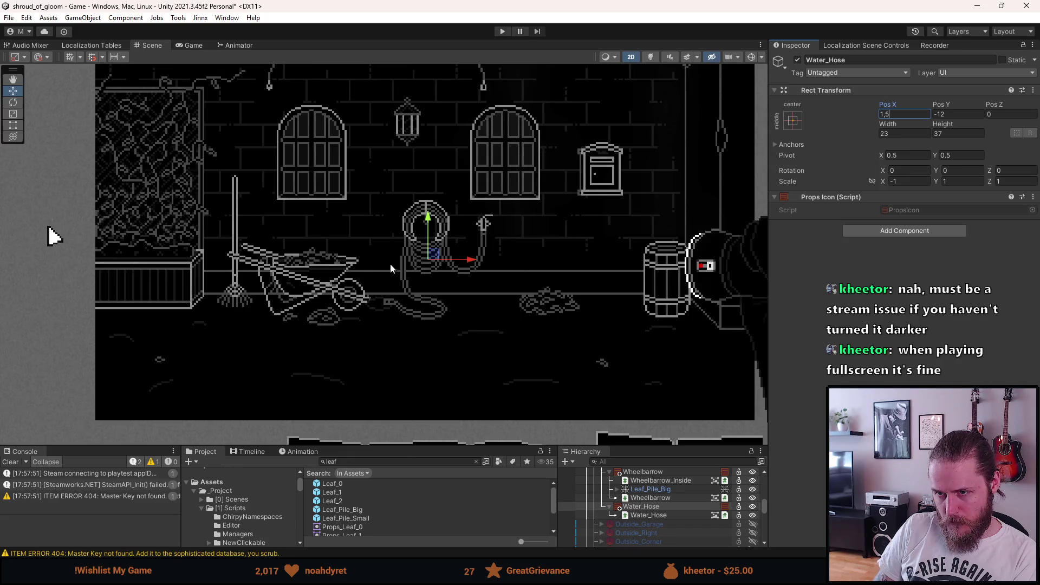
scroll(399, 264, "up", 2)
Move the hose to Pos X -7.5 and frame the whole room
left_click_drag(504, 172, 508, 216)
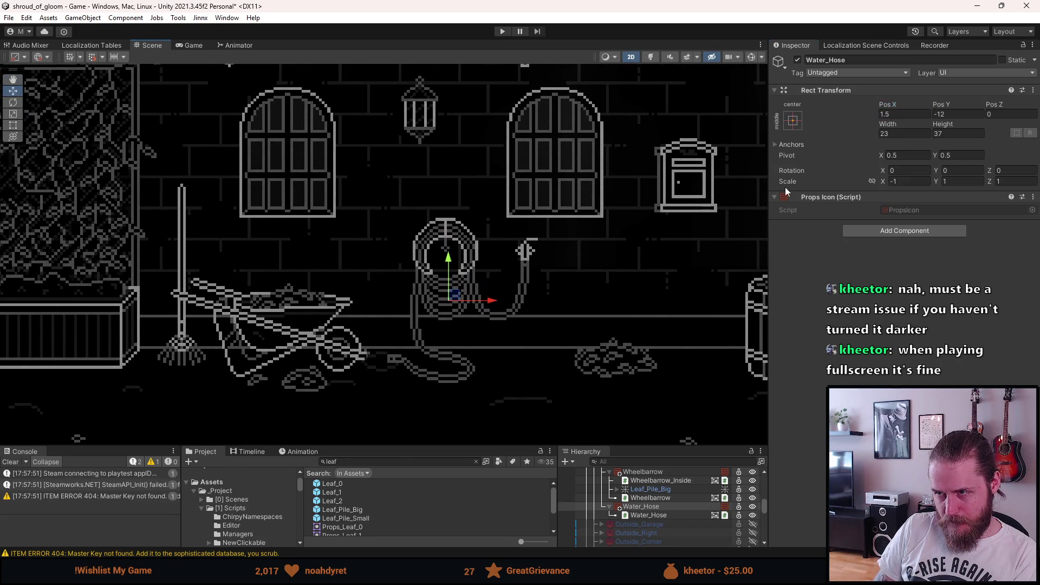
scroll(440, 273, "up", 3)
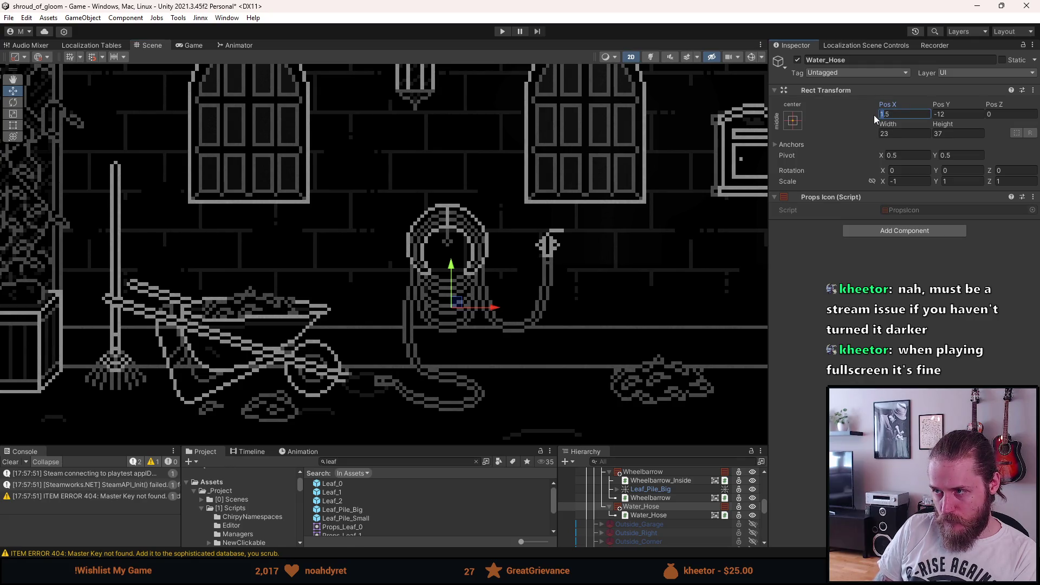
type("-10")
key("BackSpace")
key("BackSpace")
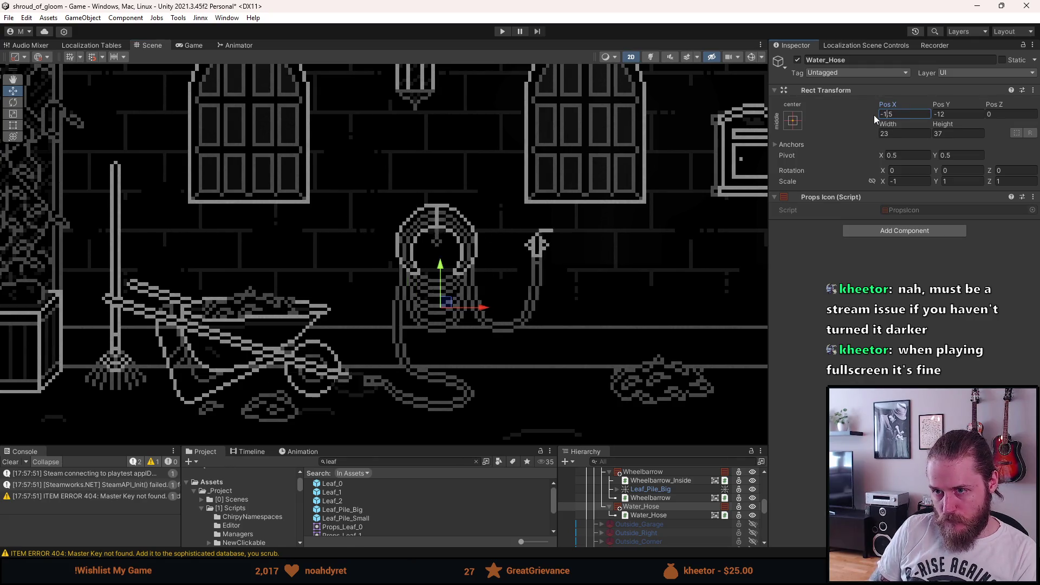
type("8")
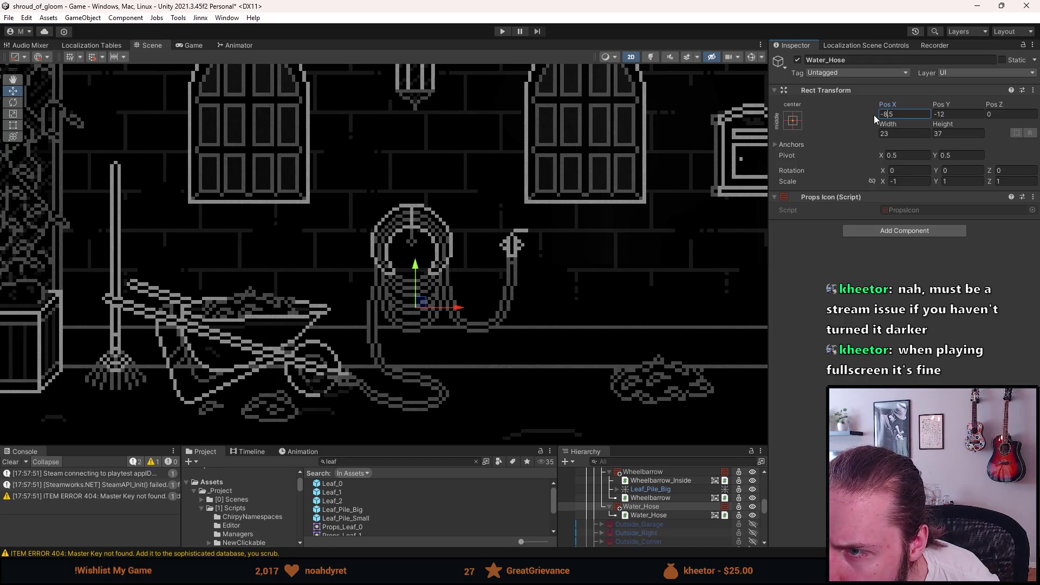
key("BackSpace")
type("7")
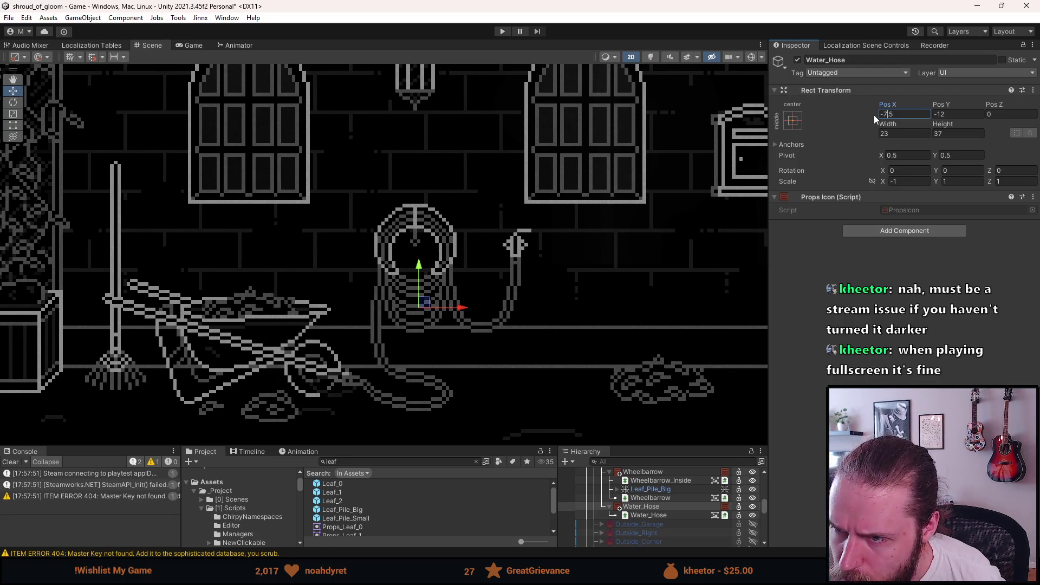
scroll(652, 150, "down", 5)
left_click_drag(652, 147, 606, 202)
scroll(579, 251, "up", 4)
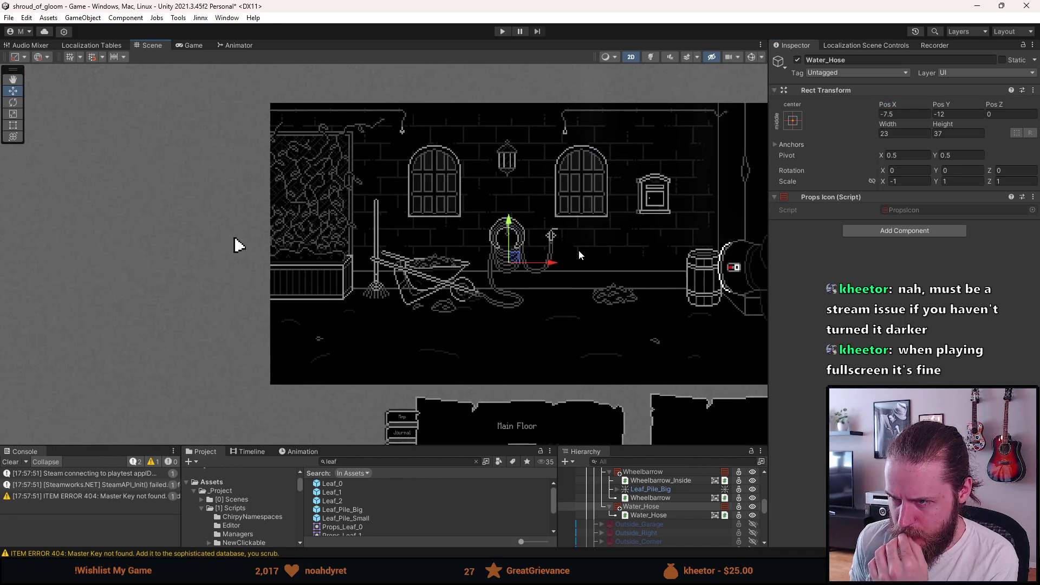
key("Right")
key("Up")
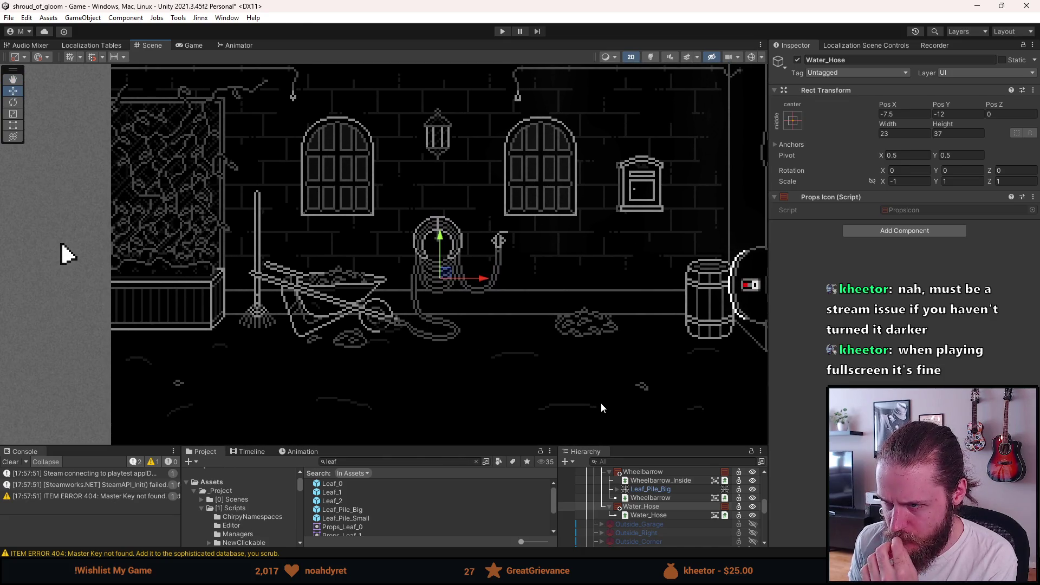
Move Leaf_Pile_Big left to Pos X 20.5
left_click(653, 489)
scroll(655, 503, "up", 3)
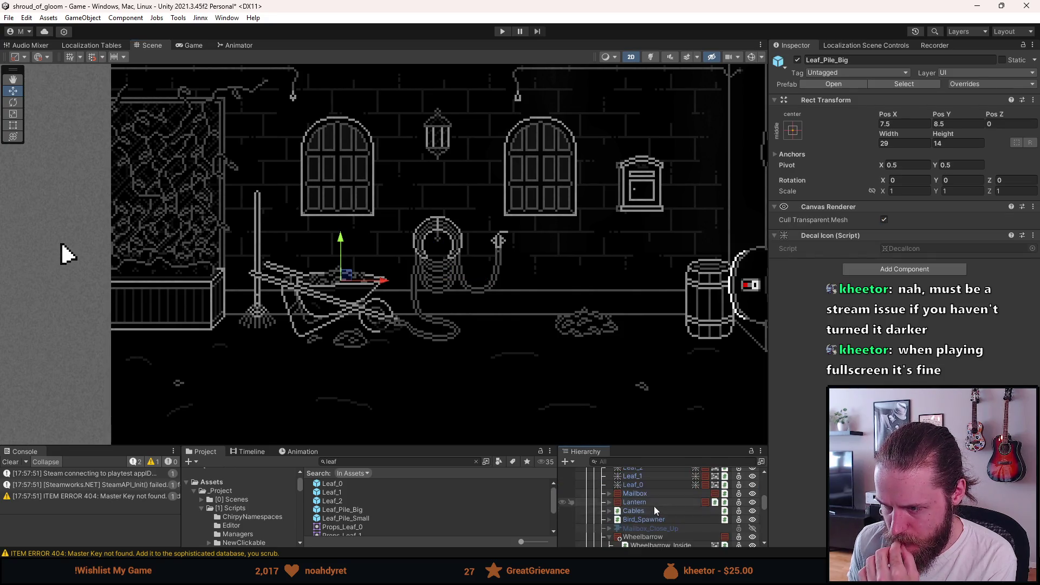
scroll(653, 509, "up", 2)
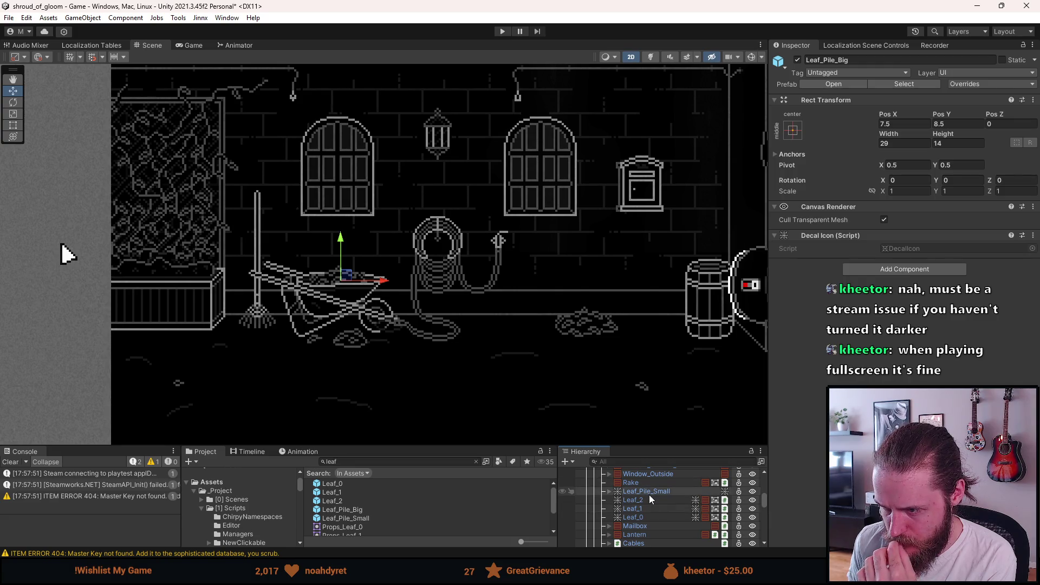
scroll(649, 493, "up", 2)
left_click(649, 479)
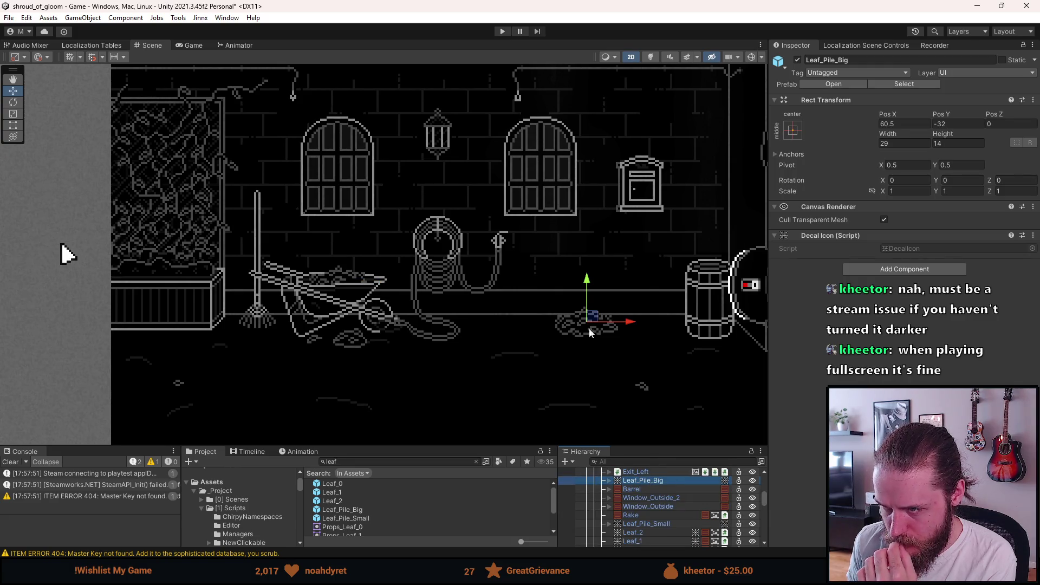
left_click(880, 124)
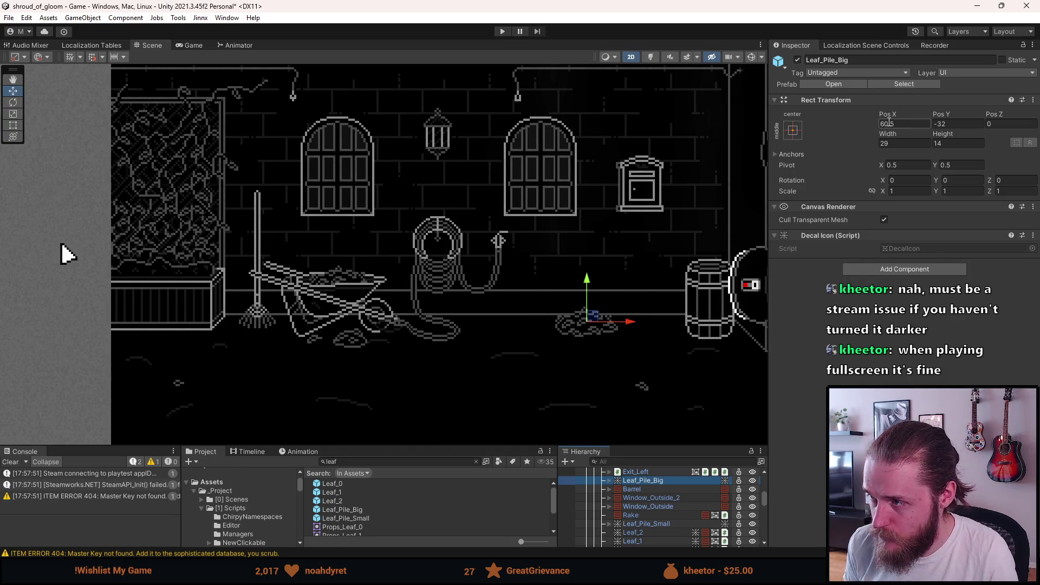
key("Delete")
type("3")
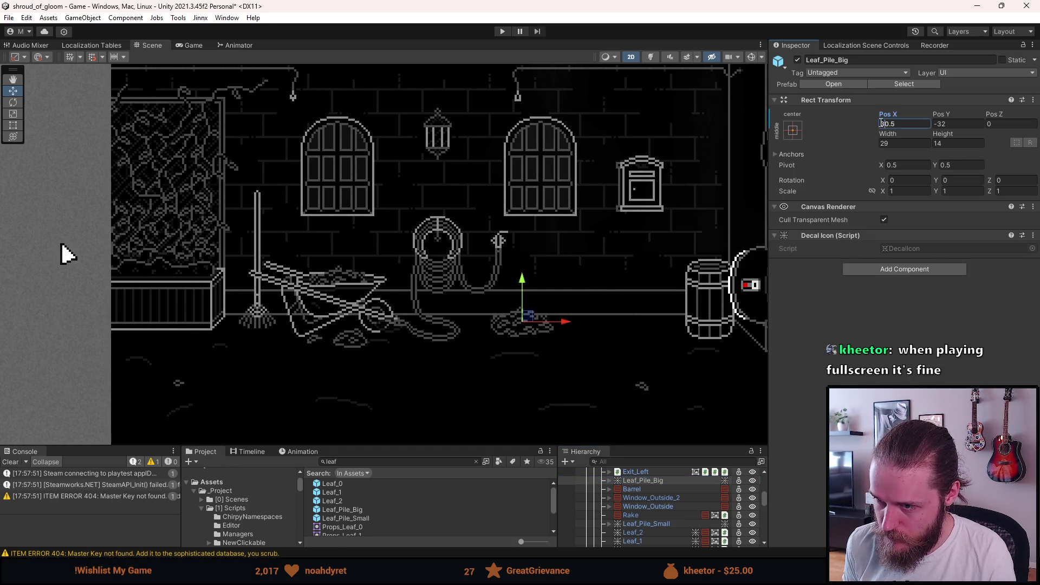
key("Delete")
type("2")
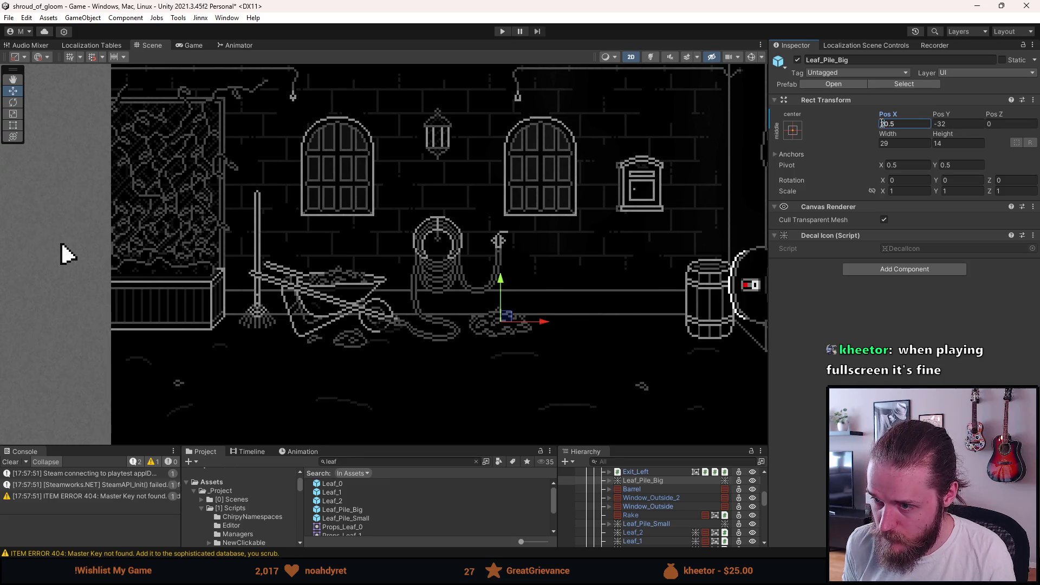
left_click(635, 296)
Select the Barrel and set its Pos X to 60.5
scroll(635, 297, "down", 2)
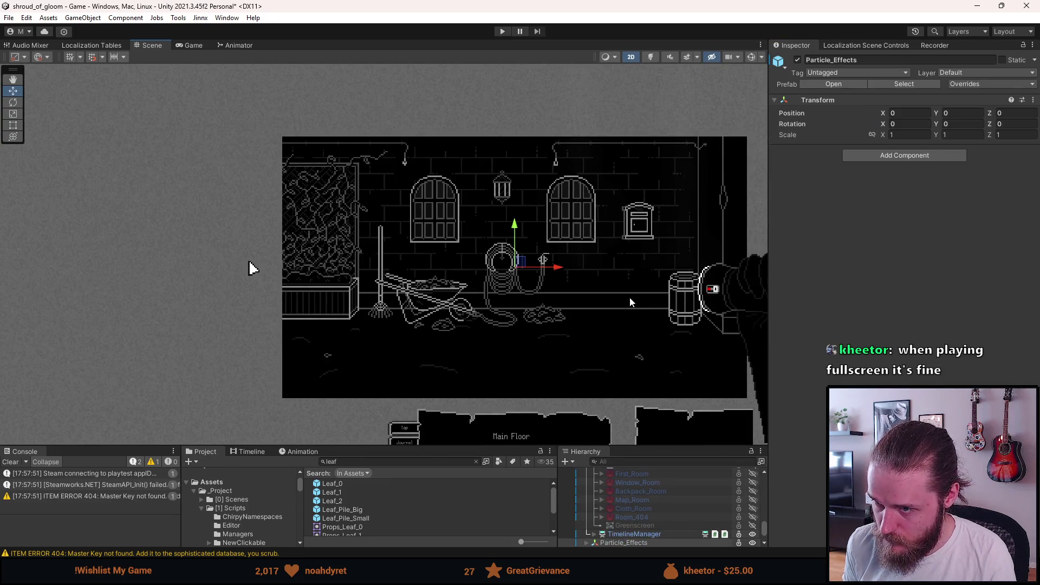
scroll(630, 297, "up", 3)
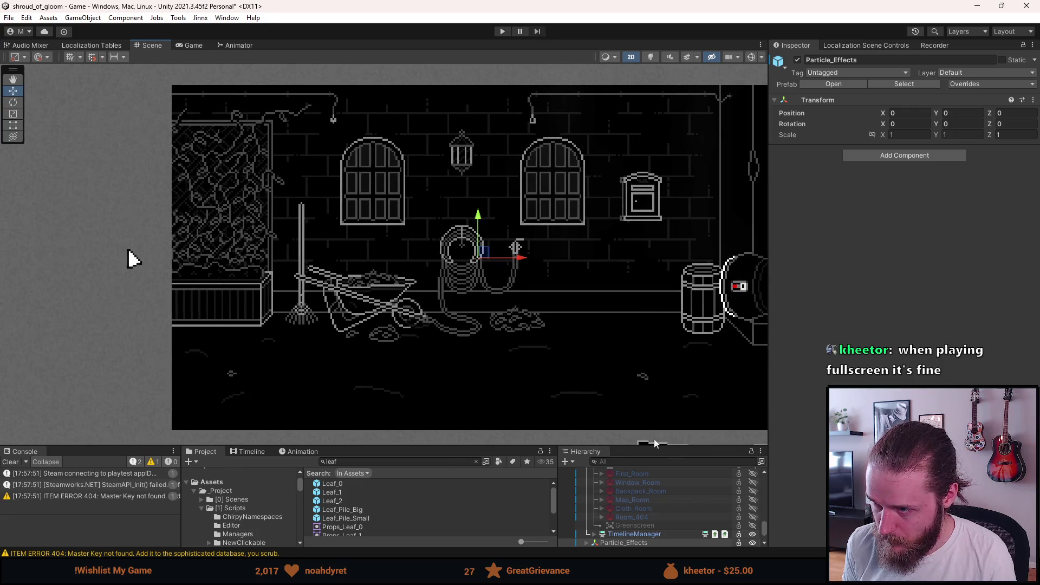
scroll(639, 527, "up", 3)
scroll(640, 527, "up", 5)
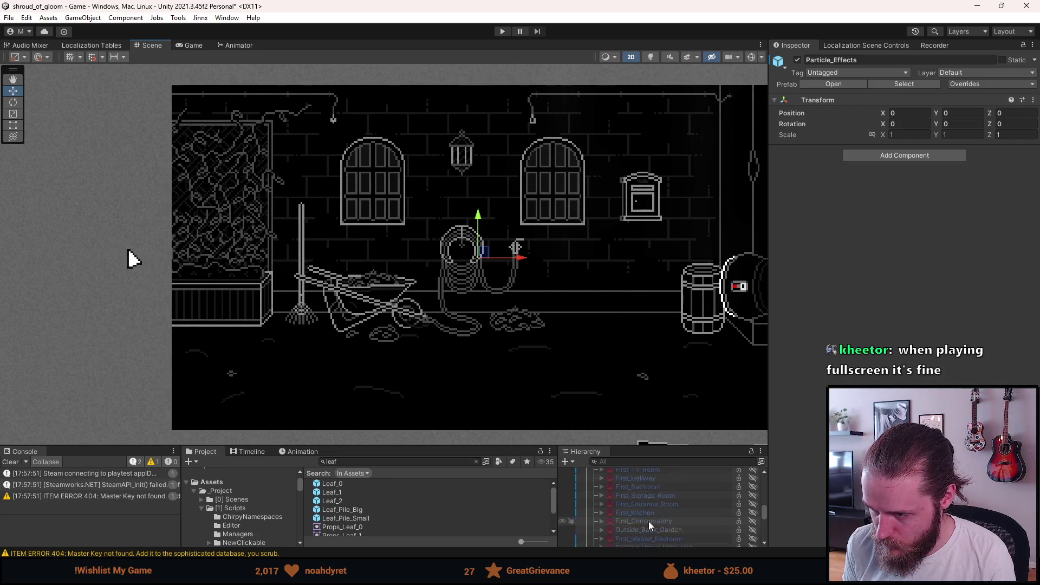
scroll(648, 522, "up", 3)
scroll(649, 506, "up", 3)
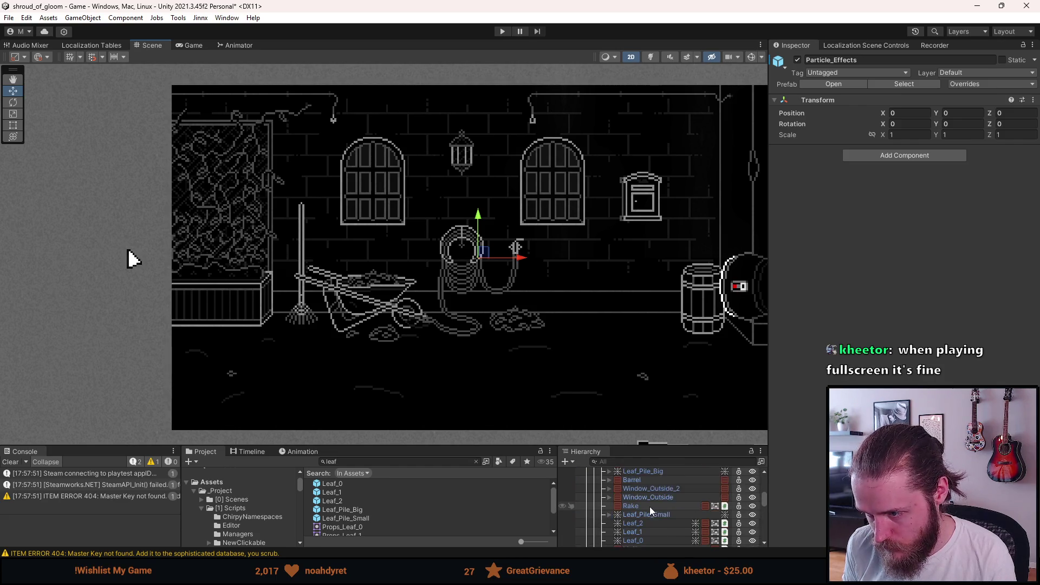
left_click(642, 480)
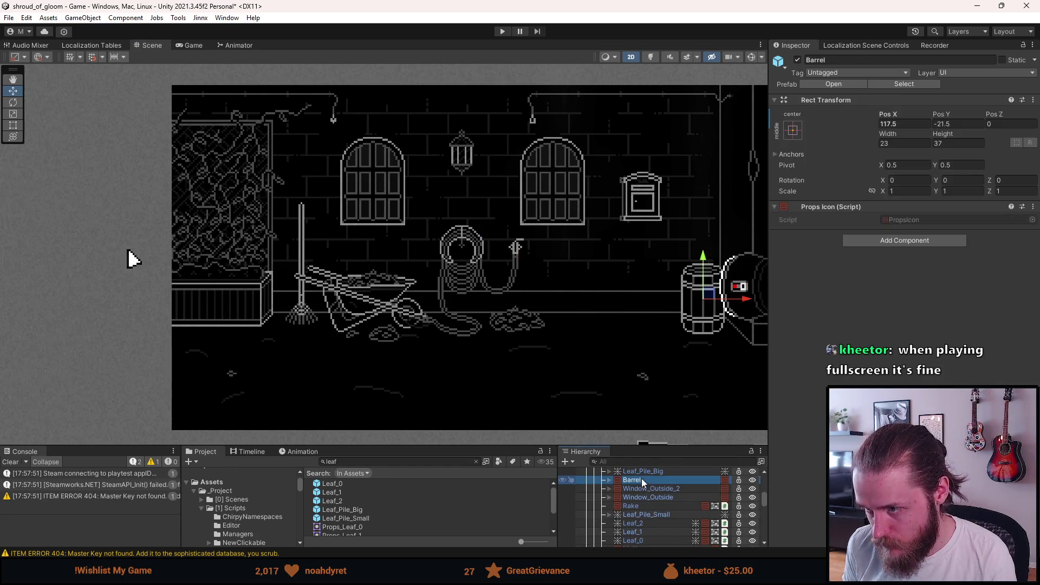
left_click(888, 124)
type("80.5")
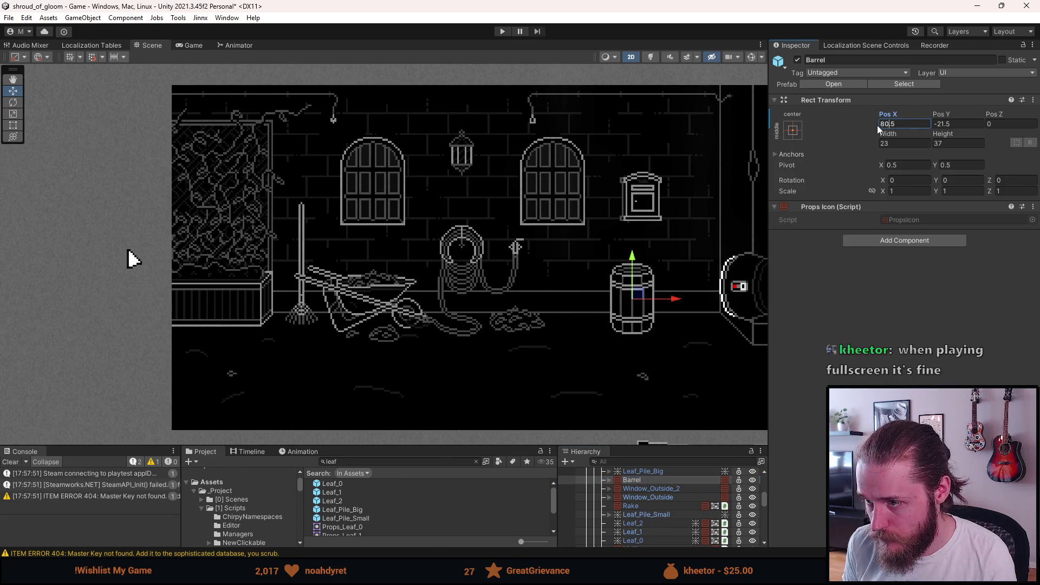
type("6")
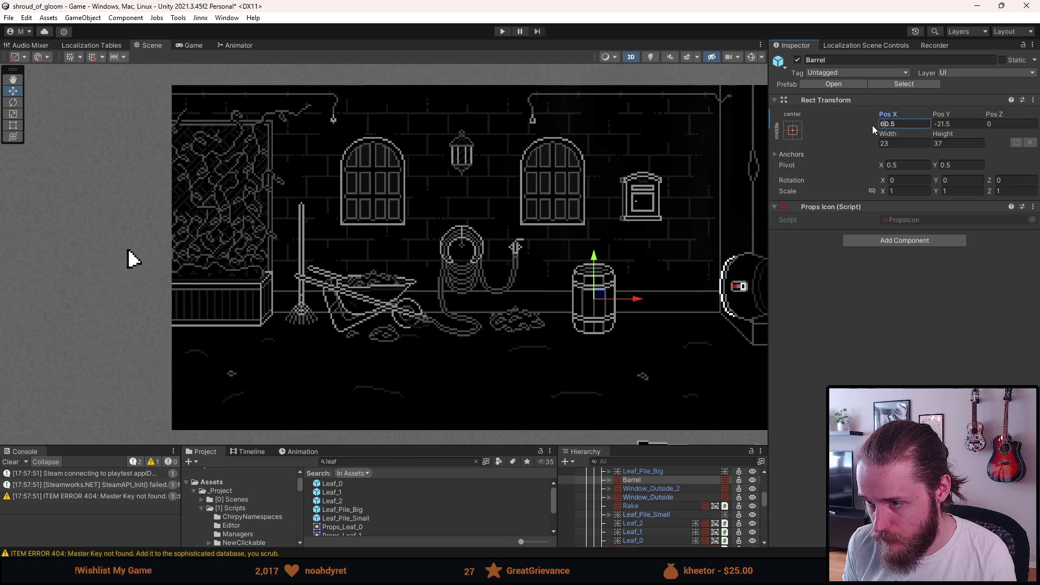
scroll(723, 234, "down", 3)
scroll(503, 267, "up", 3)
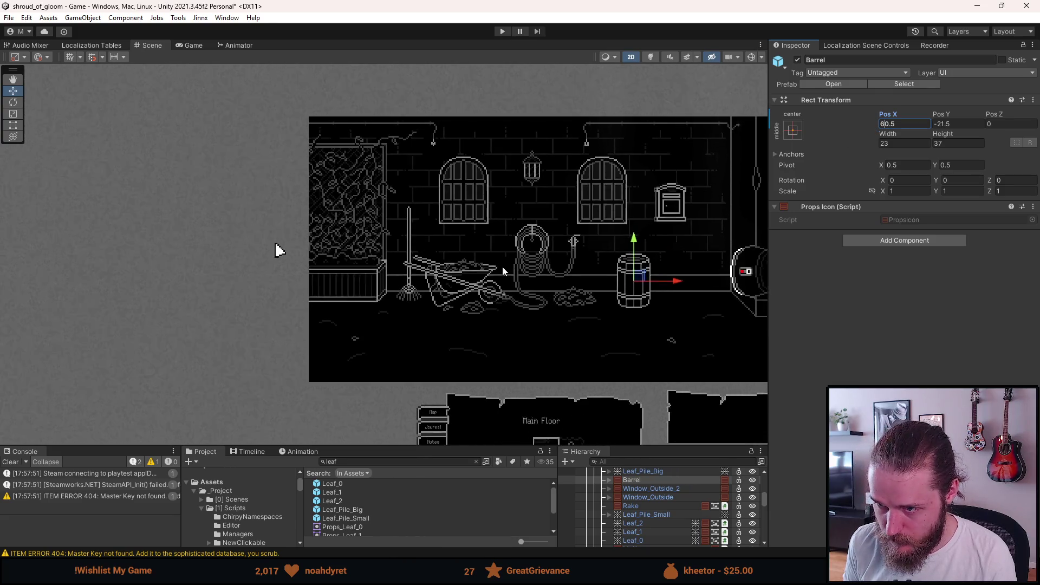
scroll(665, 491, "down", 3)
scroll(665, 508, "up", 2)
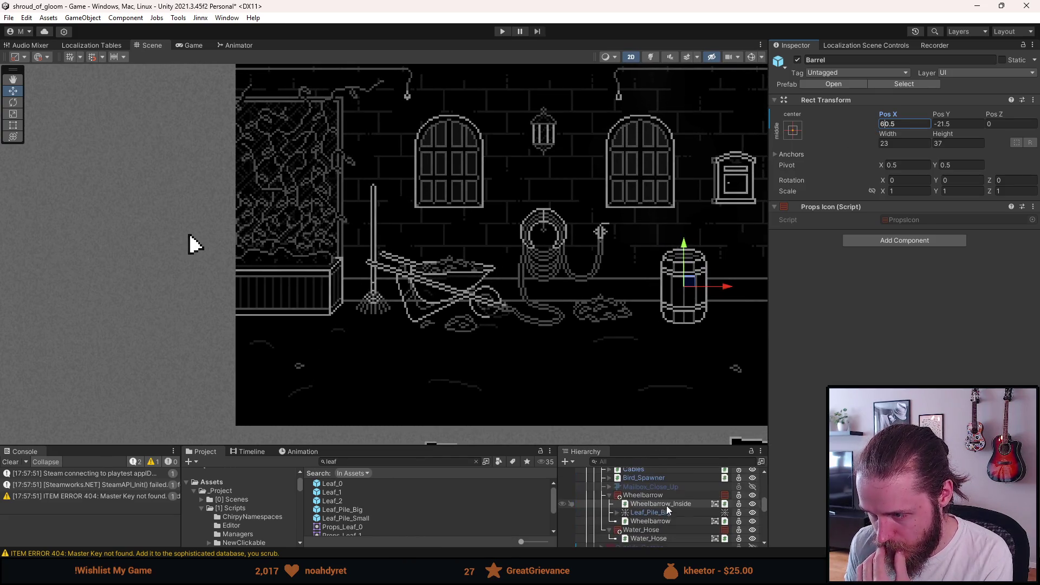
left_click(609, 504)
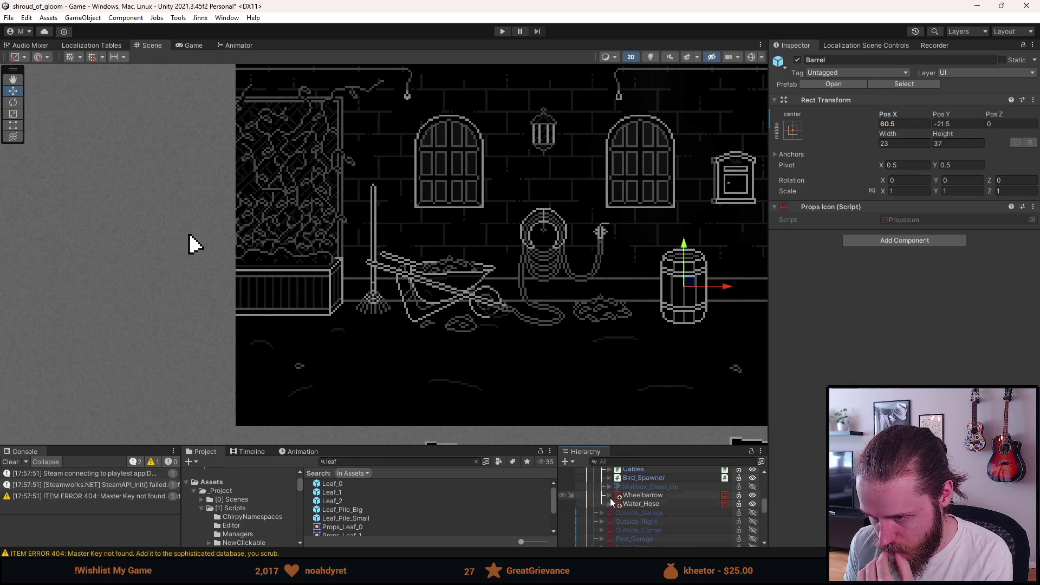
Drag Wheelbarrow below Water_Hose and dismiss the 'Cannot restructure Prefab instance' warning
mouse_move(635, 495)
left_mouse_down()
mouse_move(631, 516)
mouse_move(652, 482)
mouse_move(640, 498)
mouse_move(642, 489)
left_mouse_up()
scroll(629, 512, "up", 3)
scroll(649, 487, "down", 3)
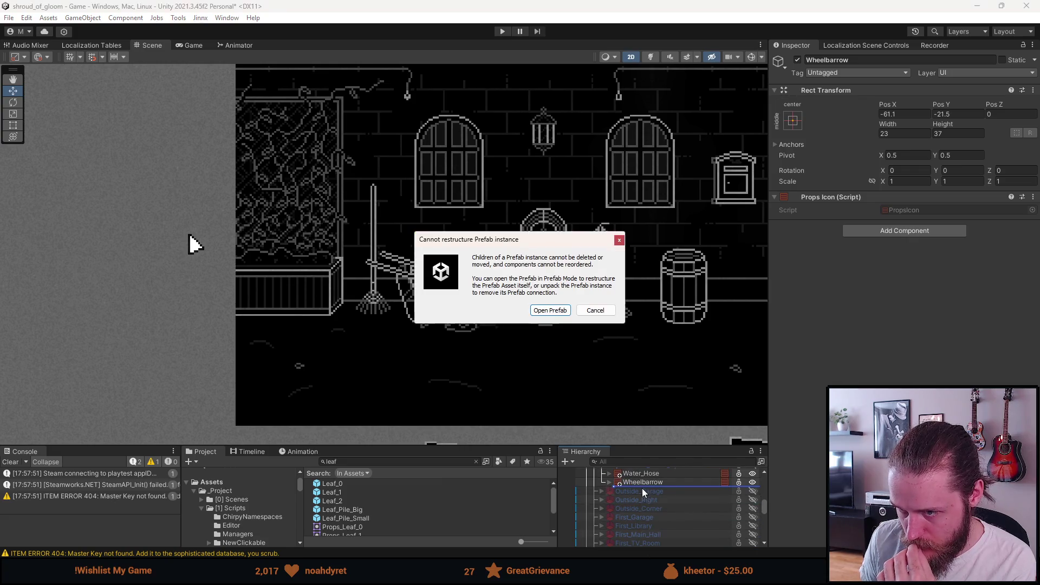
key("Escape")
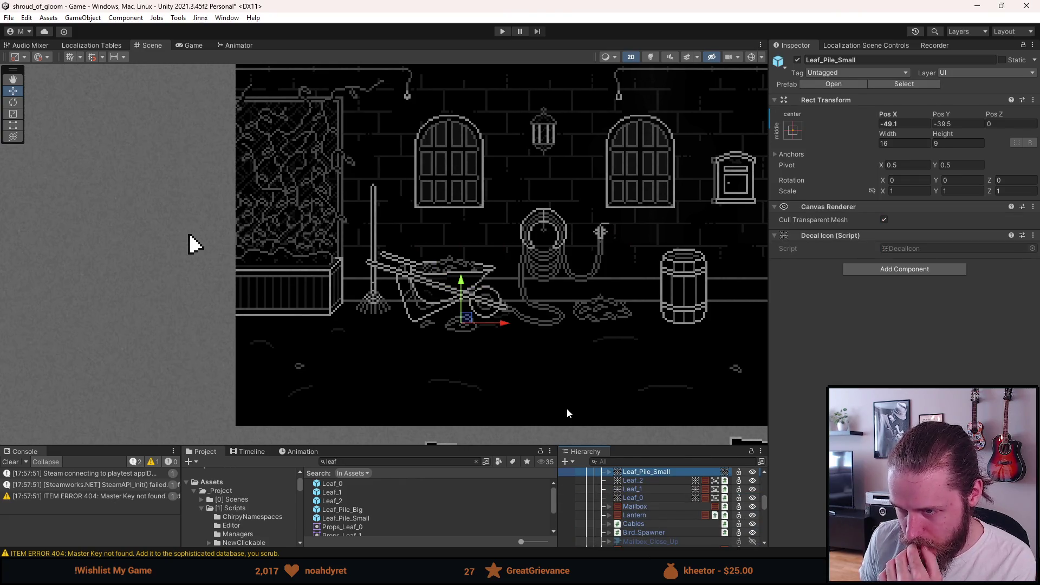
scroll(538, 373, "up", 2)
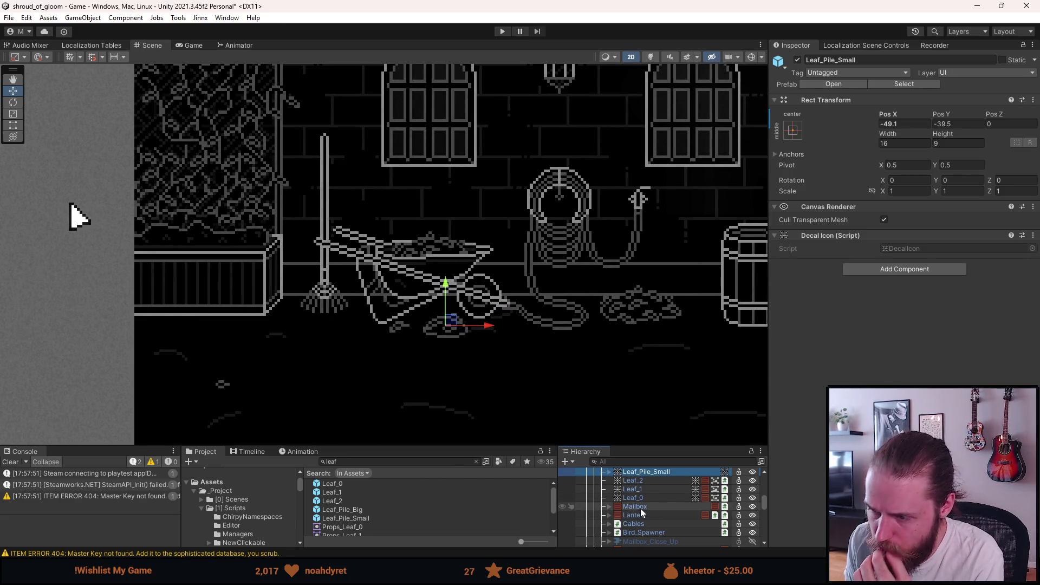
scroll(660, 513, "down", 2)
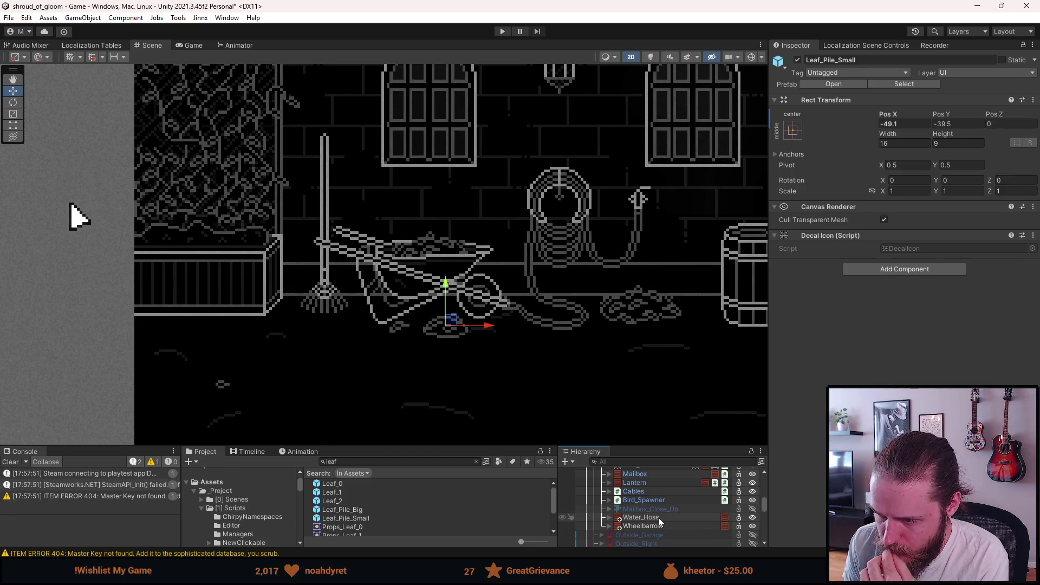
Select the Wheelbarrow and shift its Pos X through -61 and -63 to -64
left_click(658, 518)
left_click(658, 525)
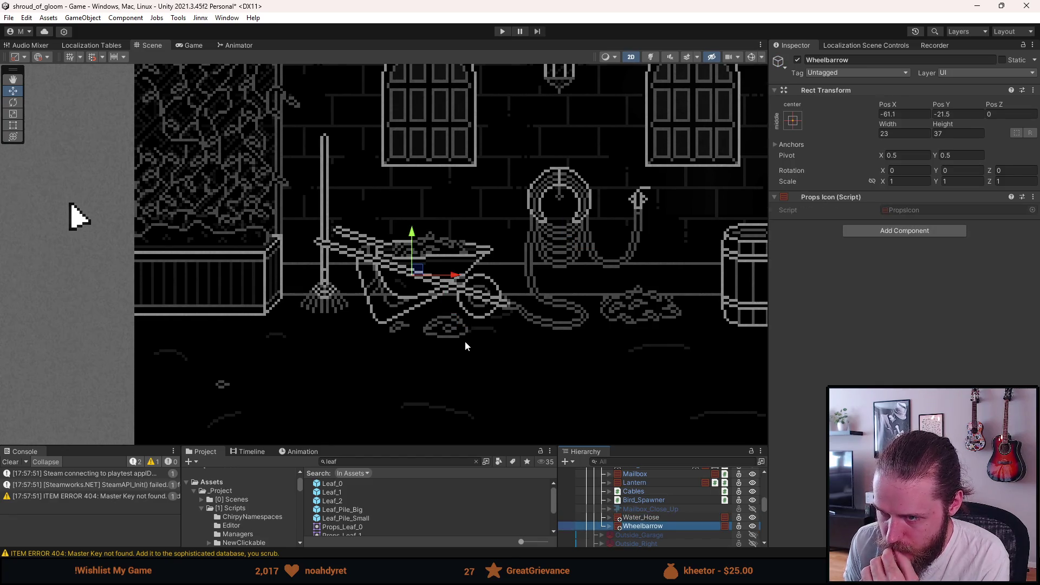
scroll(465, 341, "up", 5)
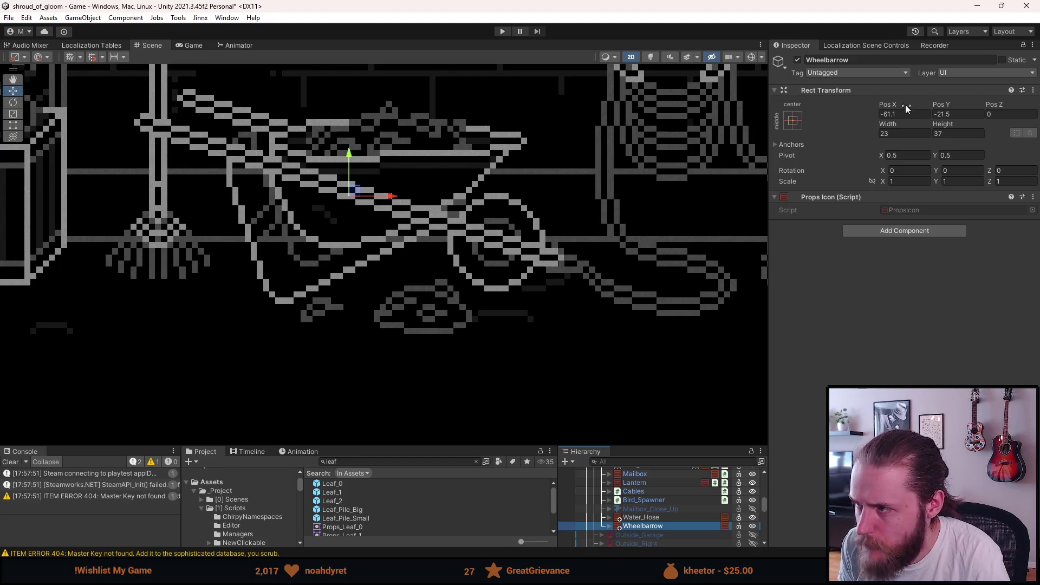
double_click(887, 116)
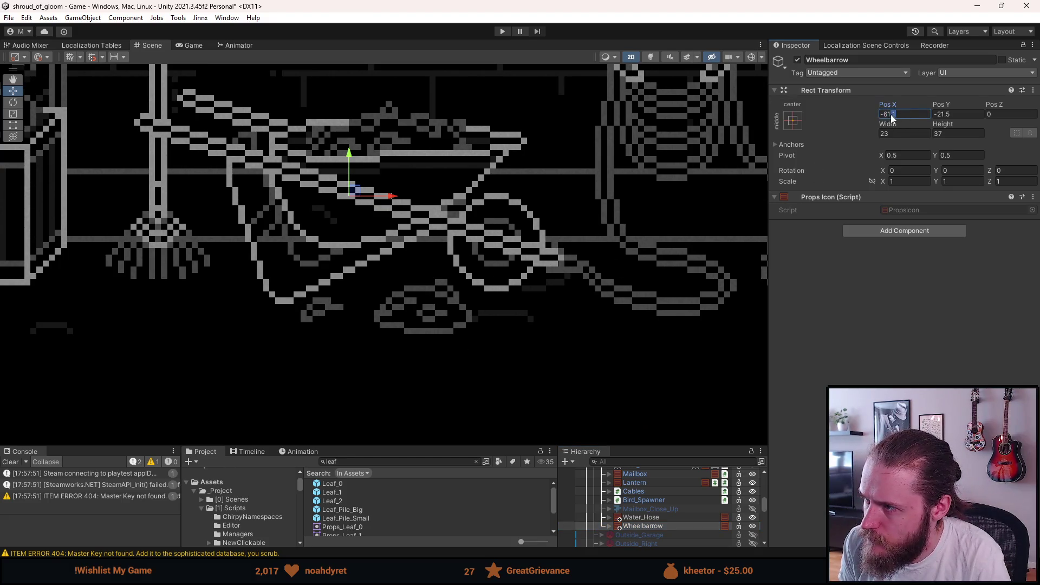
type("61")
key("Tab")
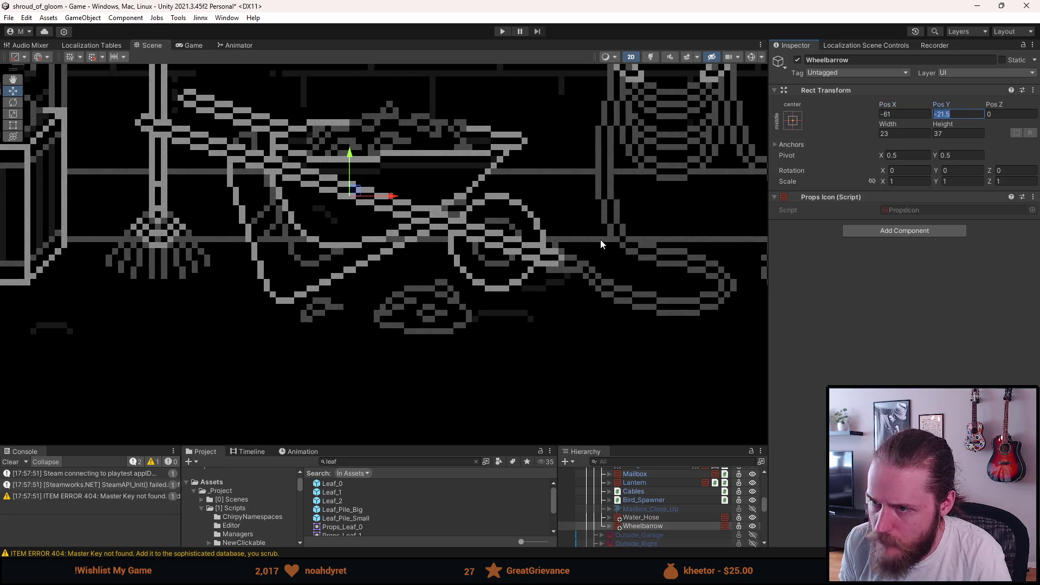
scroll(607, 236, "down", 1)
left_click(895, 115)
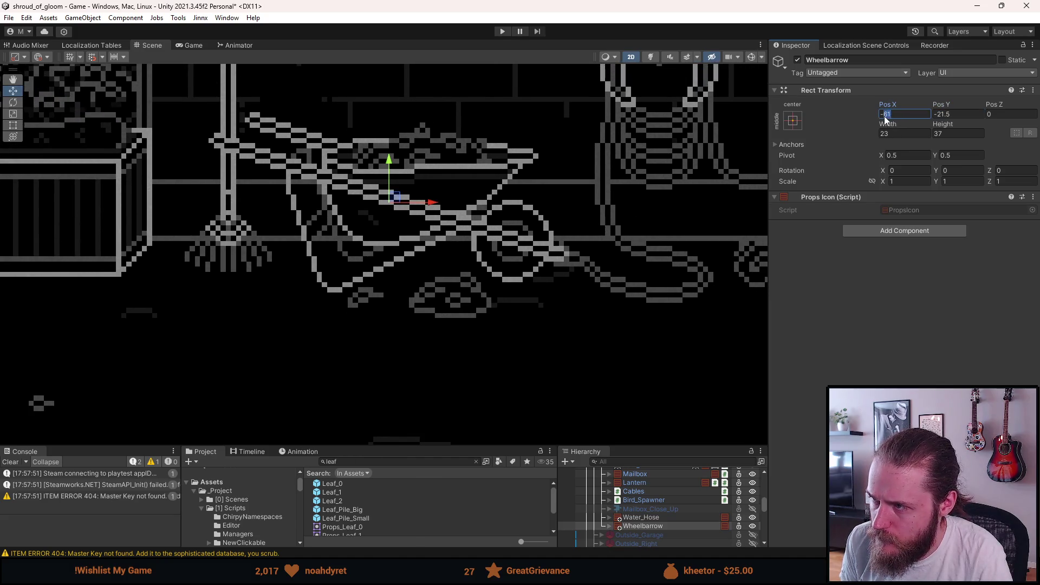
key("BackSpace")
type("3")
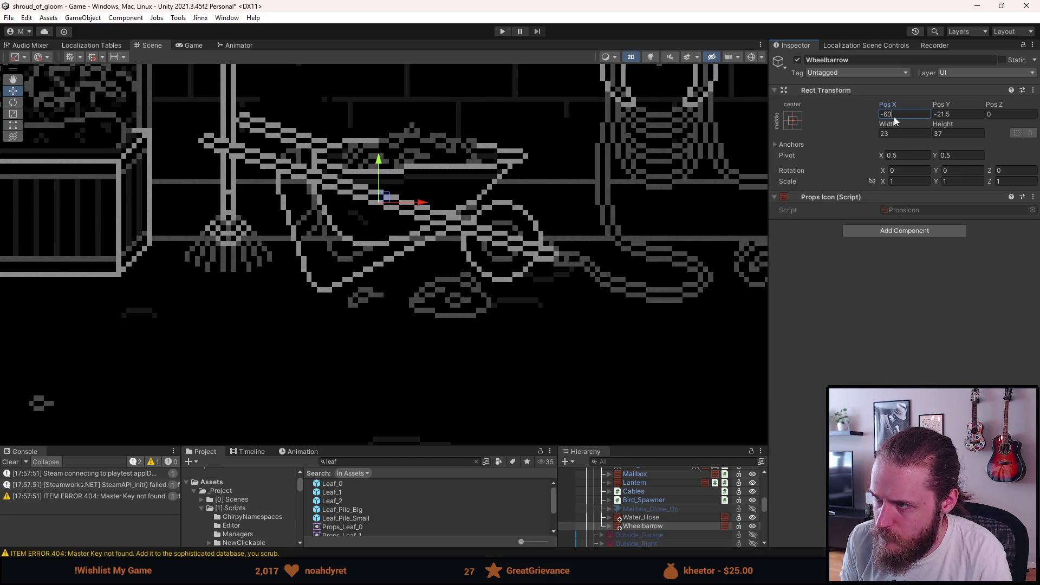
key("BackSpace")
type("4")
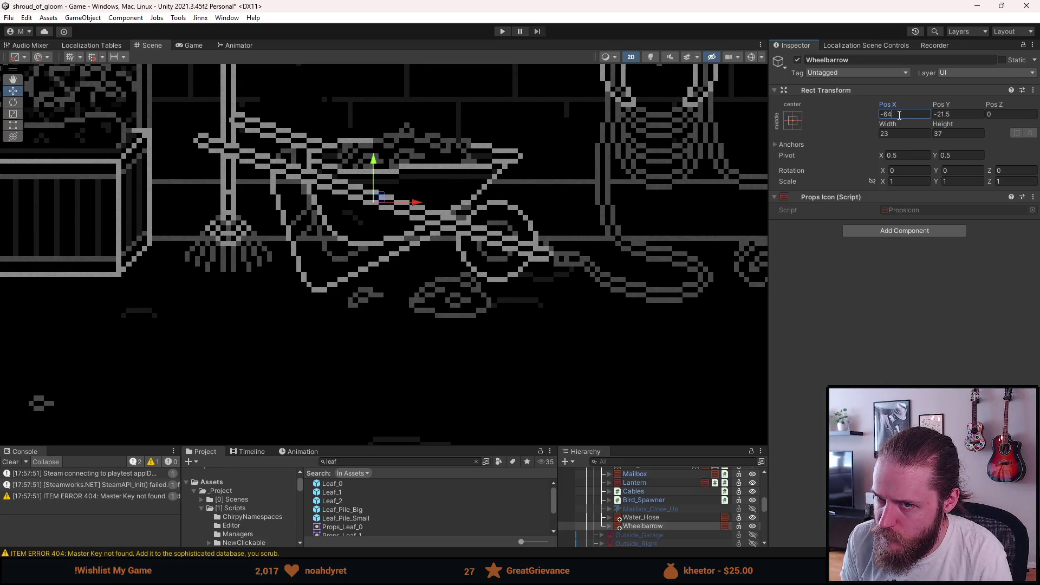
scroll(473, 359, "down", 5)
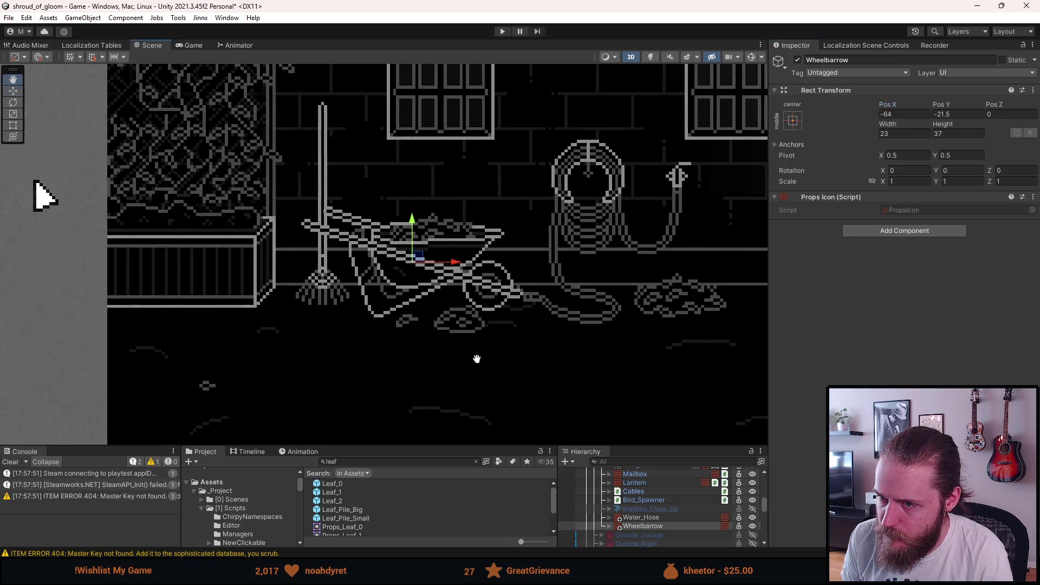
scroll(495, 382, "down", 3)
scroll(495, 381, "up", 3)
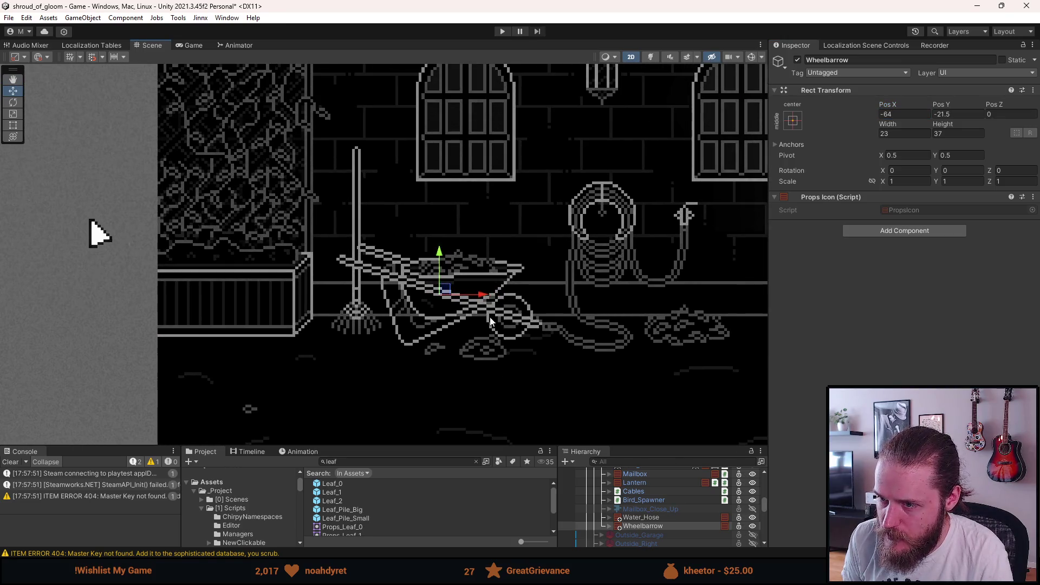
scroll(497, 338, "up", 1)
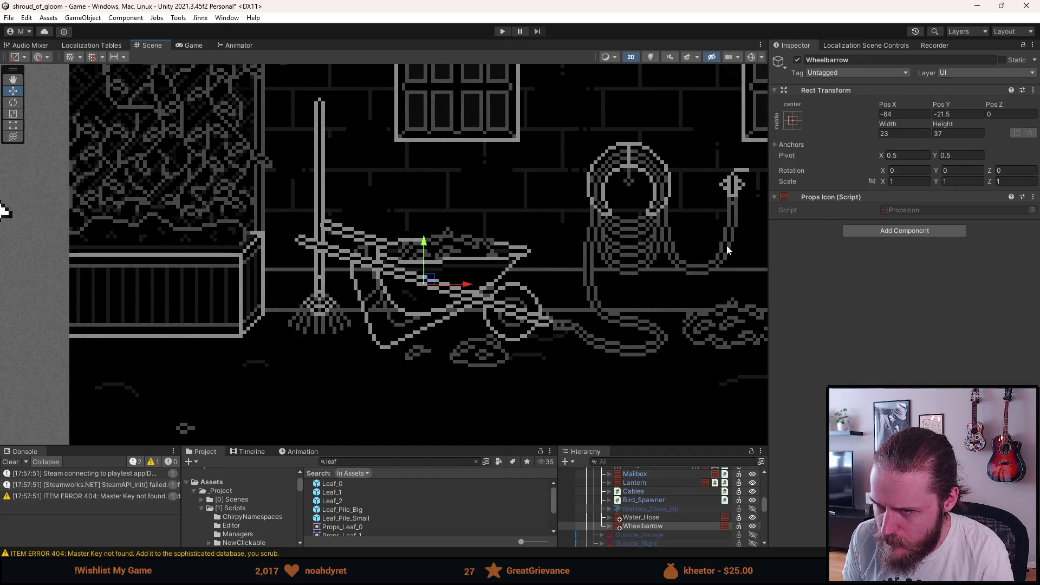
Set the wheelbarrow's Pos Y to -22.5
left_click(945, 115)
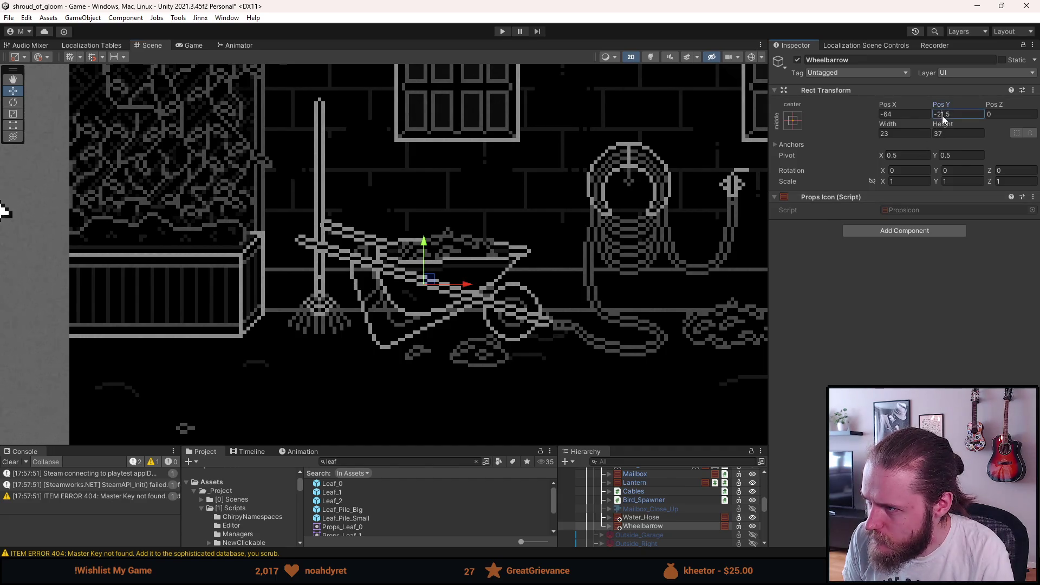
type("3")
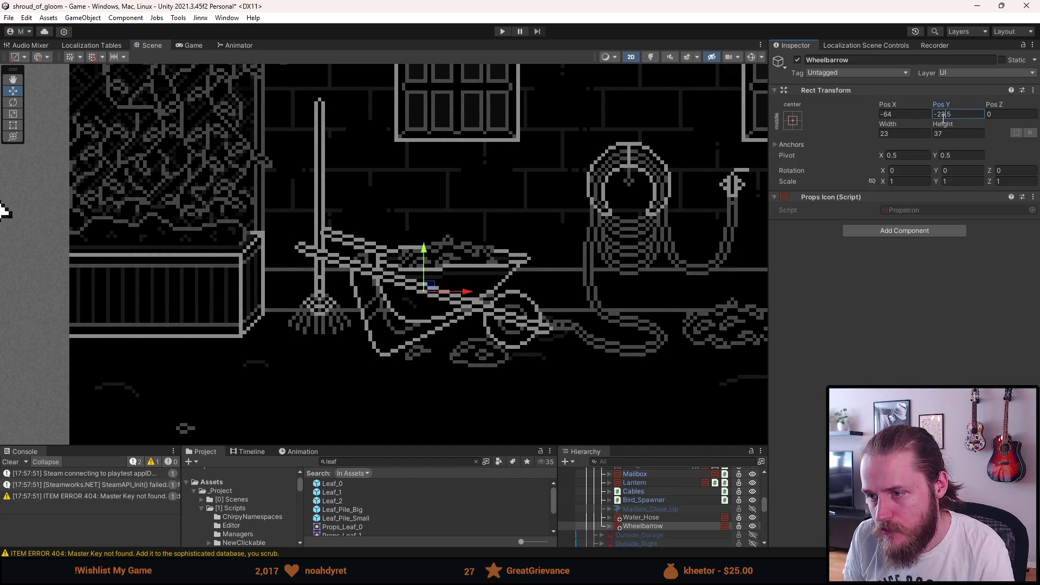
key("BackSpace")
type("2")
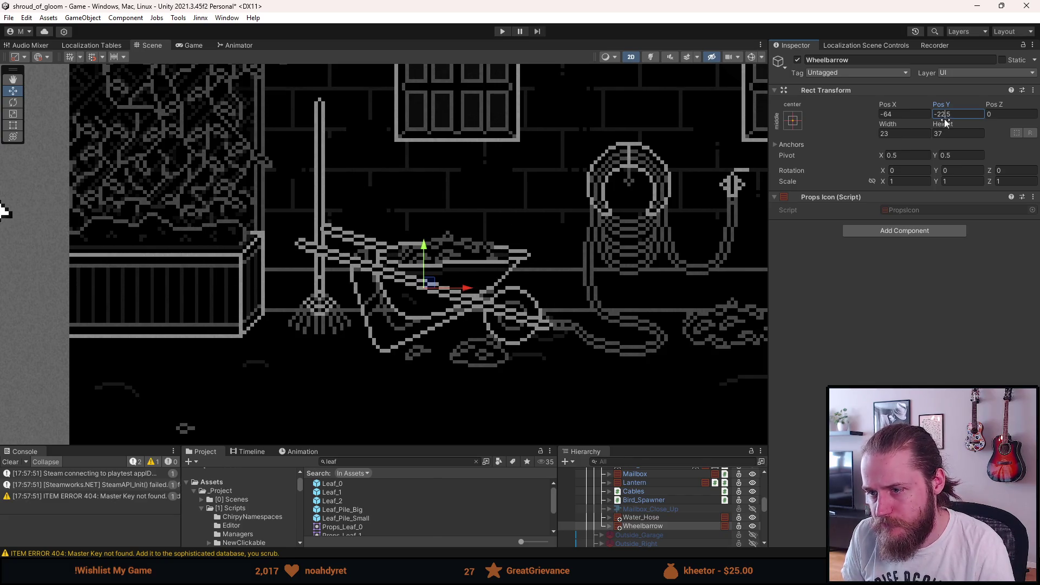
key("BackSpace")
type("1")
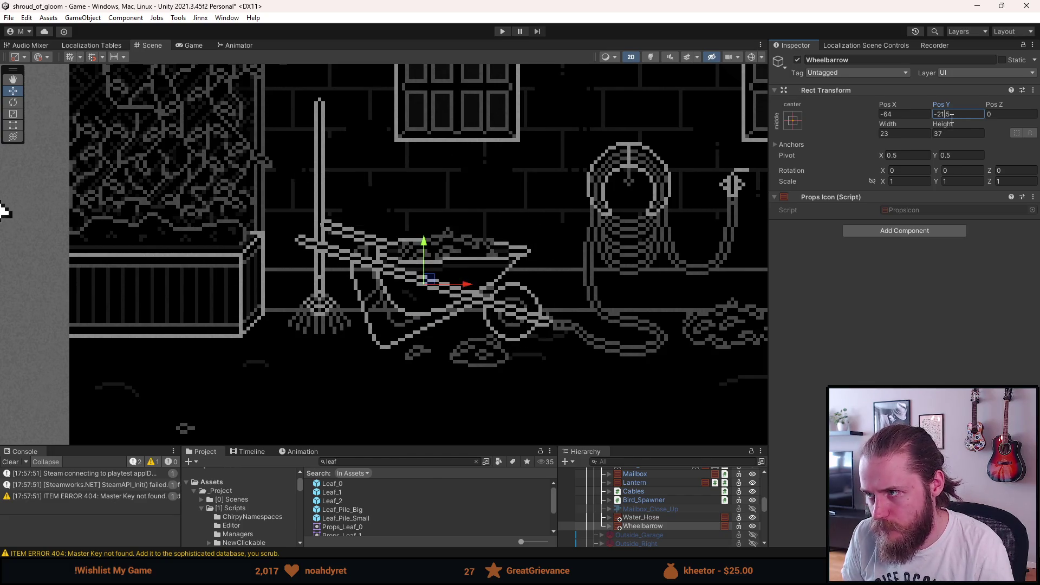
key("BackSpace")
type("2")
Nudge the wheelbarrow's Pos X to -67 and check it in the Scene view
left_click(889, 115)
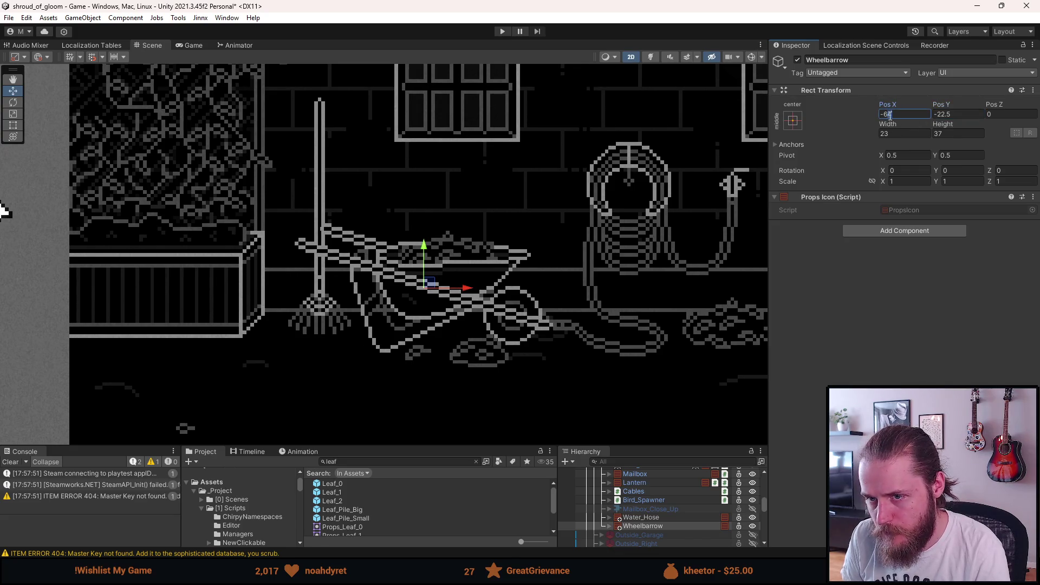
key("BackSpace")
type("6")
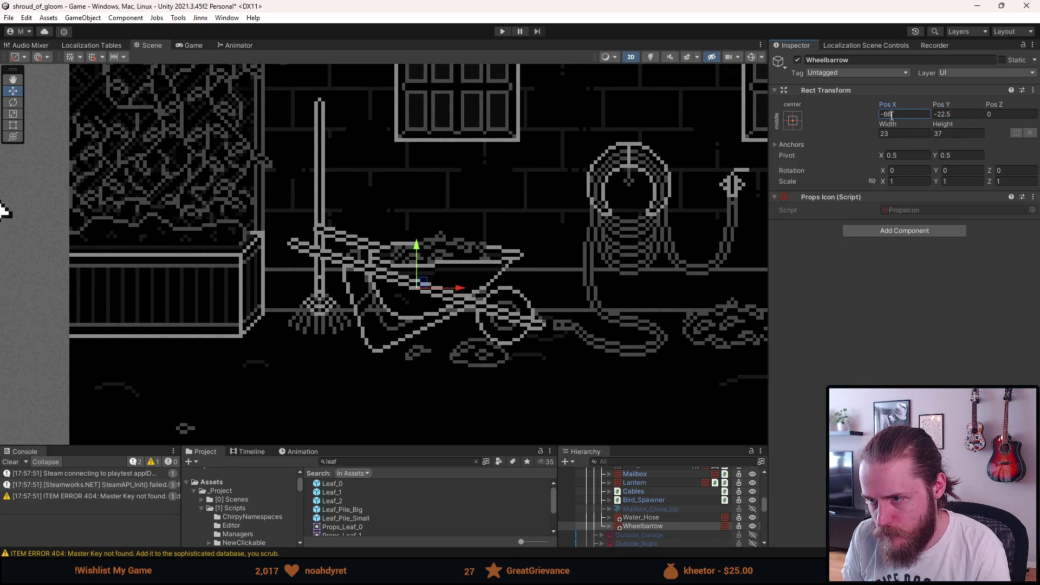
key("BackSpace")
type("7")
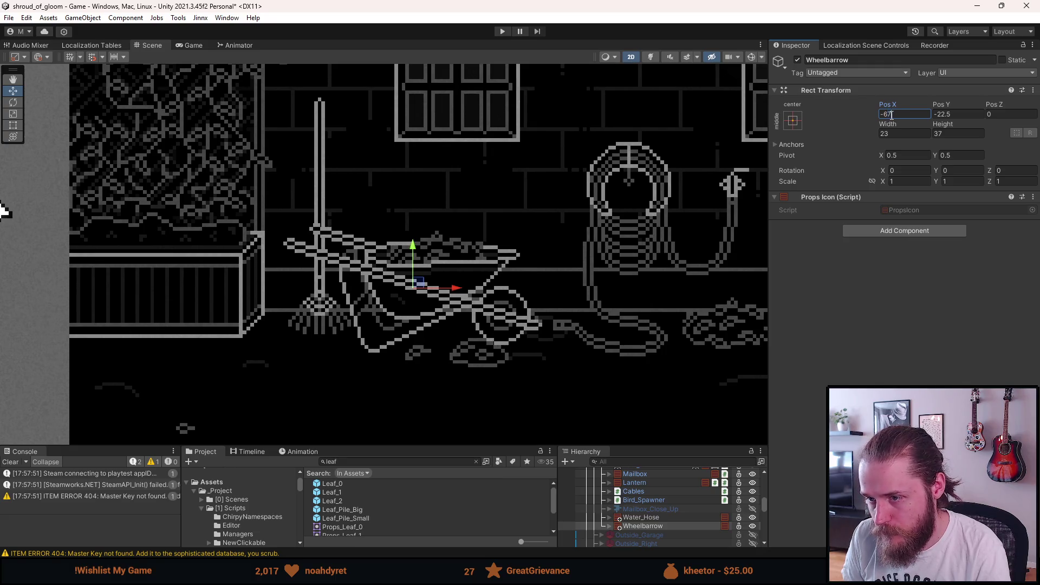
scroll(688, 270, "down", 5)
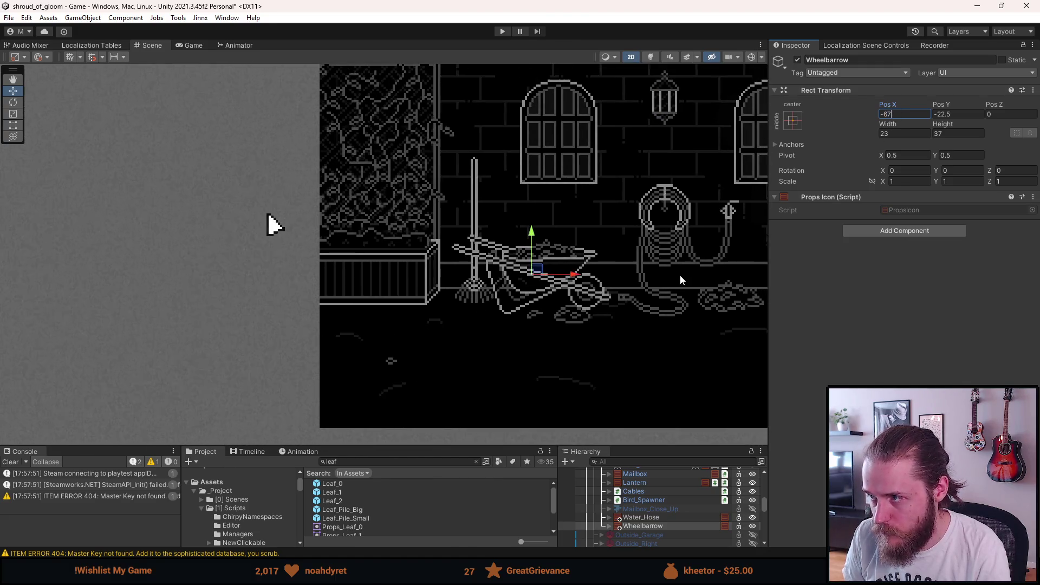
left_click_drag(681, 279, 570, 321)
scroll(570, 320, "down", 2)
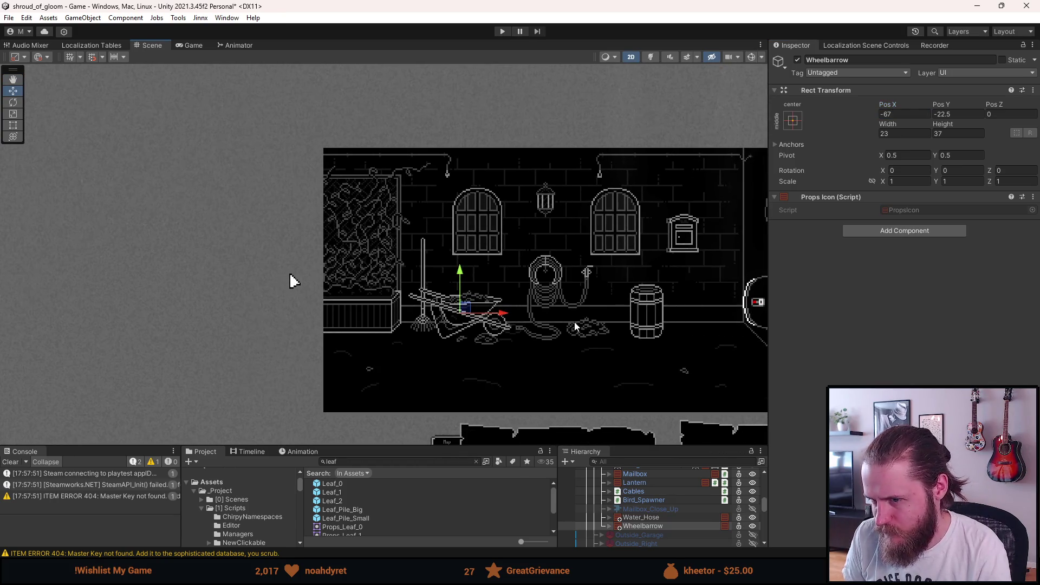
scroll(569, 324, "down", 1)
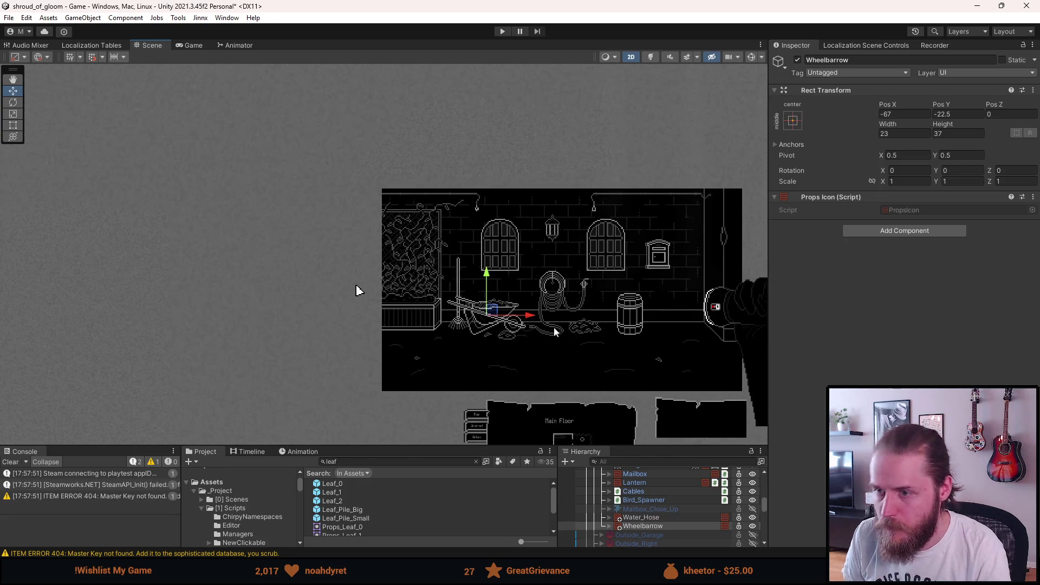
scroll(486, 333, "up", 3)
scroll(487, 333, "up", 3)
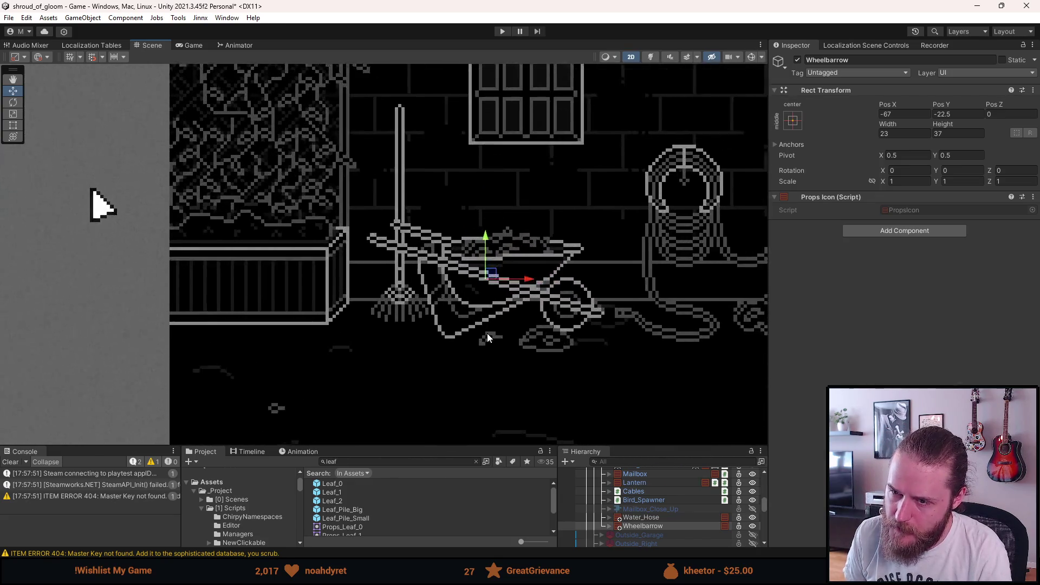
scroll(655, 519, "up", 3)
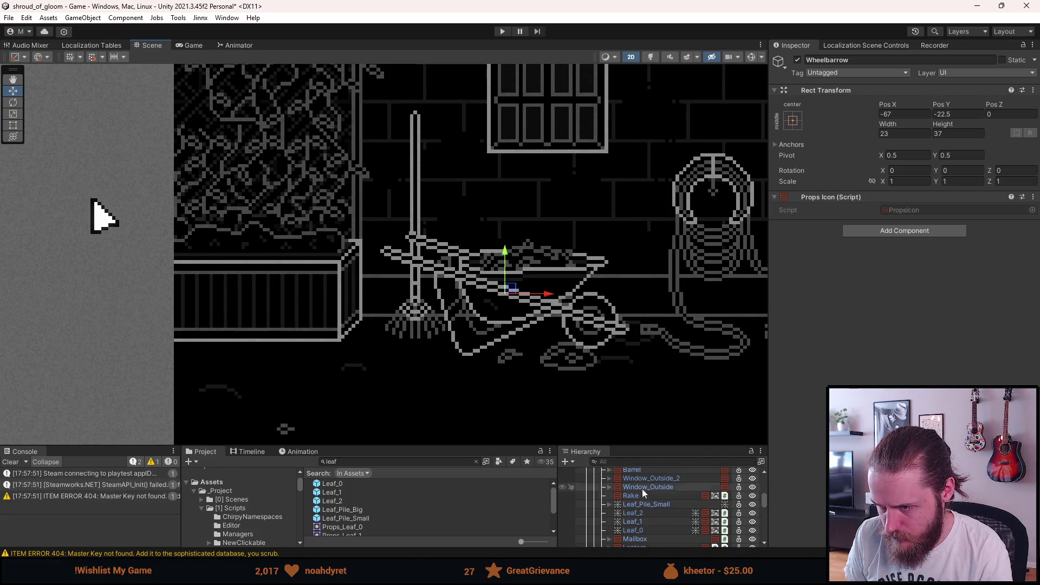
Drag the Rake left with the move gizmo and set its Pos X to -97.5
left_click(642, 495)
scroll(346, 245, "up", 2)
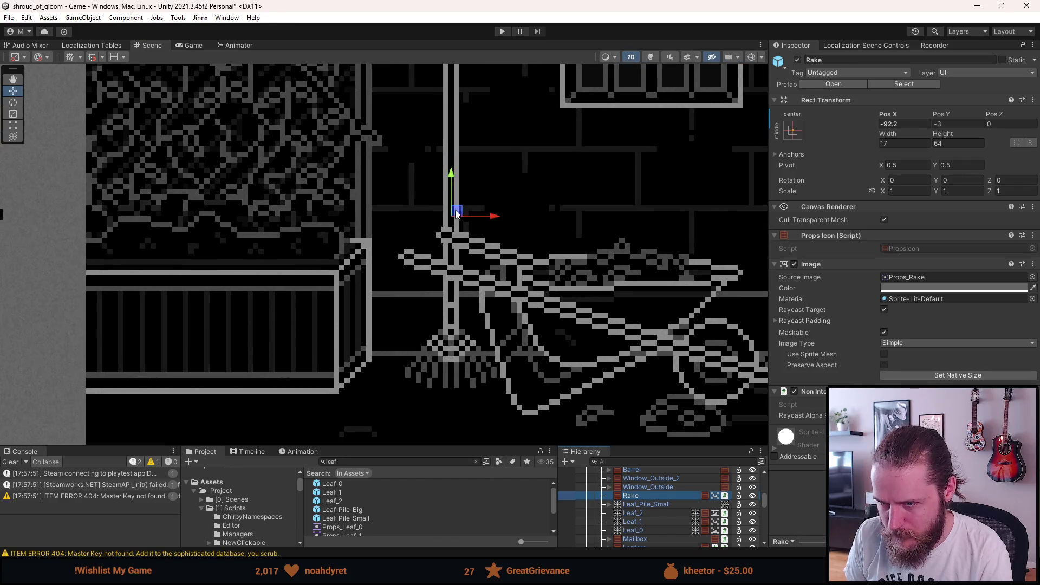
left_click_drag(459, 213, 430, 213)
left_click(902, 123)
key("BackSpace")
type("8")
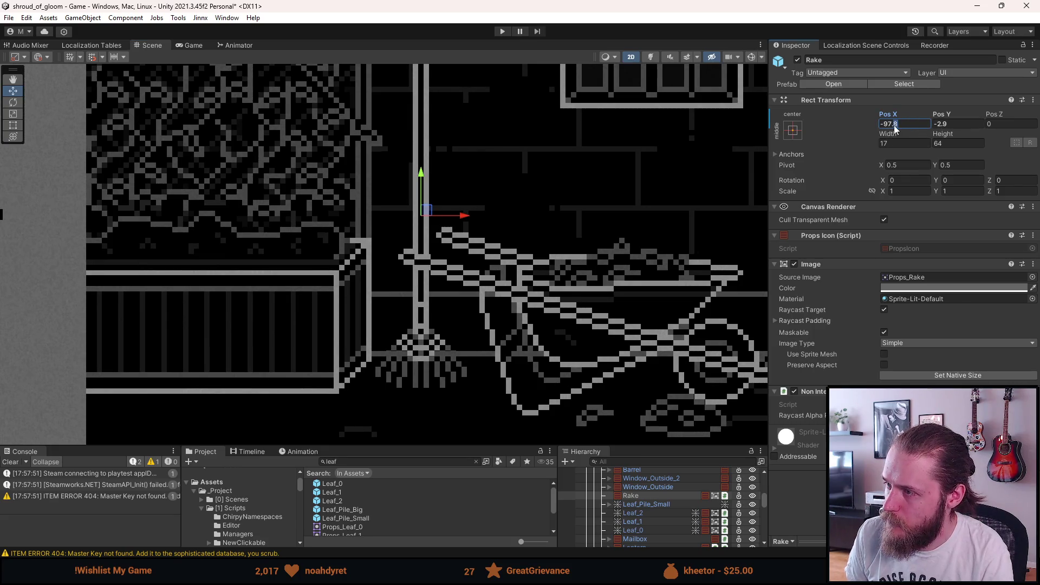
key("BackSpace")
type("5")
left_click(936, 126)
Expand the Particle_Effects entry in the Hierarchy, then clear the selection
scroll(580, 261, "down", 5)
left_click(662, 236)
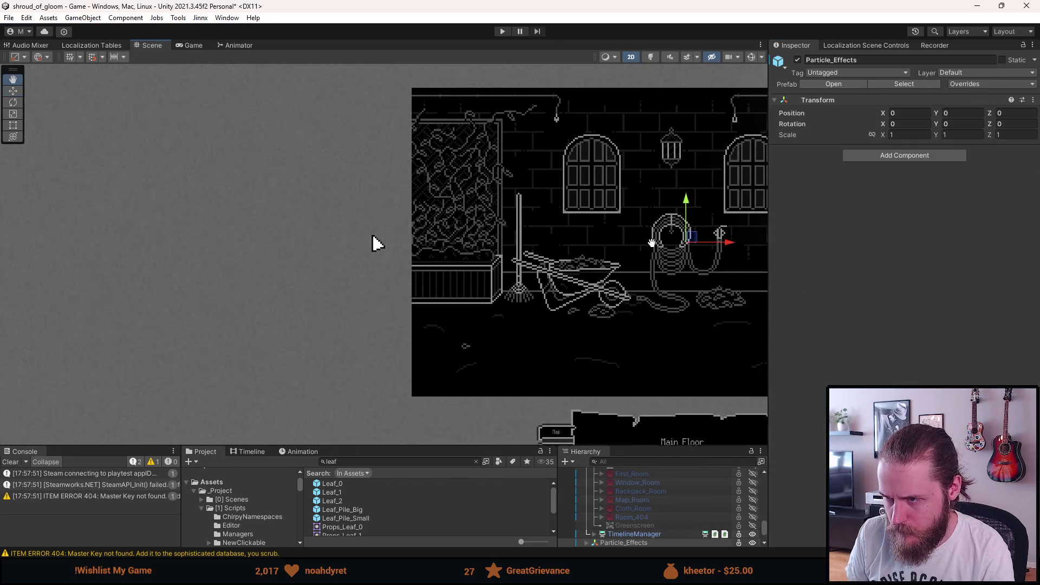
left_click_drag(662, 236, 510, 259)
left_click(668, 275)
scroll(669, 275, "down", 2)
left_click(681, 306)
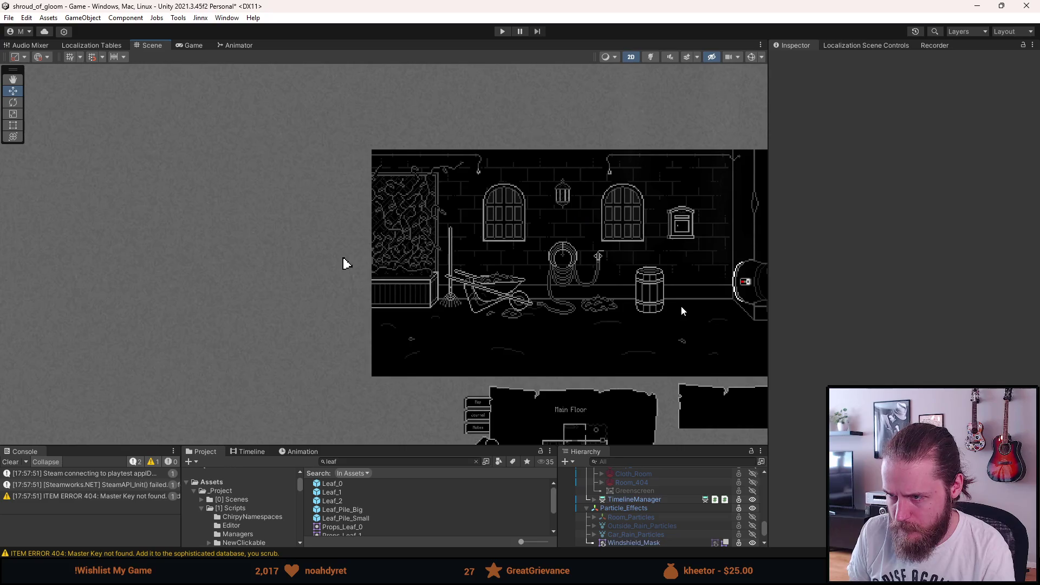
scroll(683, 291, "up", 3)
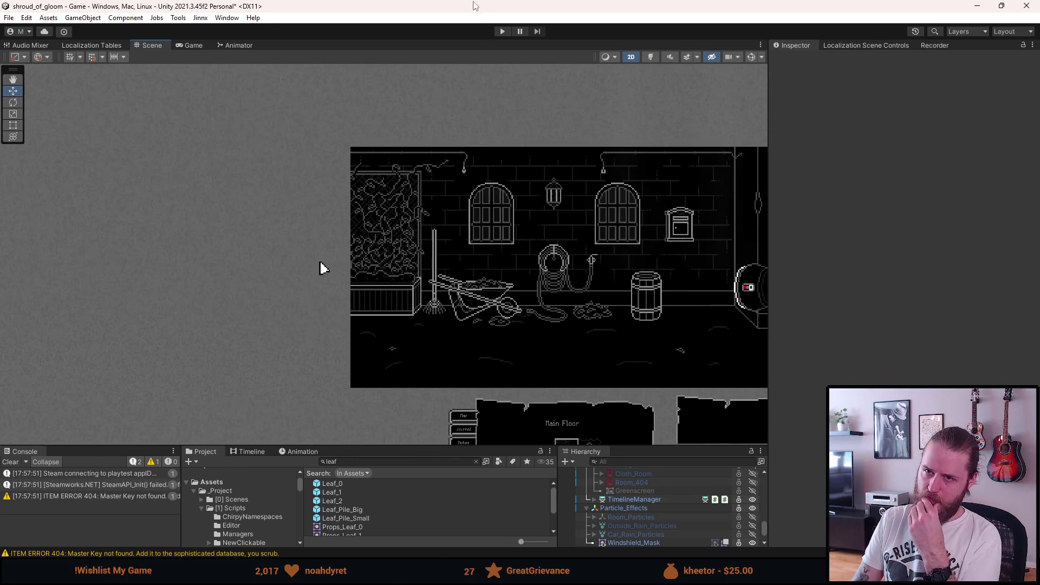
Play the game in a maximized Game view and try the CRT filter at zero
left_click(502, 32)
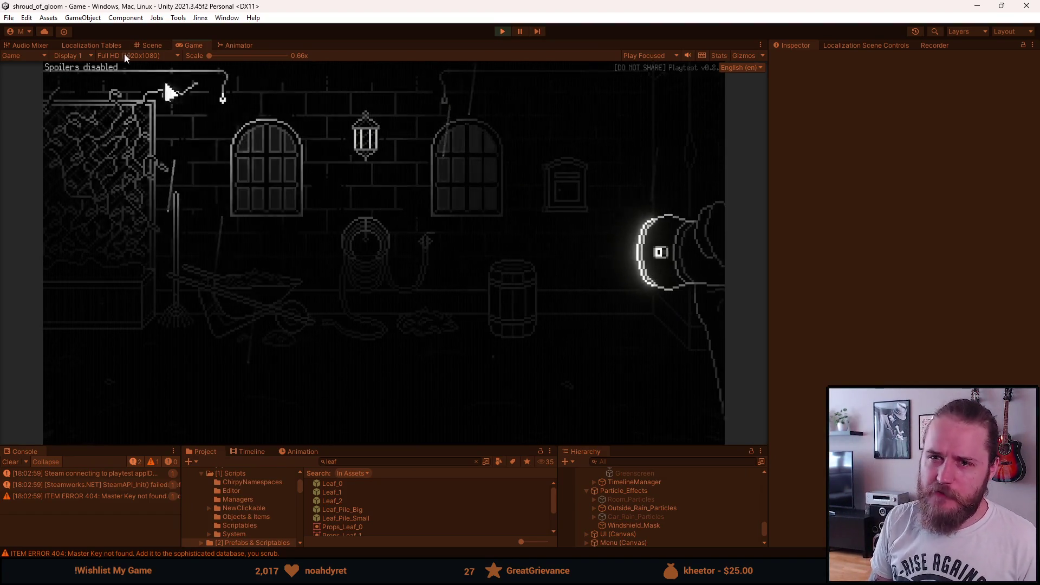
double_click(192, 45)
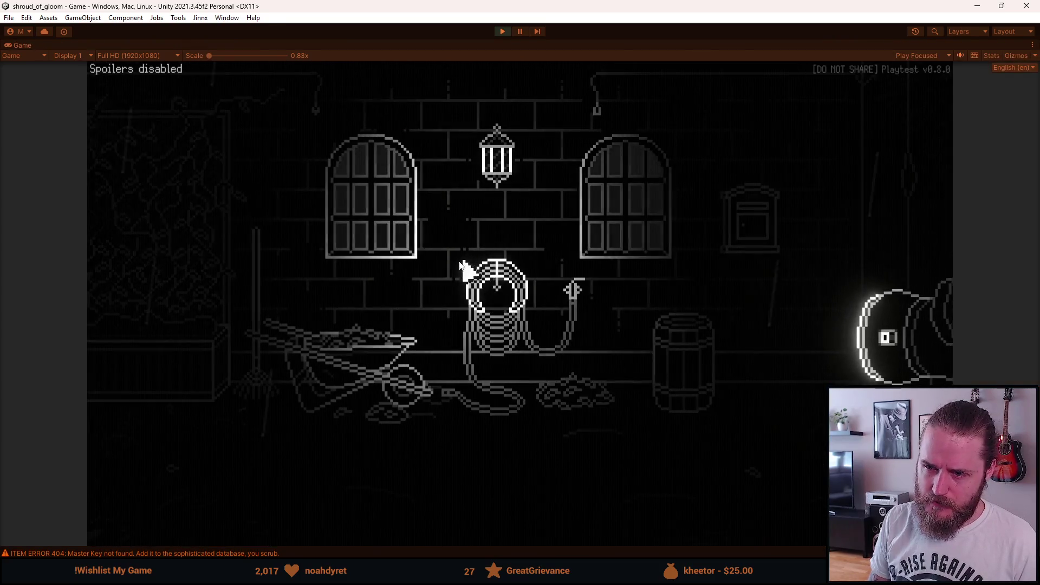
key("Escape")
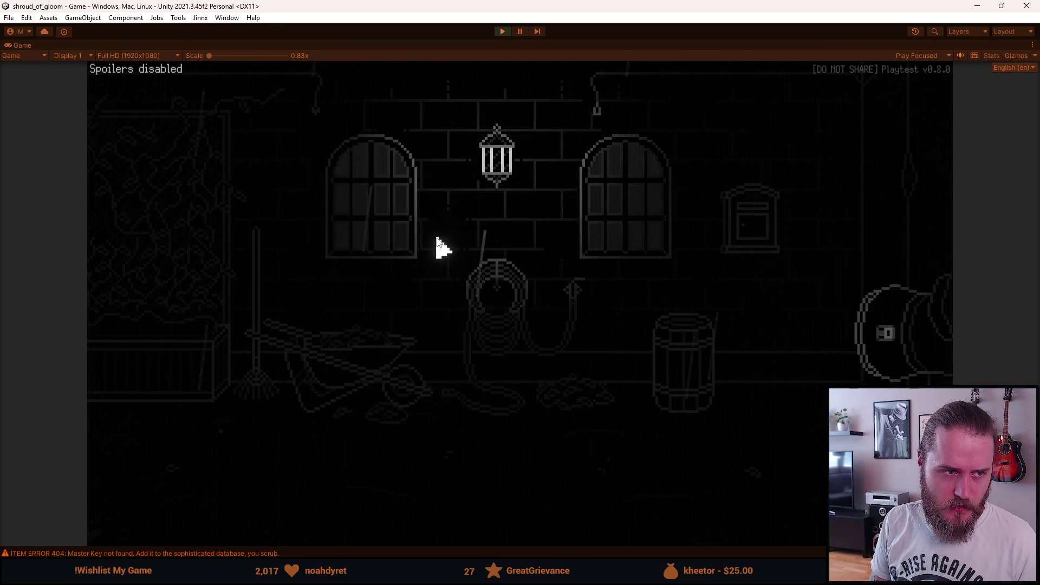
left_click(510, 320)
left_click(521, 259)
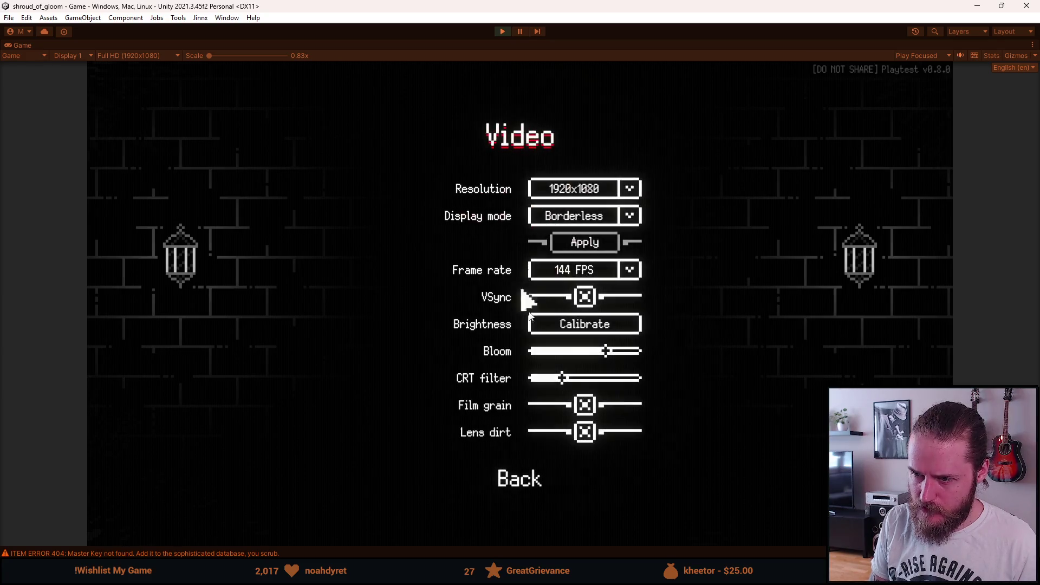
left_click_drag(562, 382, 425, 390)
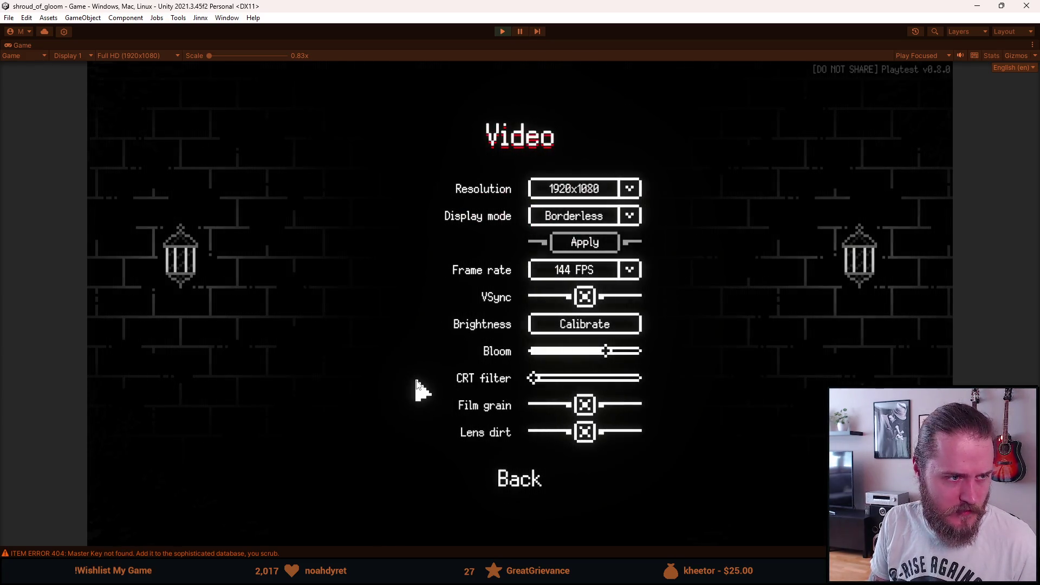
key("Escape")
key("Escape")
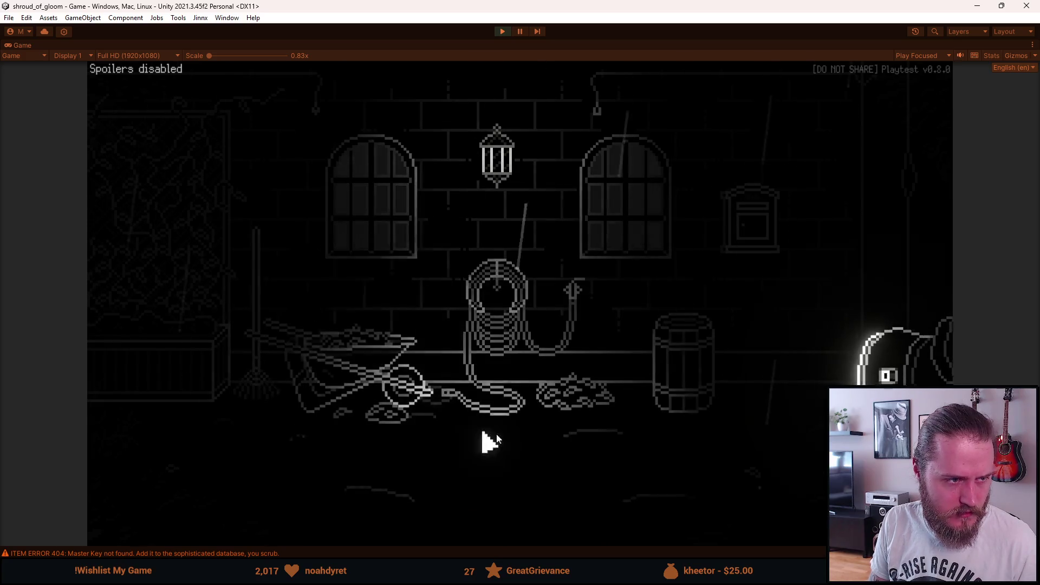
Try the CRT filter at maximum in the video settings
key("Escape")
left_click(545, 317)
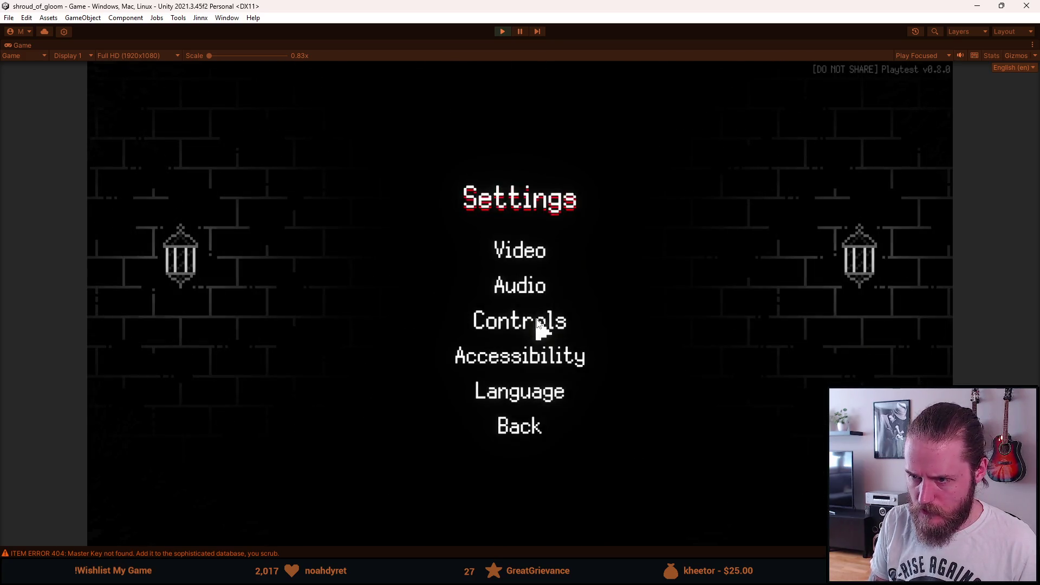
left_click(523, 255)
left_click_drag(595, 388, 627, 389)
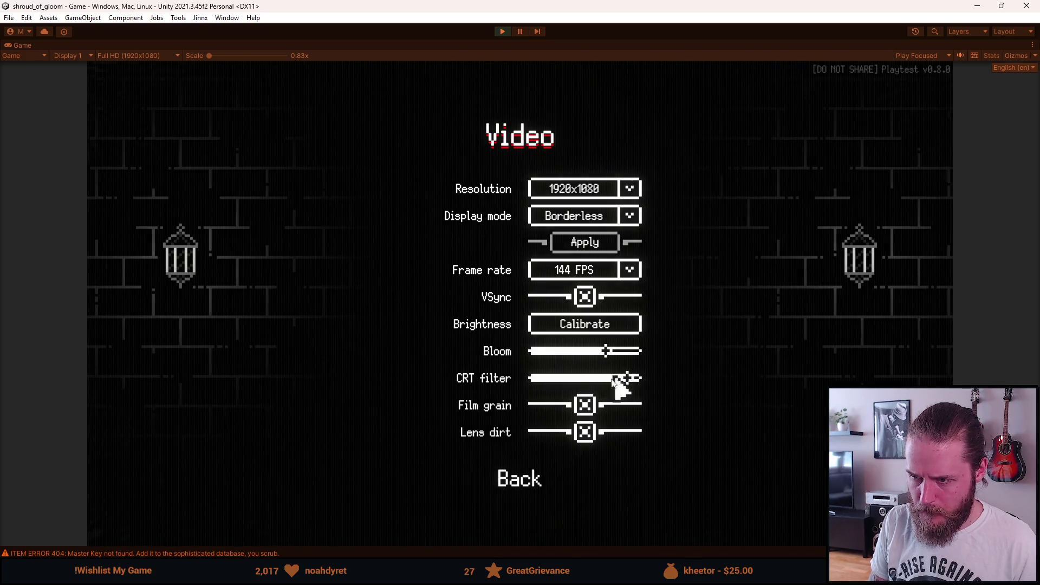
key("Escape")
key("Escape")
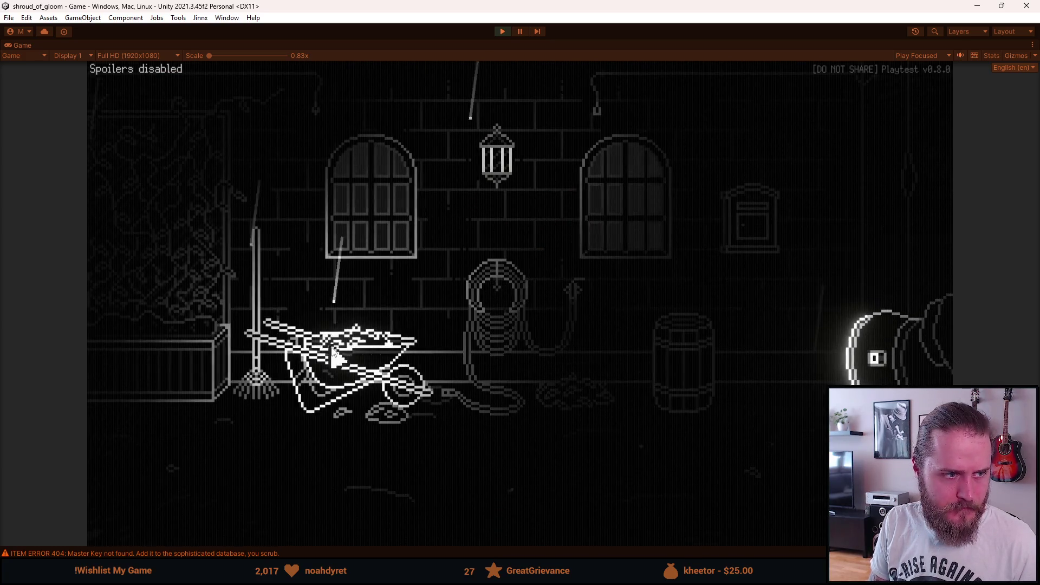
Set the CRT filter to a middle level and raise bloom slightly
key("Escape")
left_click(562, 325)
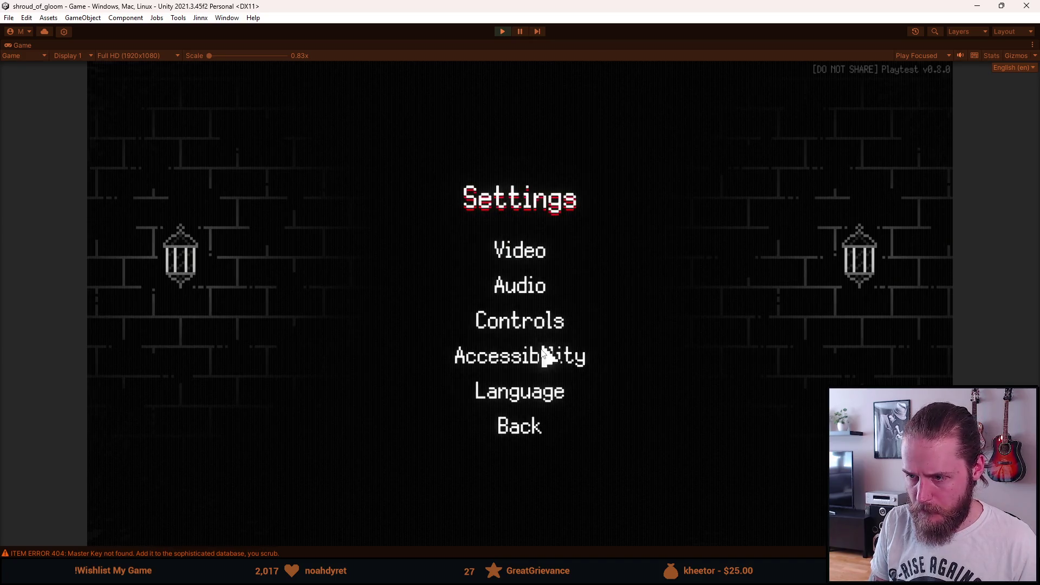
left_click(525, 283)
key("Escape")
left_click(525, 251)
left_click_drag(543, 374, 576, 382)
left_click(612, 352)
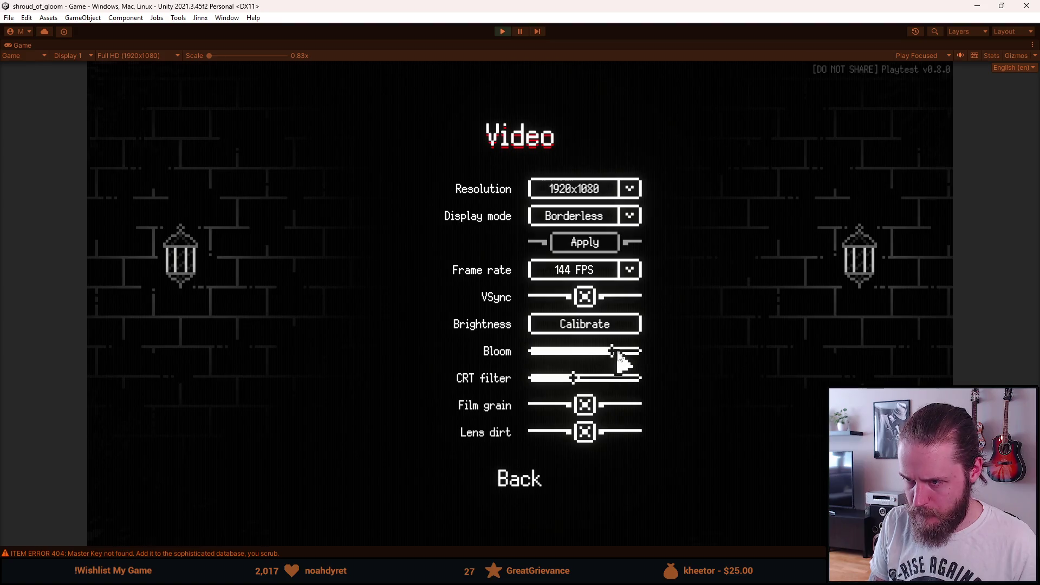
Try brightness calibration, resume the game, and inspect the mailbox close up
left_click(576, 321)
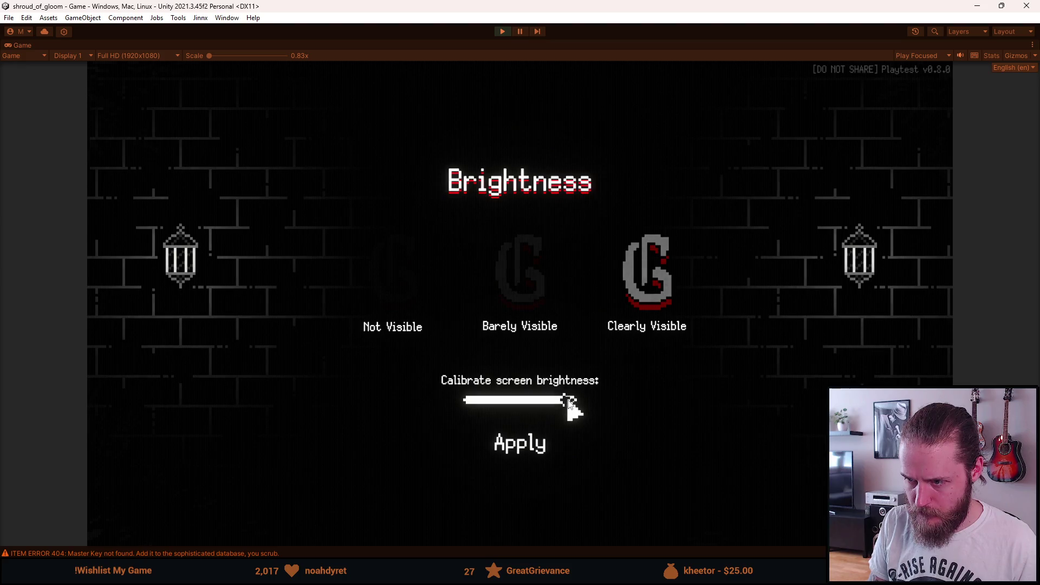
key("Escape")
key("Escape")
key("Escape")
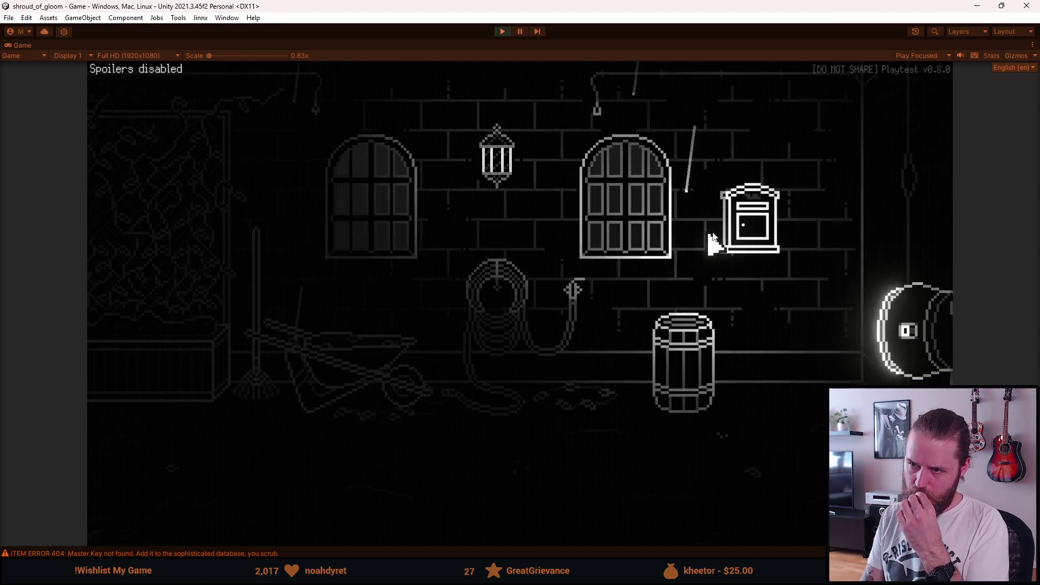
left_click(753, 223)
left_click(519, 523)
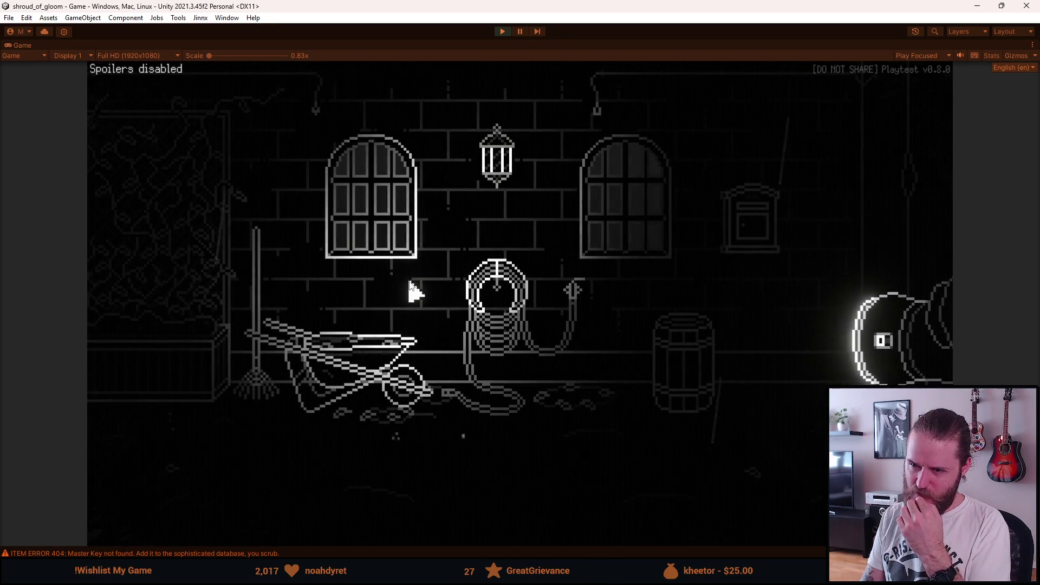
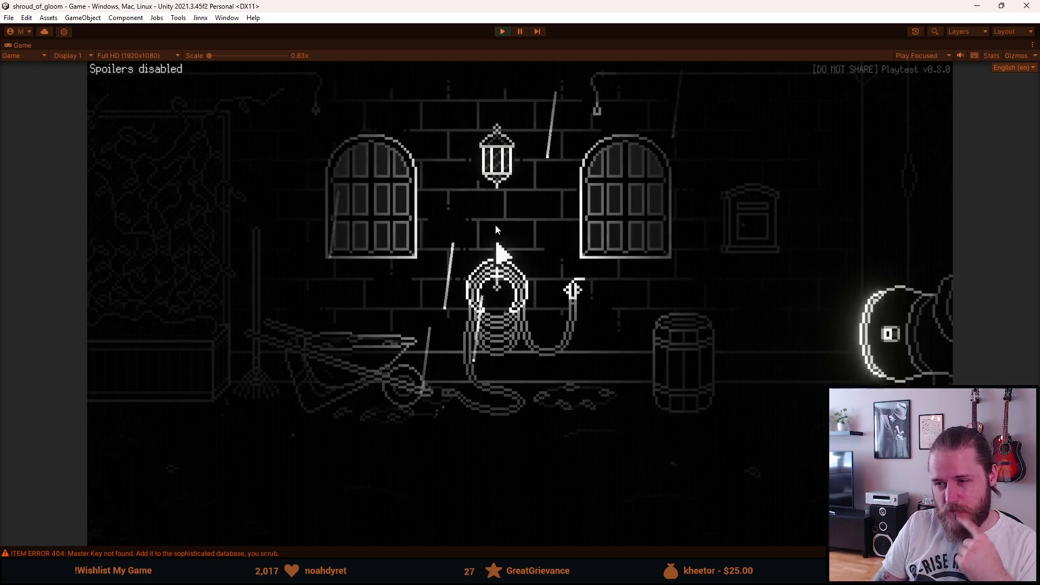
Exit Play mode, then zoom and pan the Scene view to frame the whole garden room
key("Escape")
left_click(502, 31)
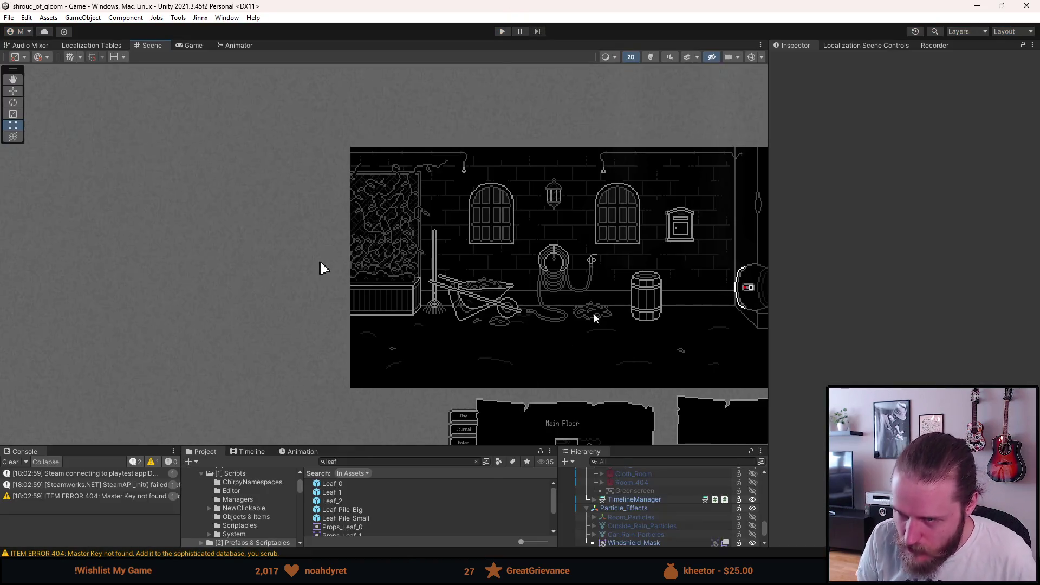
scroll(594, 317, "up", 3)
mouse_move(594, 317)
left_mouse_down()
mouse_move(456, 302)
mouse_move(430, 317)
left_mouse_up()
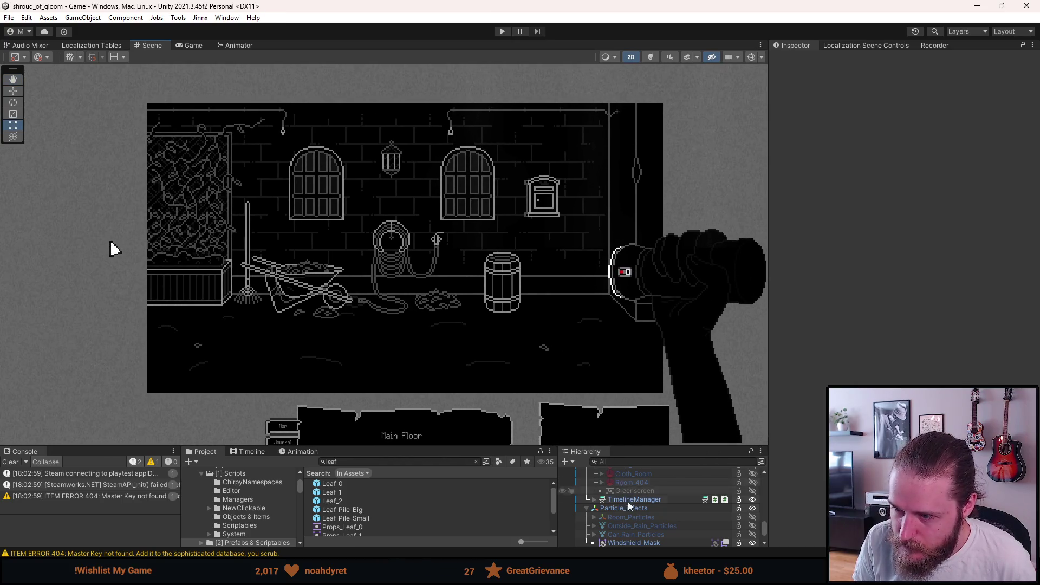
scroll(644, 516, "up", 2)
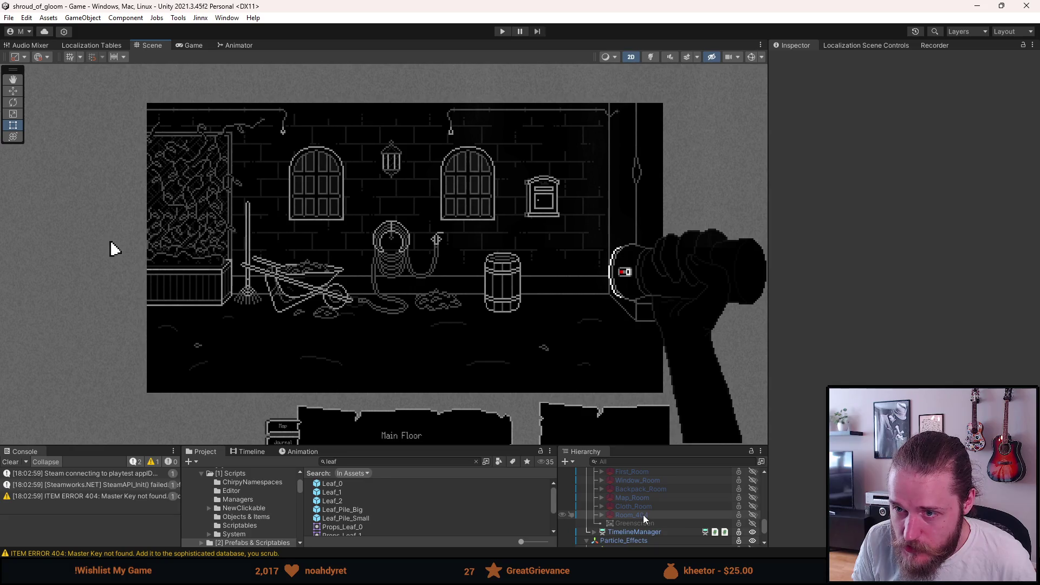
scroll(644, 516, "up", 3)
scroll(643, 516, "up", 5)
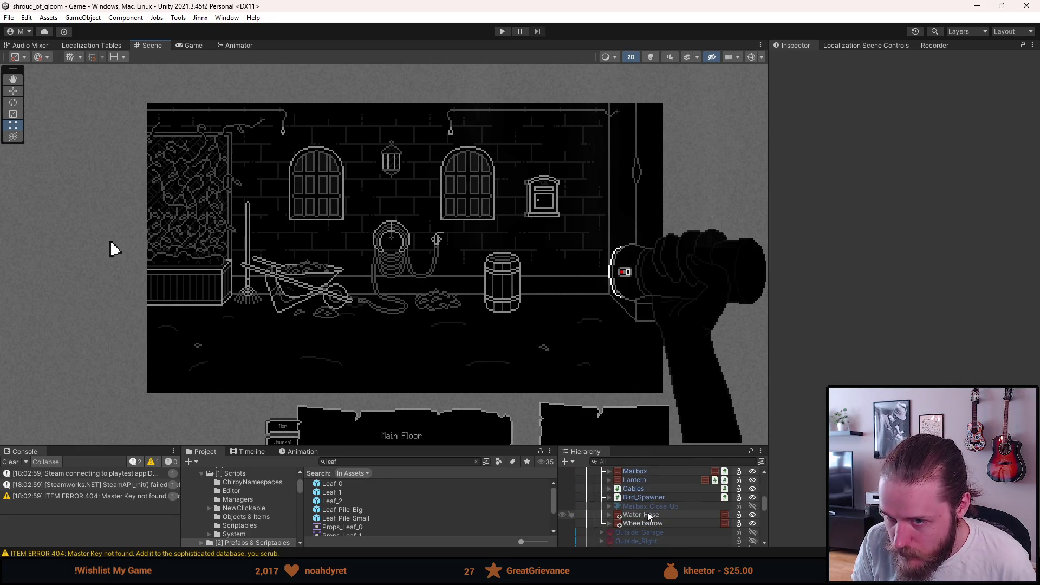
Flip the wheelbarrow with Scale X -1 and set its Pos X to 67
left_click(648, 520)
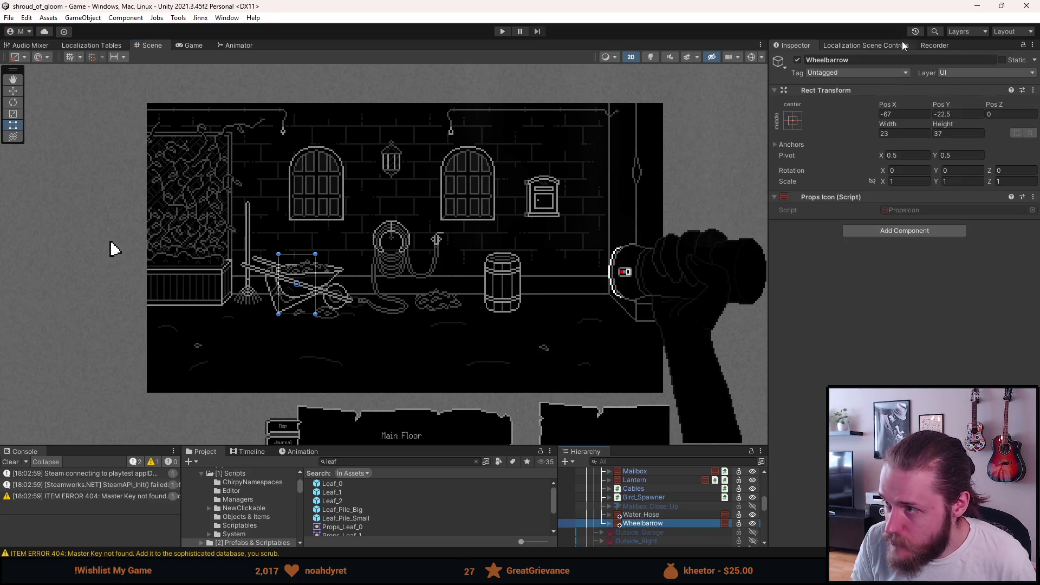
left_click(909, 182)
type("-1")
left_click(886, 113)
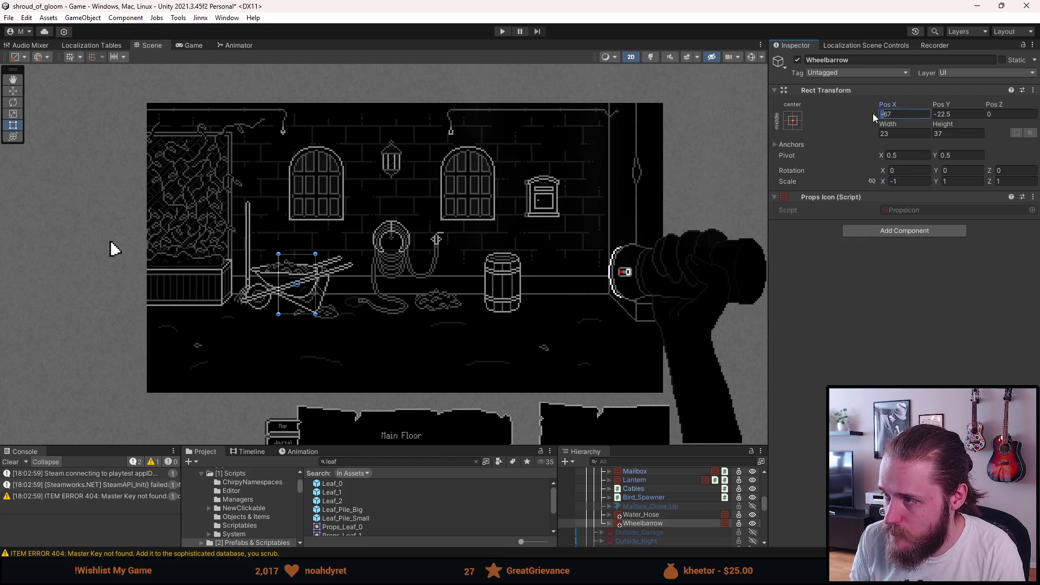
key("BackSpace")
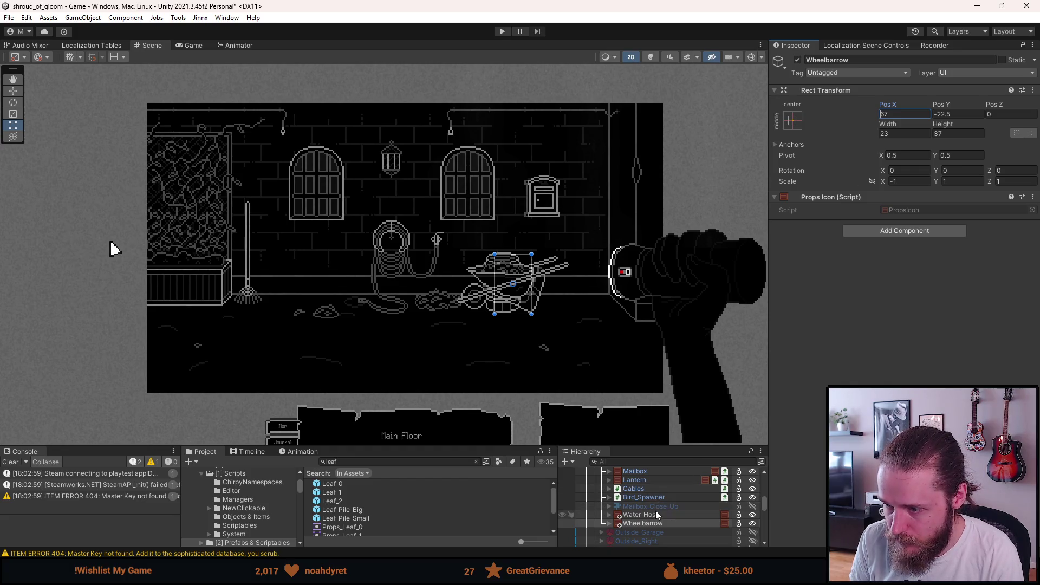
scroll(655, 511, "up", 3)
Move the rake to Pos X 110.5 at the right end of the wall
left_click(646, 493)
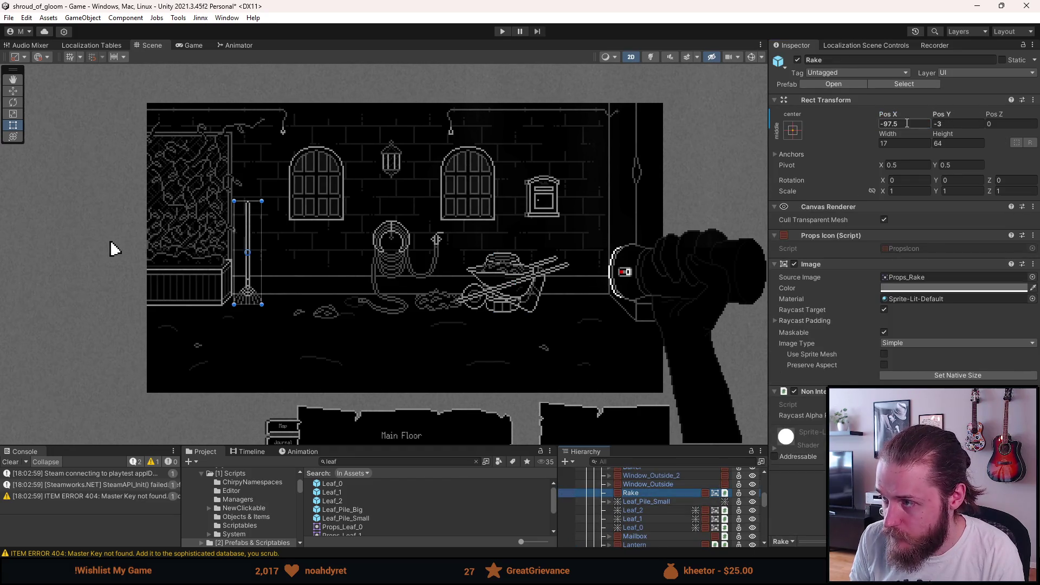
left_click(883, 124)
key("BackSpace")
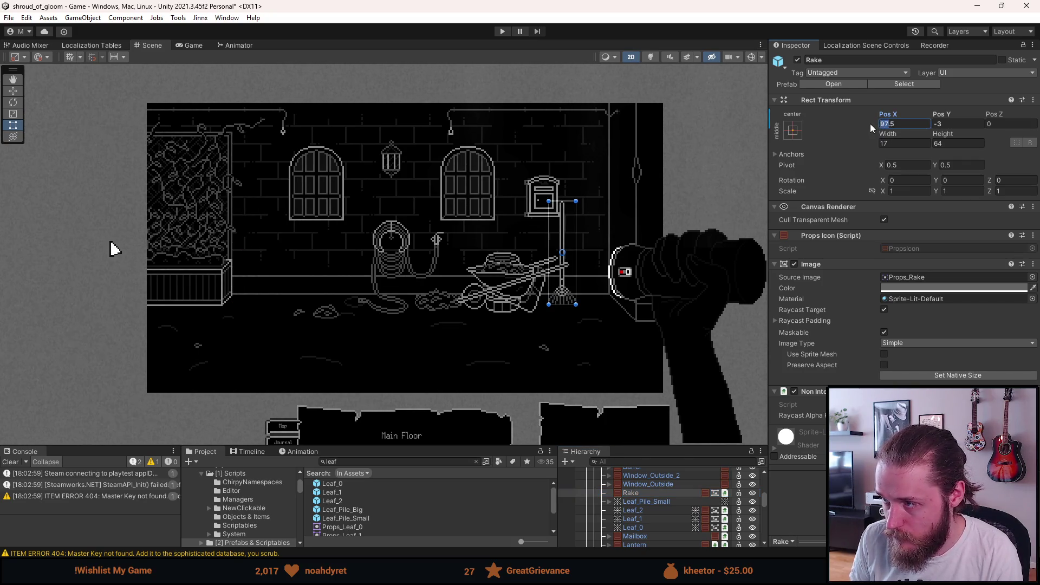
type("110.5")
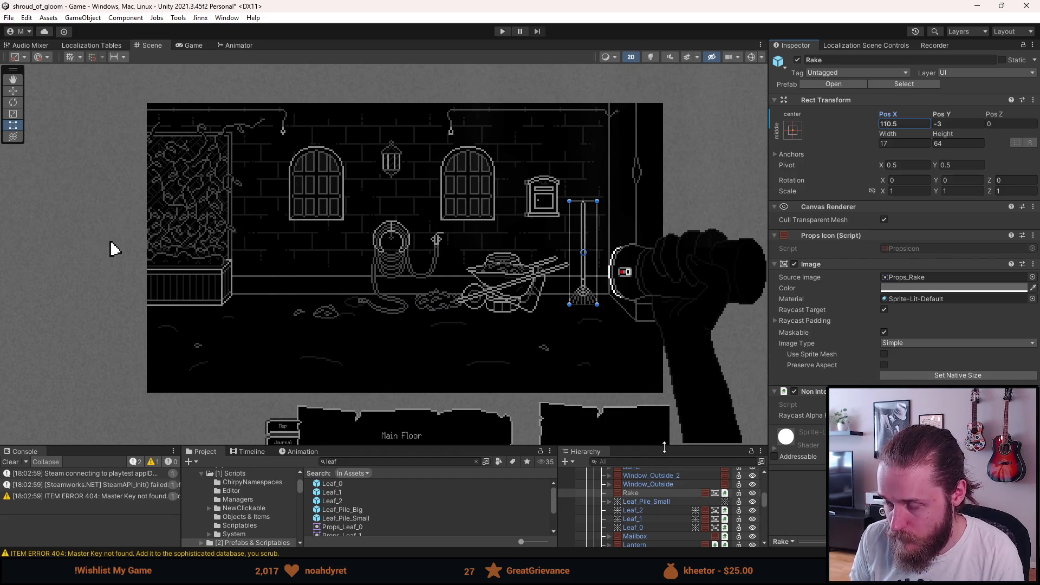
scroll(654, 526, "up", 3)
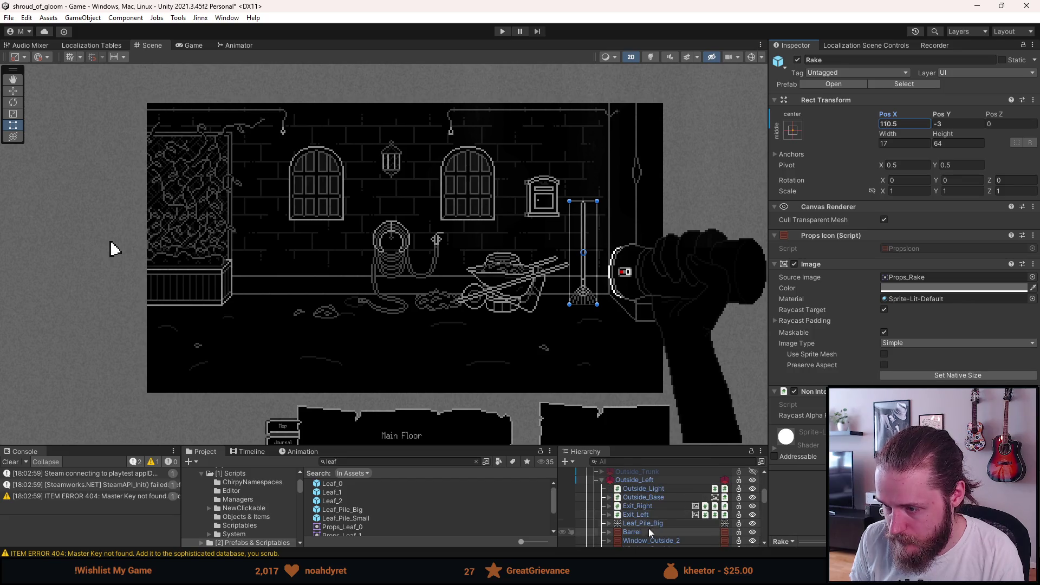
Drag the barrel to the left end of the wall with the Move tool
left_click(649, 529)
key("w")
left_click_drag(539, 291, 303, 297)
scroll(389, 355, "down", 2)
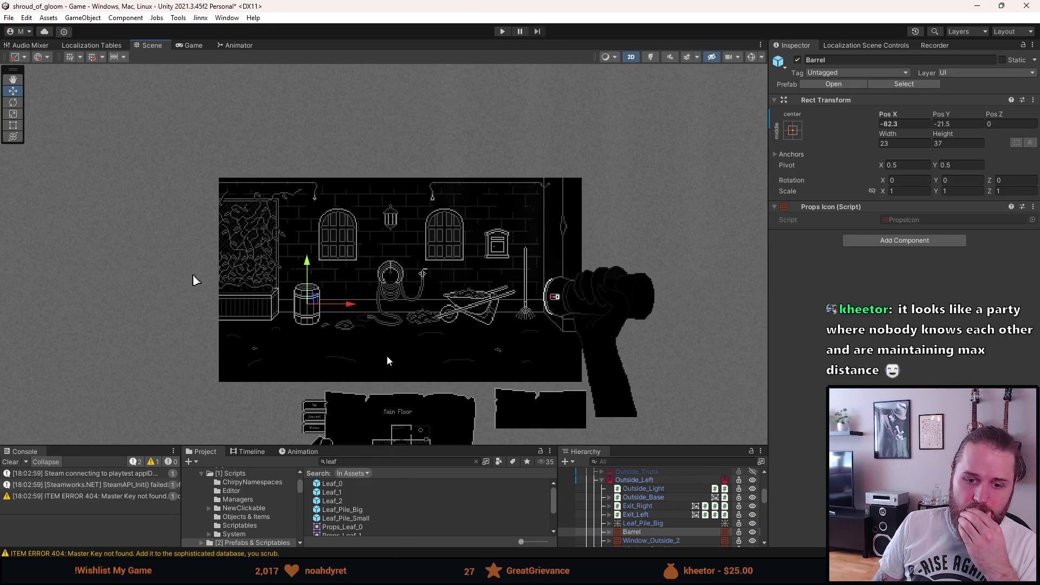
scroll(431, 352, "up", 2)
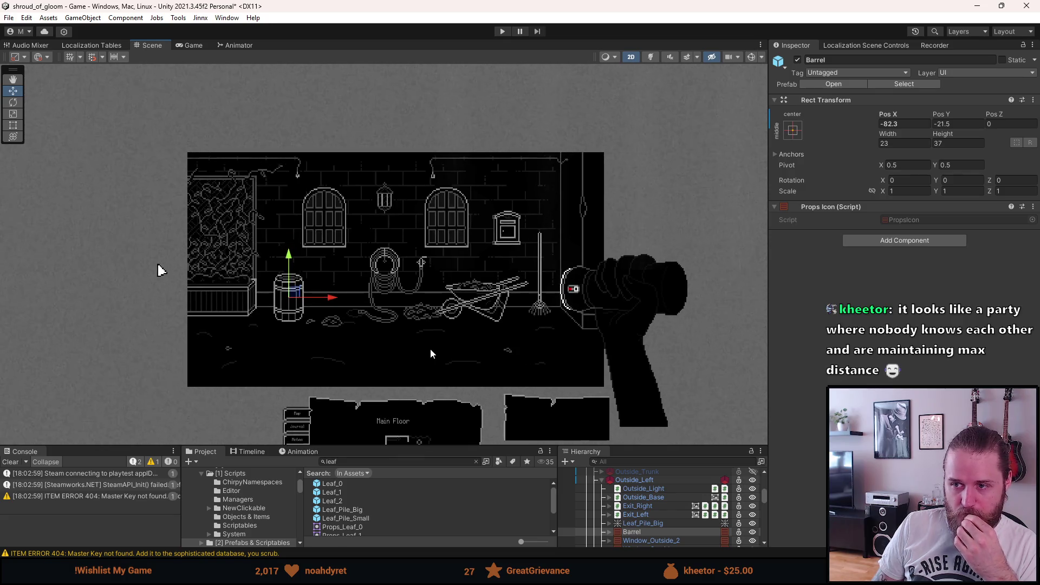
scroll(430, 352, "down", 3)
scroll(403, 336, "up", 5)
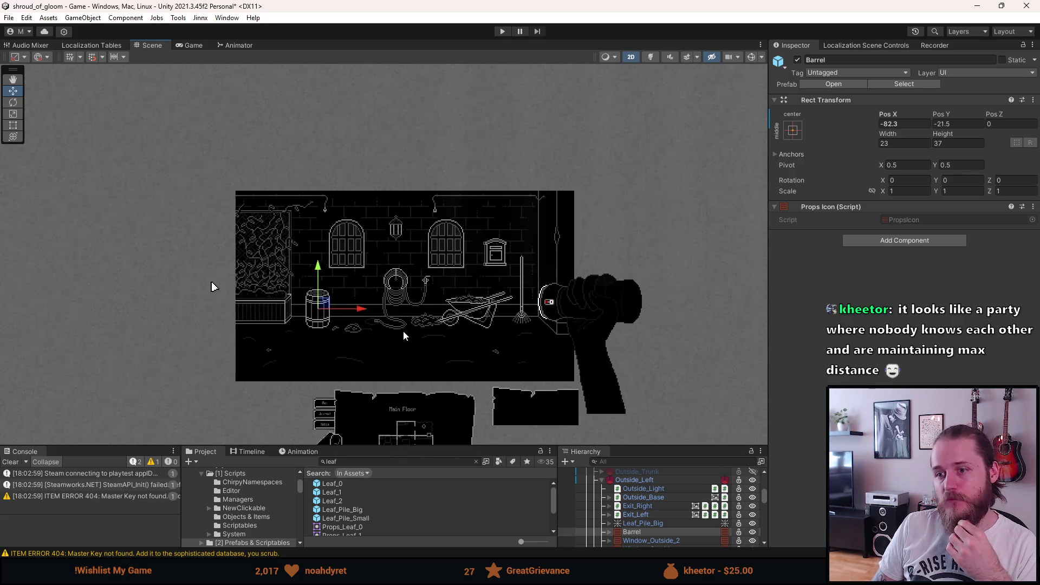
scroll(413, 327, "down", 3)
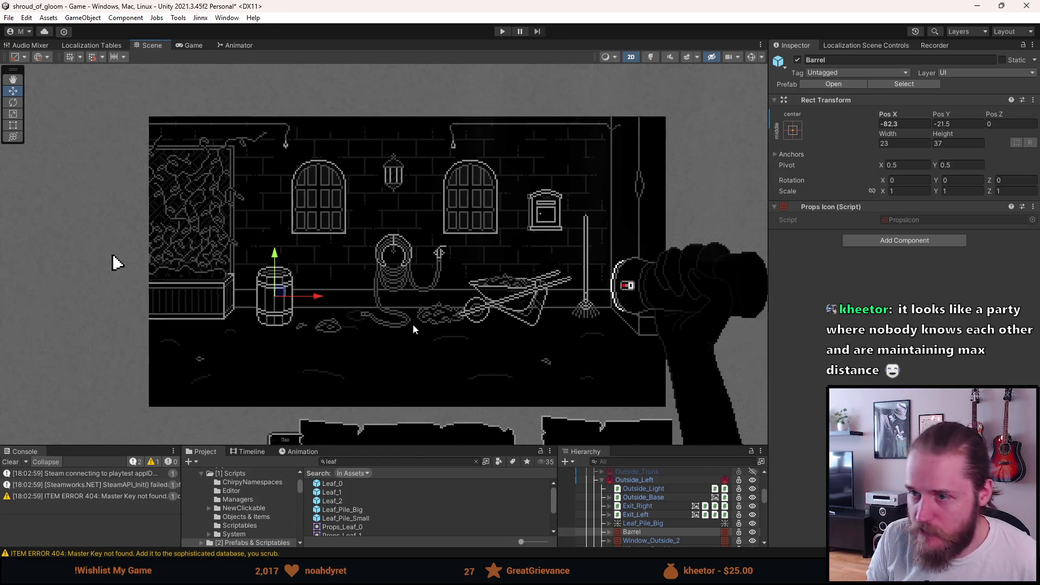
Undo the barrel, rake and wheelbarrow changes, then recentre the Scene view
key("Down")
key("Down")
key("Down")
key("Down")
key("Down")
key("Down")
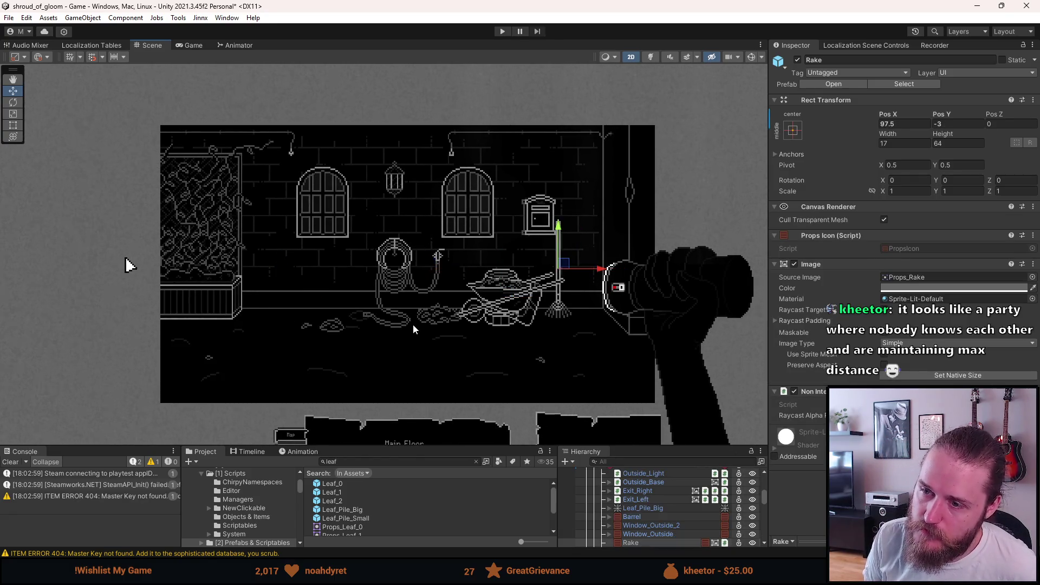
key("ctrl+z")
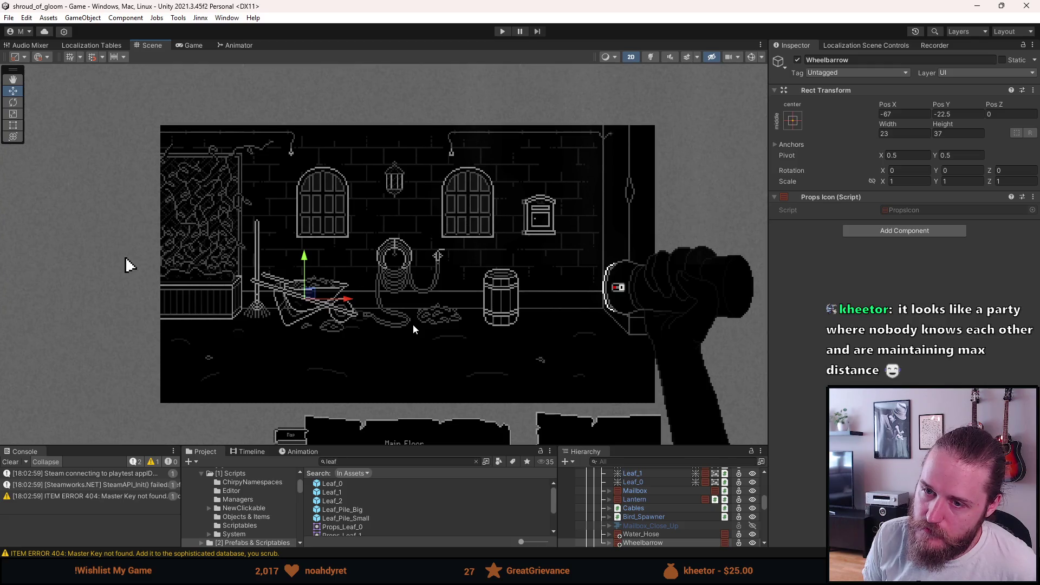
scroll(413, 324, "down", 2)
scroll(413, 325, "up", 3)
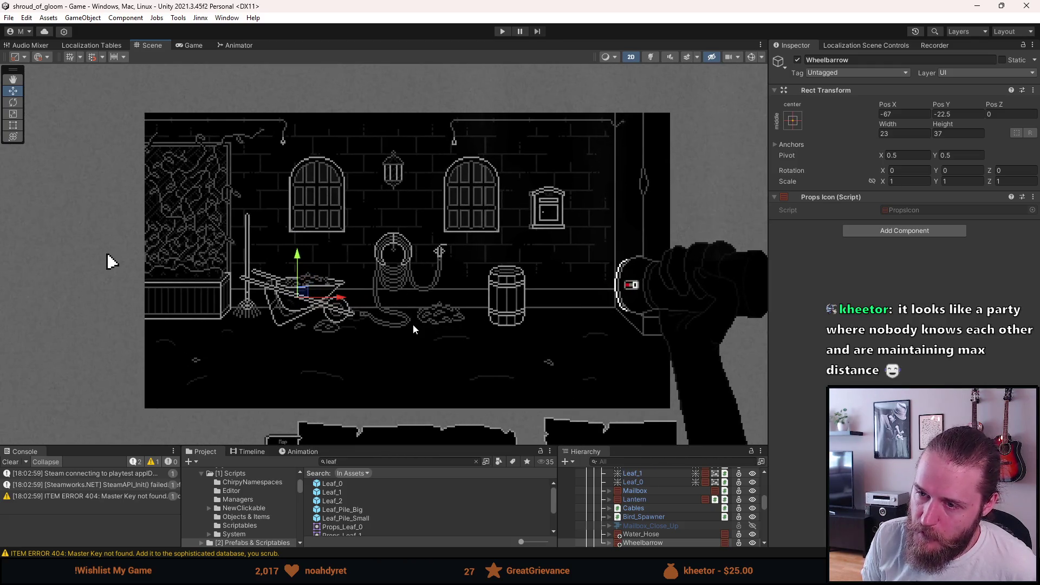
scroll(413, 325, "up", 2)
left_click_drag(412, 324, 437, 335)
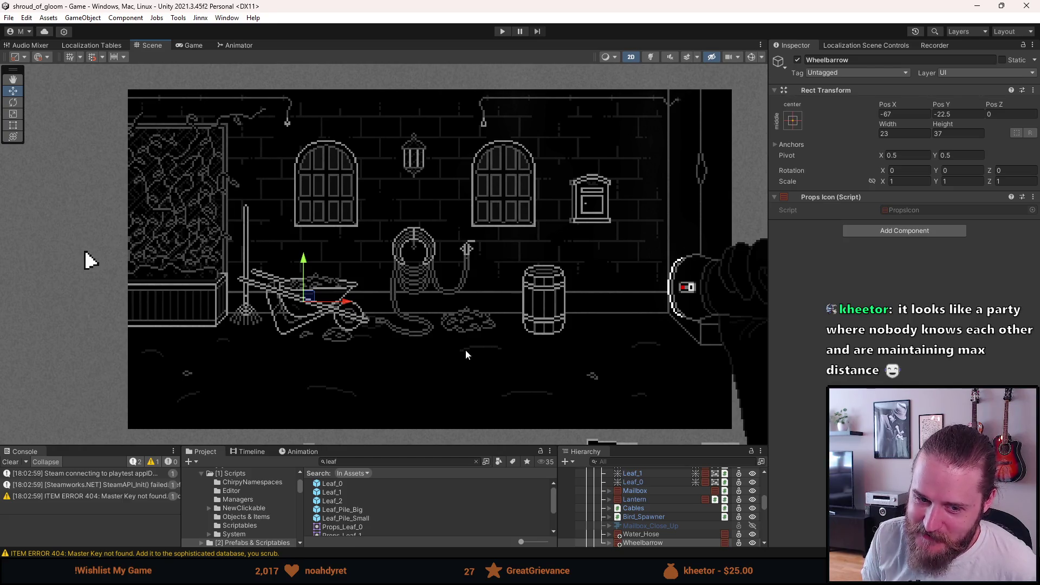
left_click_drag(656, 446, 648, 422)
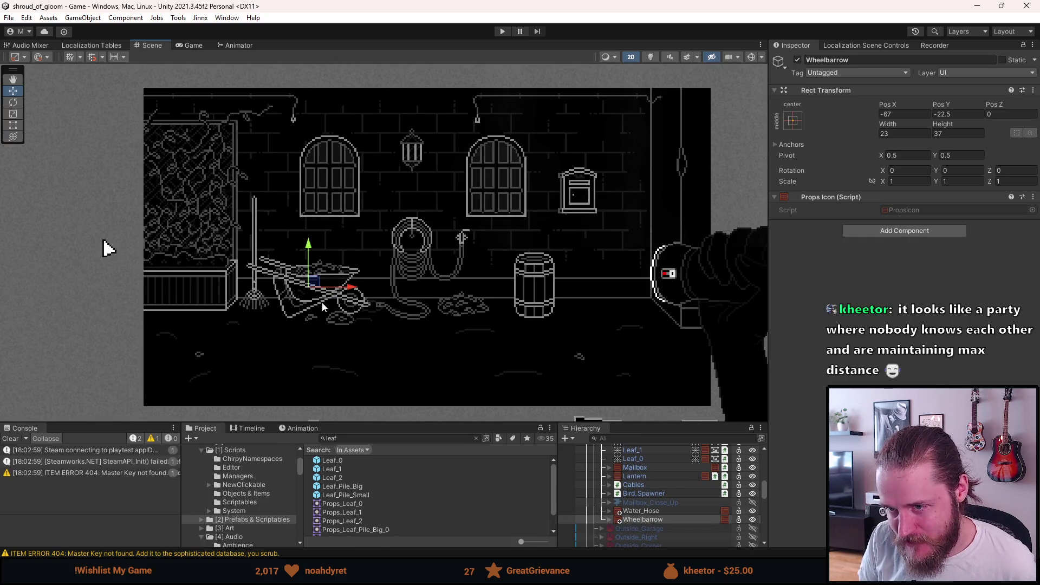
Drag the big leaf pile next to the barrel, then back left toward the hose
scroll(325, 303, "up", 2)
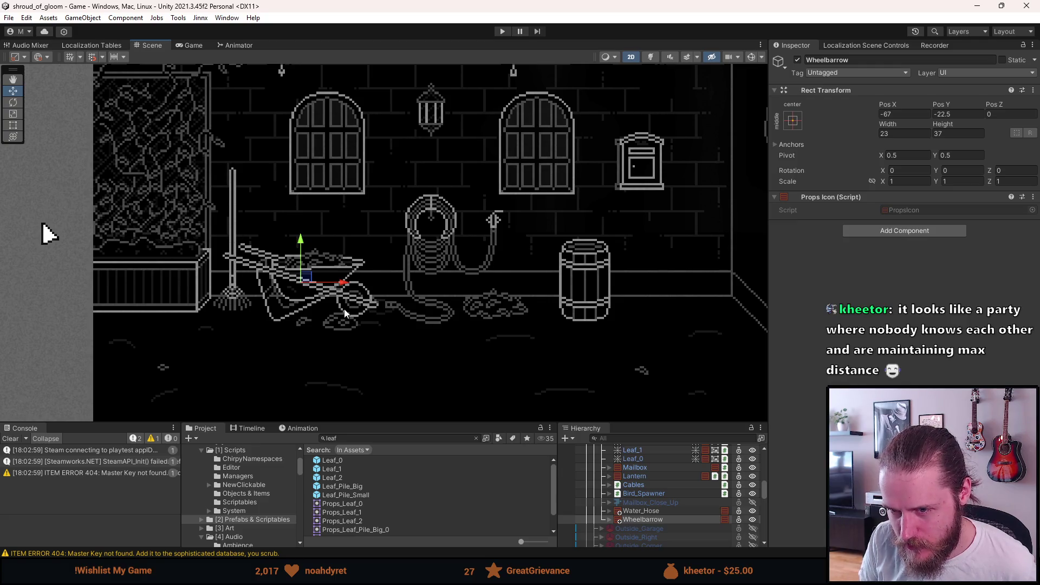
scroll(663, 500, "up", 3)
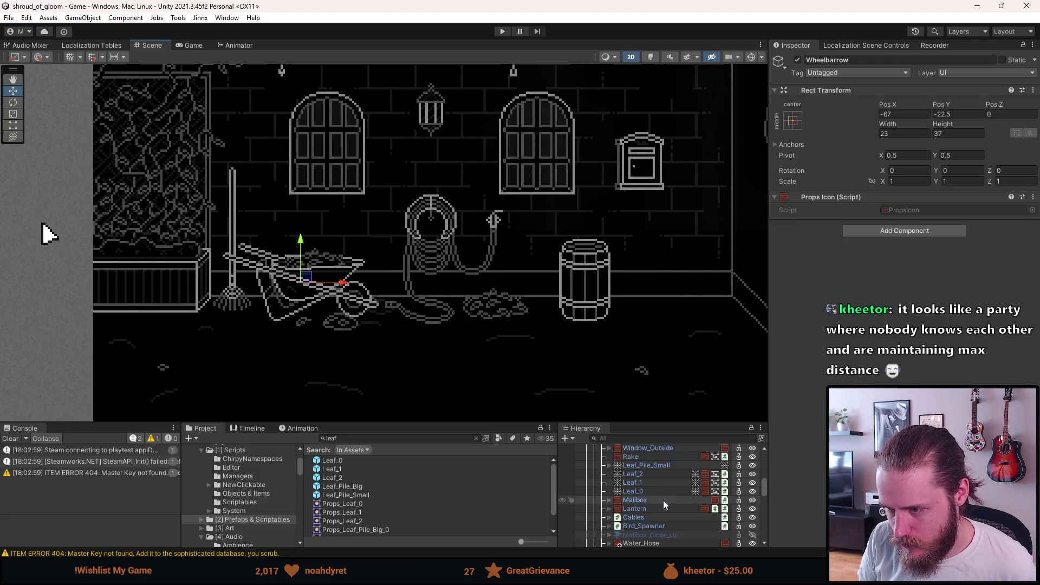
left_click(656, 454)
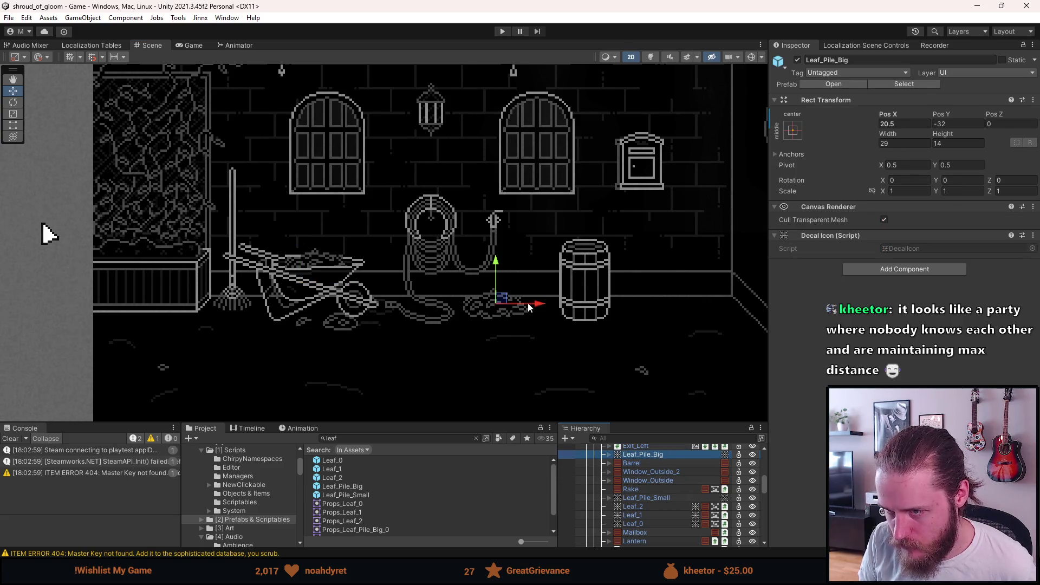
left_click_drag(502, 302, 554, 319)
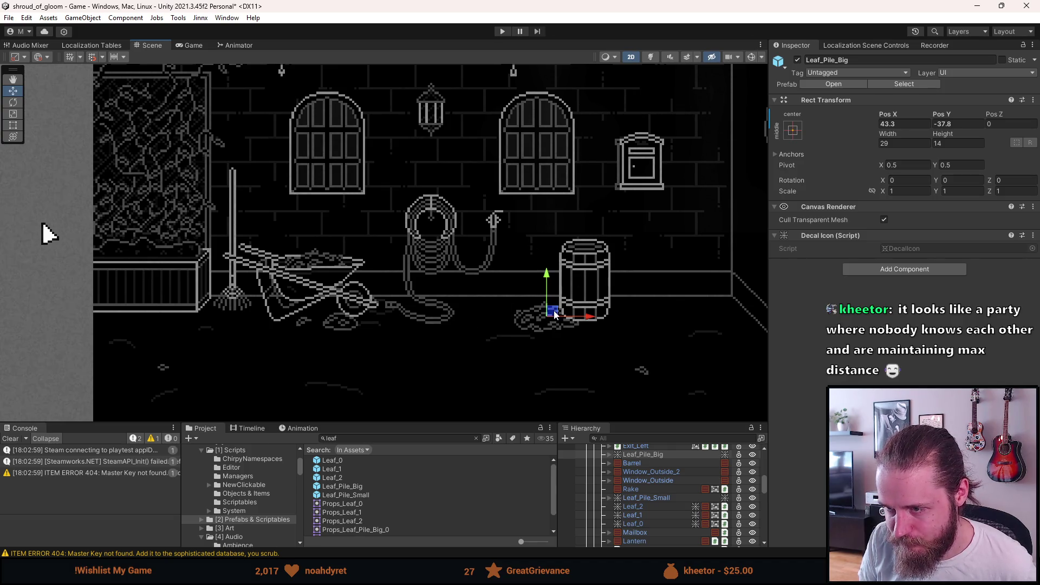
left_click_drag(554, 314, 503, 301)
scroll(498, 334, "down", 2)
Deselect the leaf pile and select the rake to inspect its Rect Transform
left_click(498, 337)
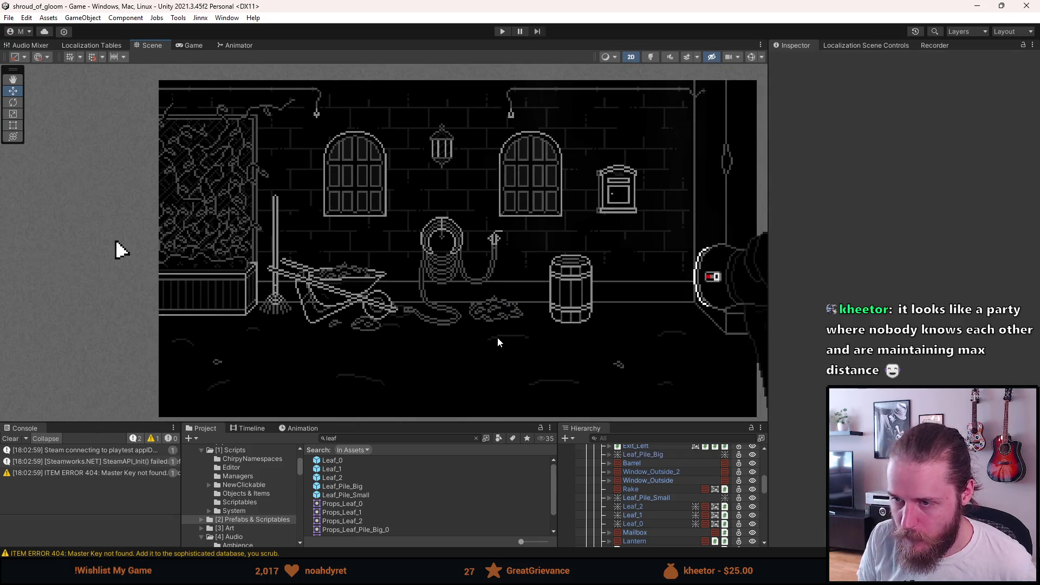
scroll(497, 339, "down", 2)
scroll(492, 325, "up", 3)
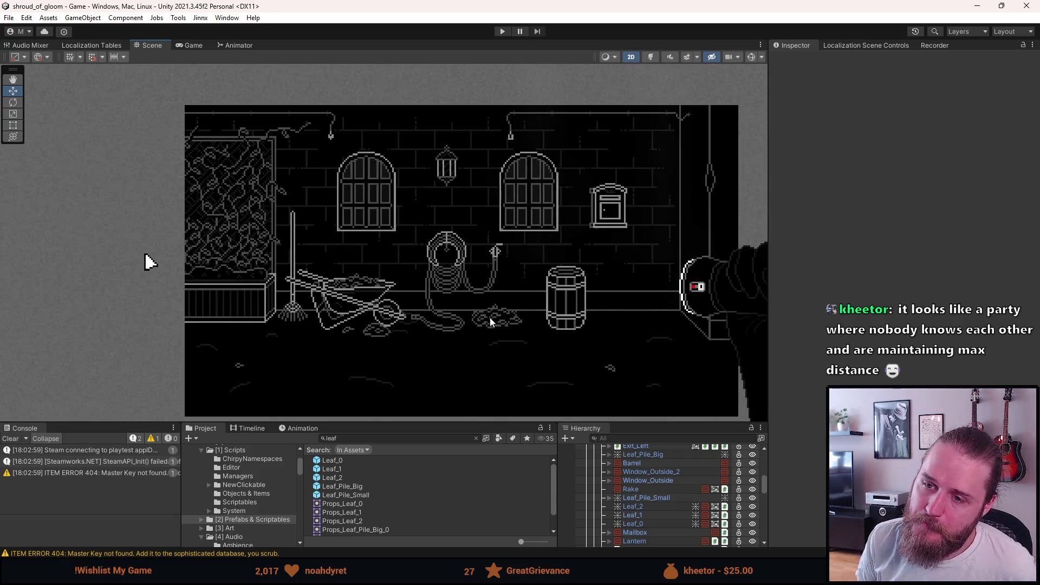
scroll(422, 324, "up", 1)
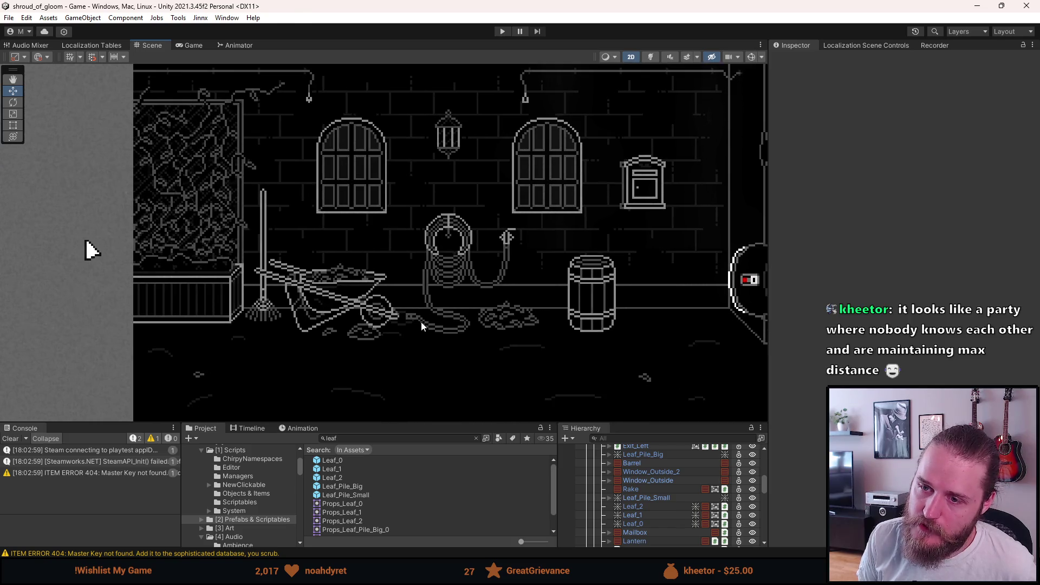
left_click(655, 490)
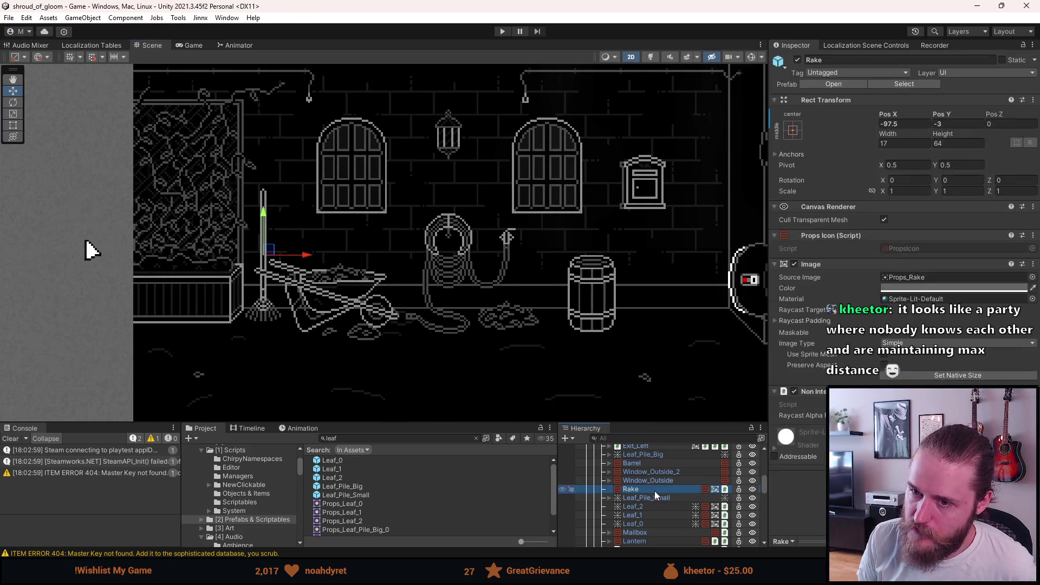
left_click(889, 125)
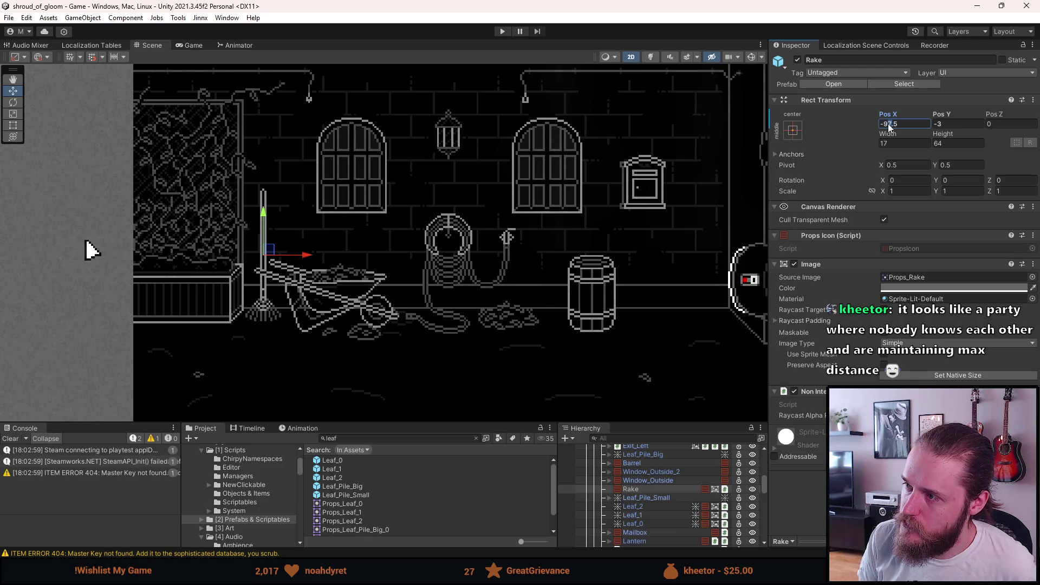
key("BackSpace")
type("0")
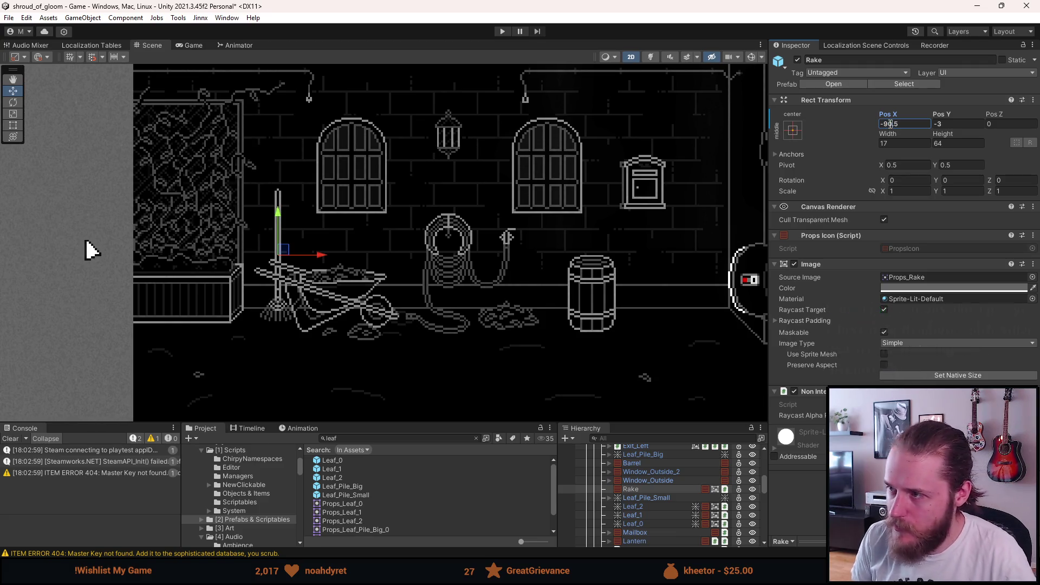
key("BackSpace")
key("BackSpace")
key("Delete")
type("88")
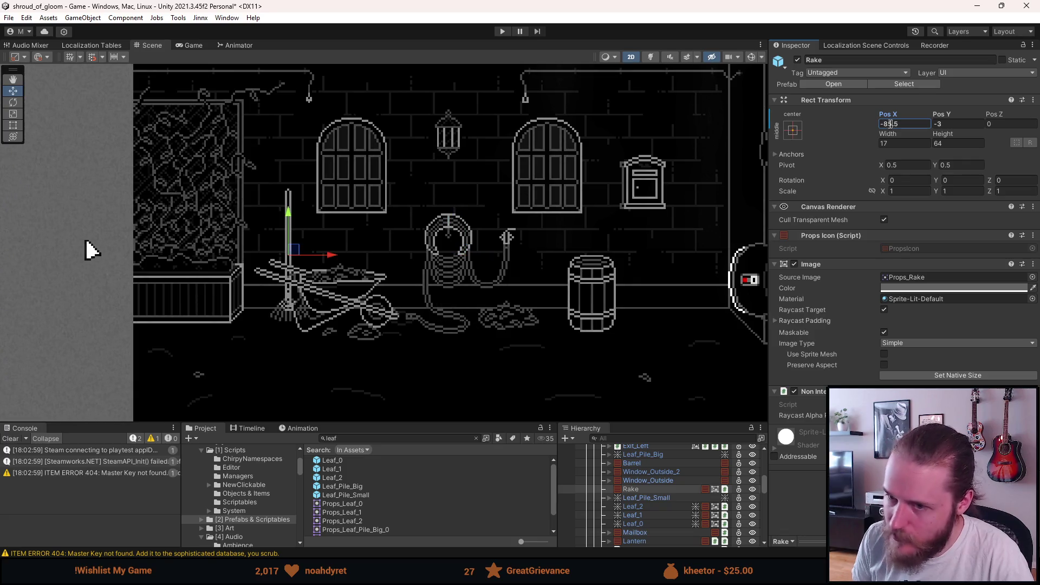
key("BackSpace")
type("7")
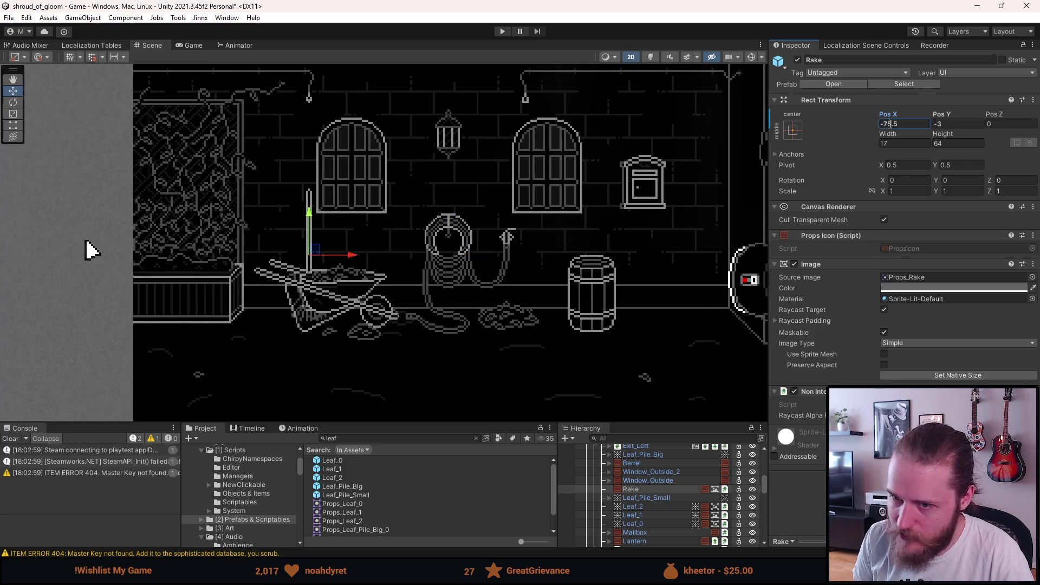
key("ctrl+s")
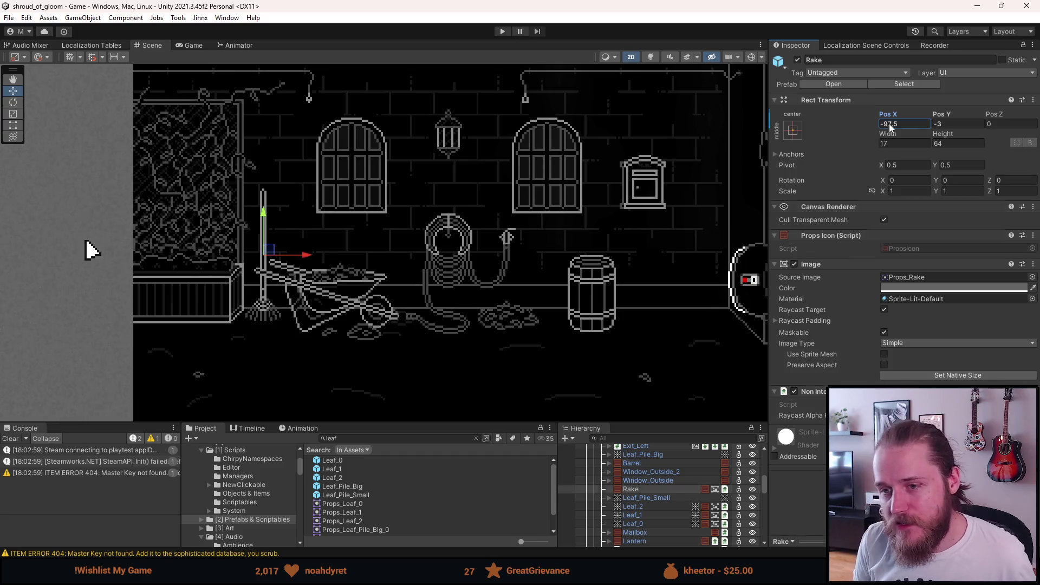
scroll(399, 296, "down", 5)
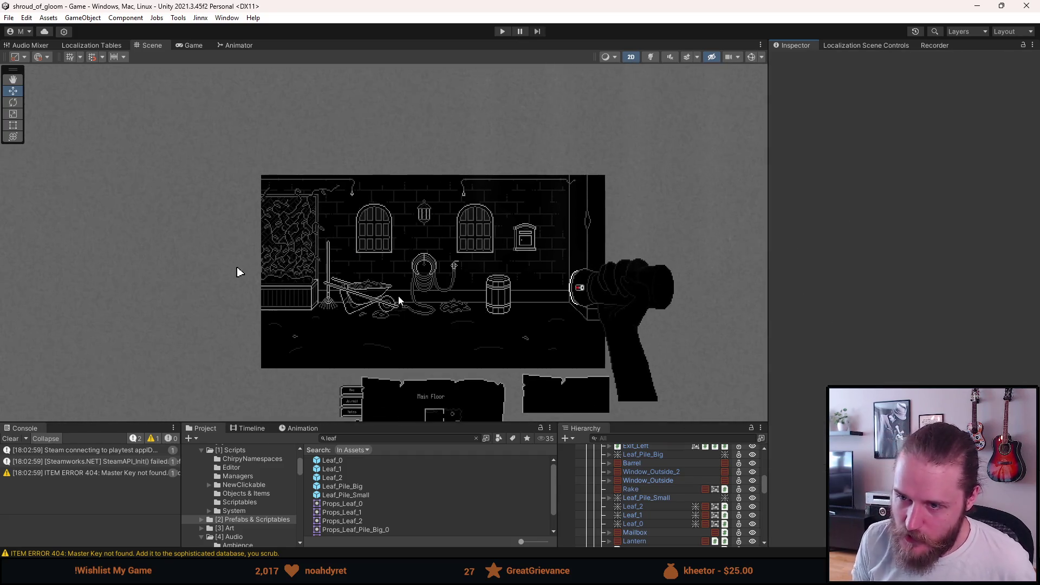
scroll(400, 298, "up", 3)
scroll(401, 300, "up", 5)
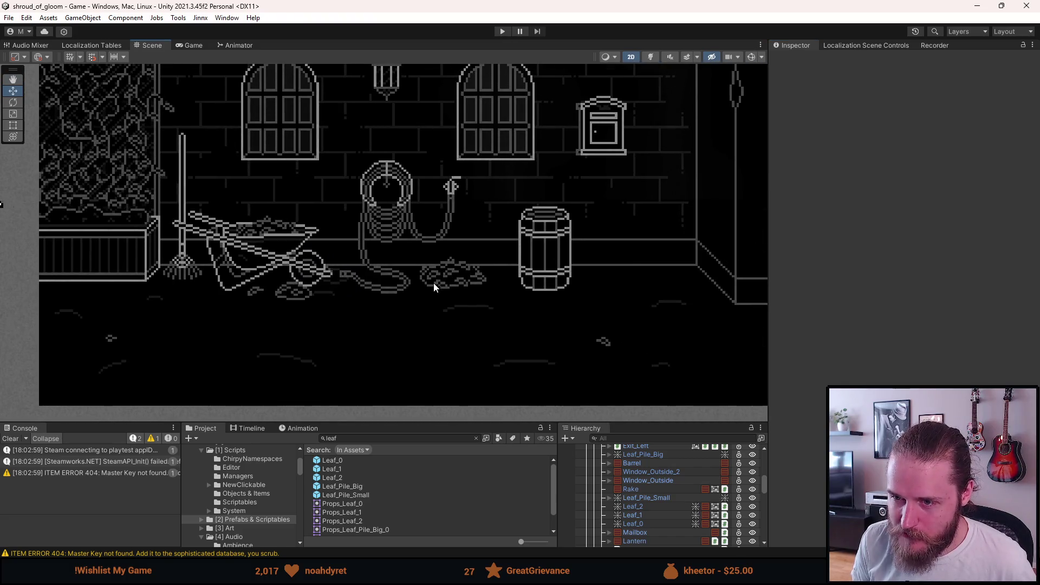
scroll(362, 243, "up", 2)
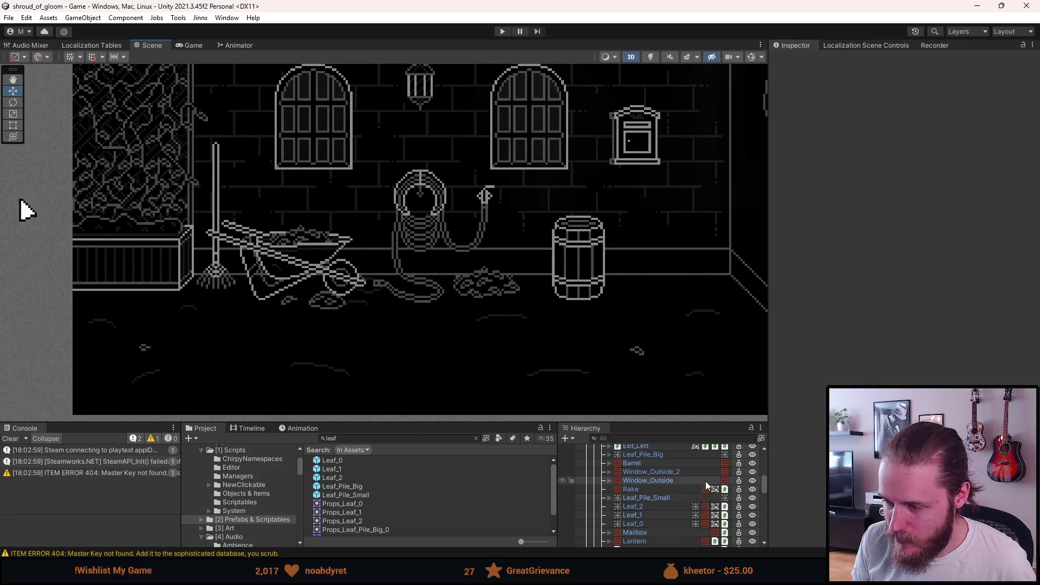
scroll(653, 476, "up", 3)
left_click(654, 477)
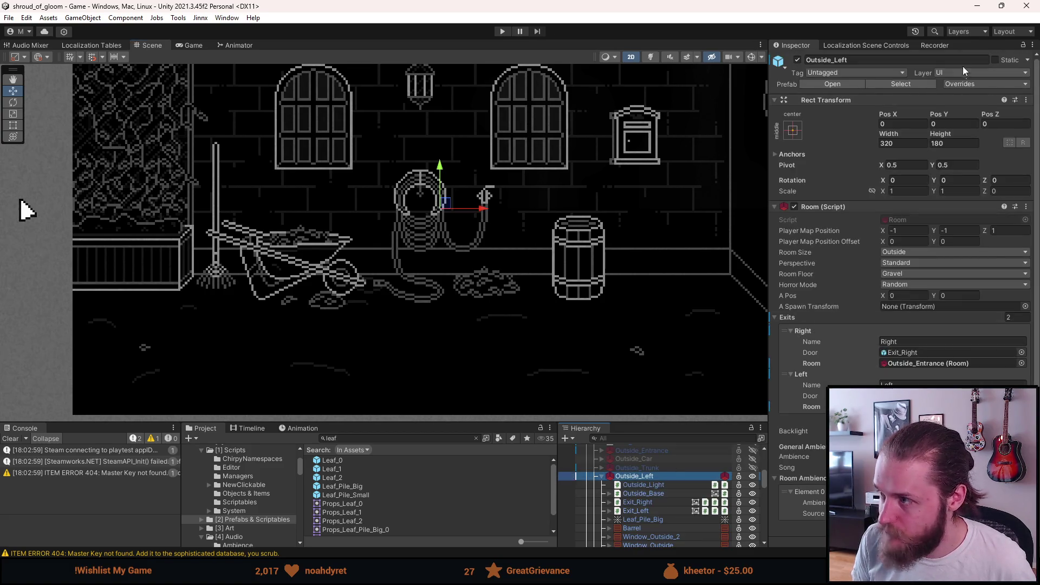
Apply all overrides to the Outside_Left prefab and open it for editing
left_click(966, 84)
left_click(1000, 304)
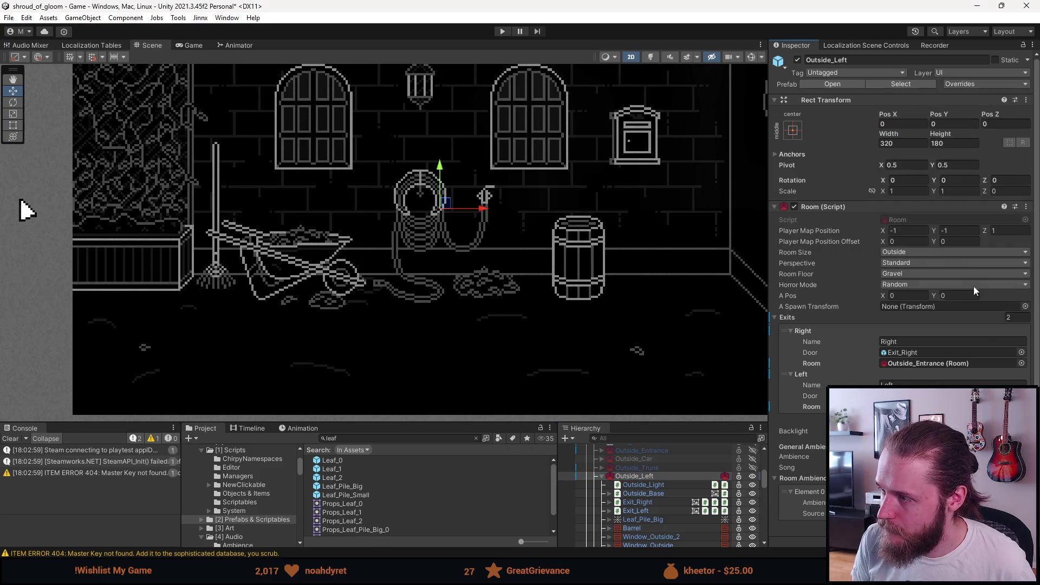
left_click(845, 84)
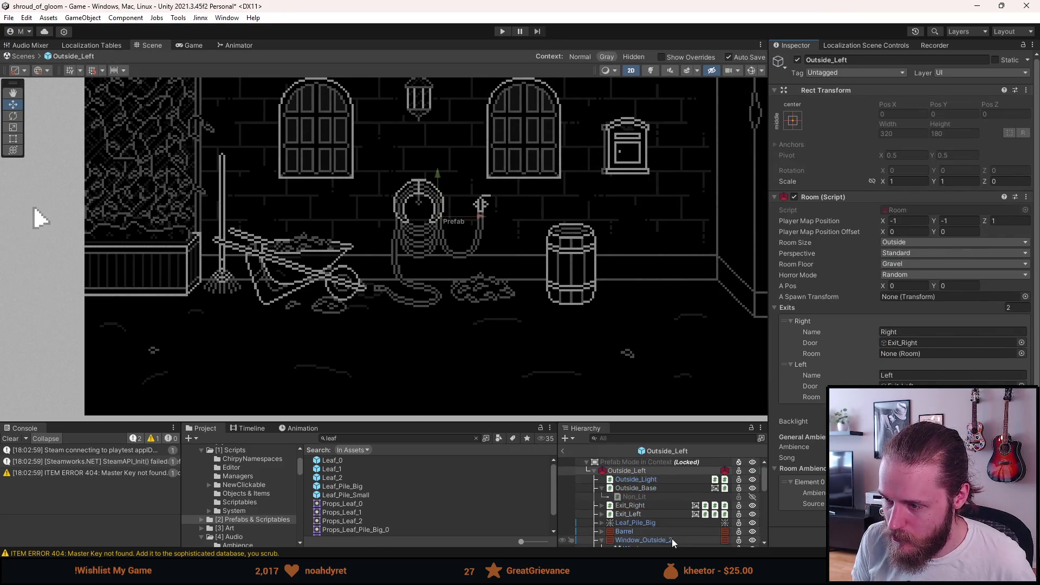
Move Mailbox_Close_Up below Wheelbarrow in the Hierarchy order
scroll(671, 539, "down", 5)
scroll(672, 539, "down", 1)
left_click(657, 527)
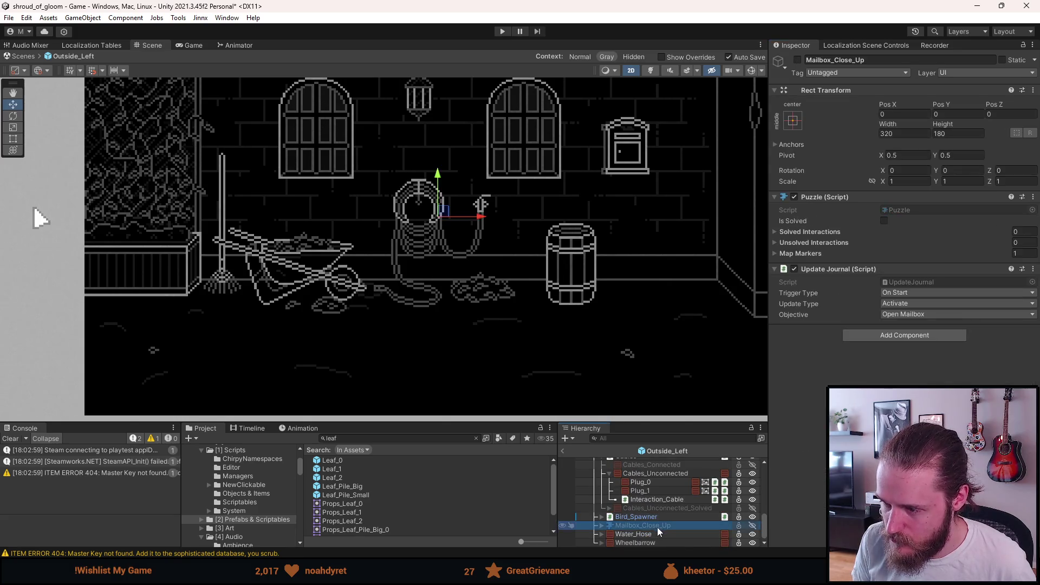
left_click_drag(651, 528, 641, 544)
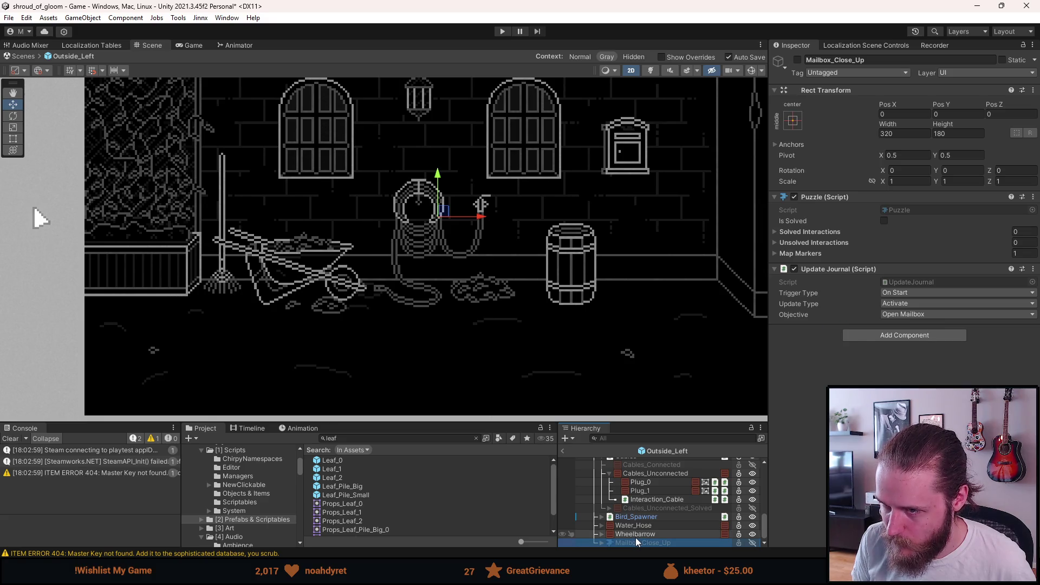
scroll(637, 540, "up", 3)
scroll(639, 534, "up", 3)
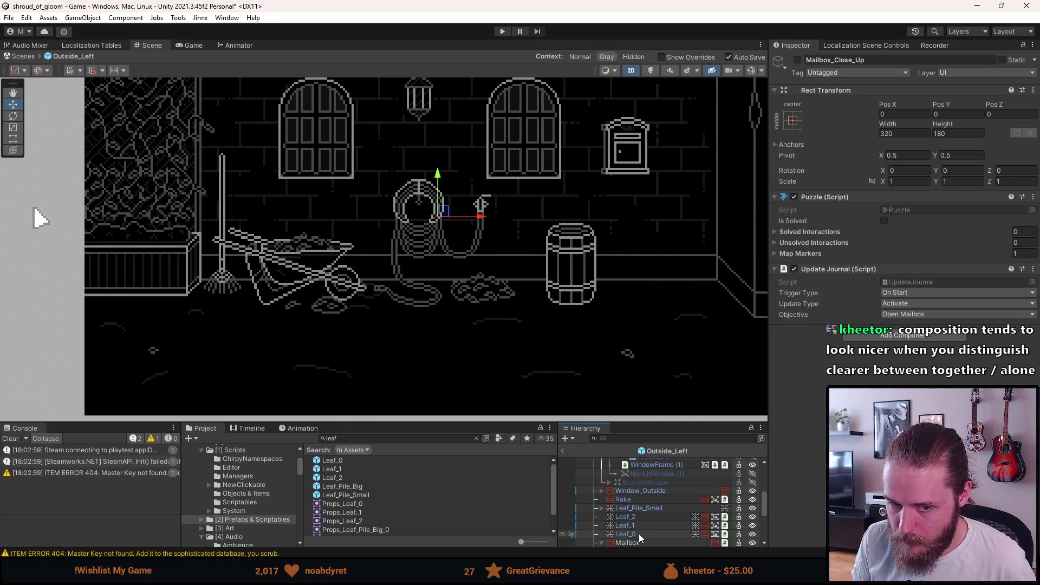
scroll(639, 532, "up", 2)
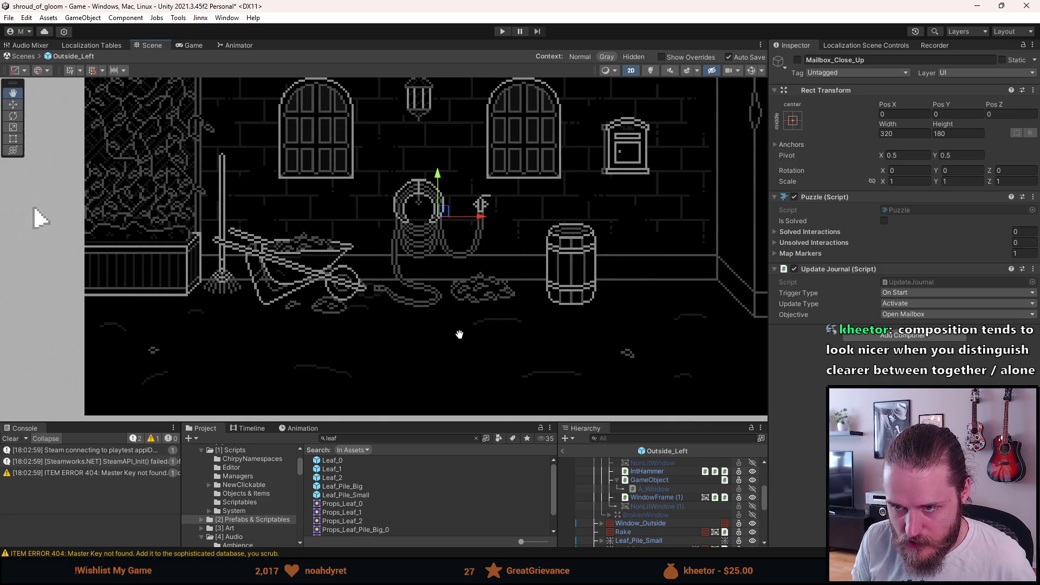
scroll(468, 351, "up", 1)
scroll(467, 352, "down", 3)
scroll(467, 353, "up", 2)
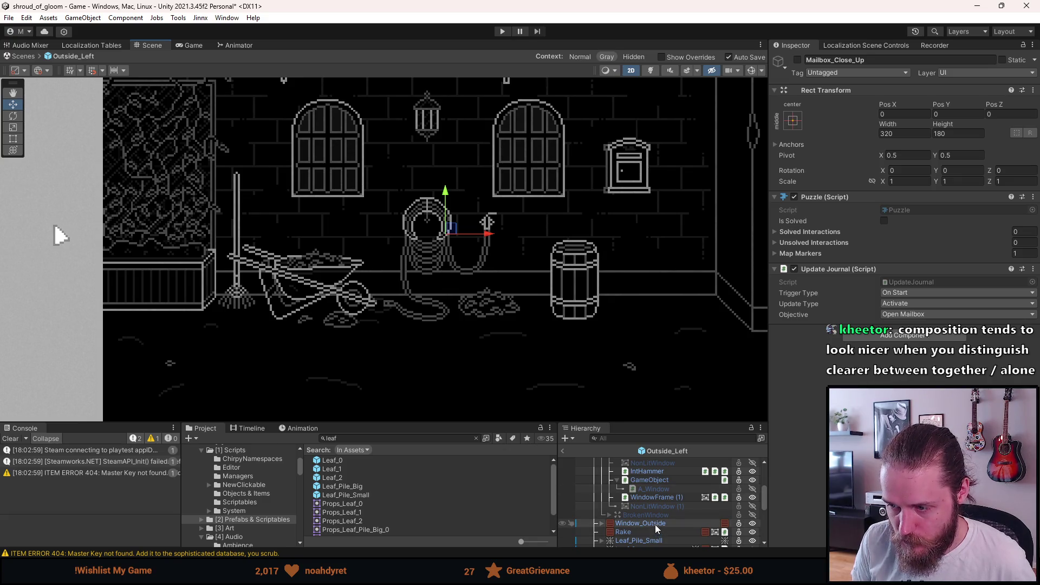
scroll(655, 524, "down", 5)
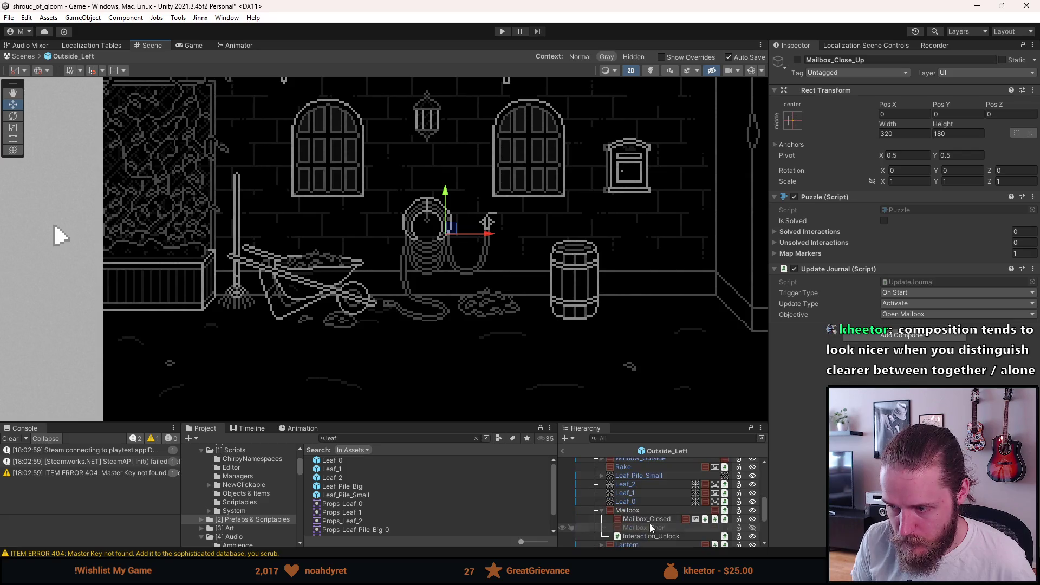
scroll(642, 516, "down", 2)
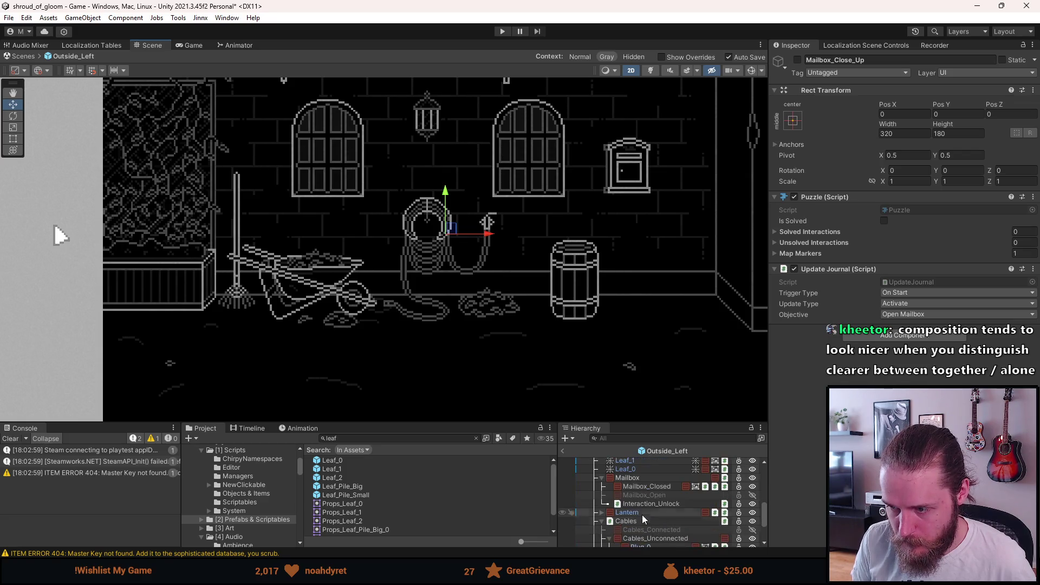
scroll(641, 507, "up", 2)
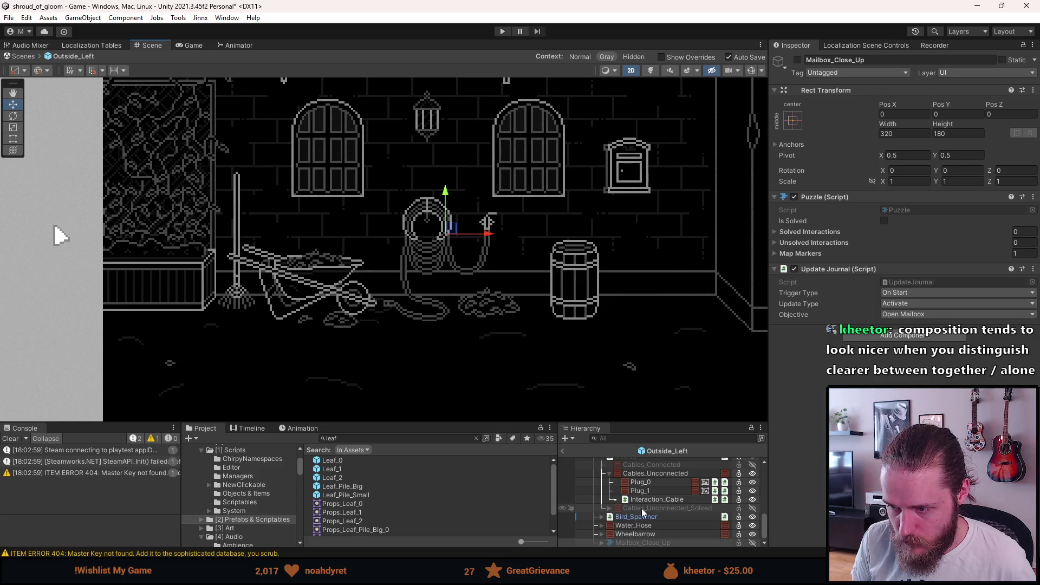
scroll(637, 490, "up", 5)
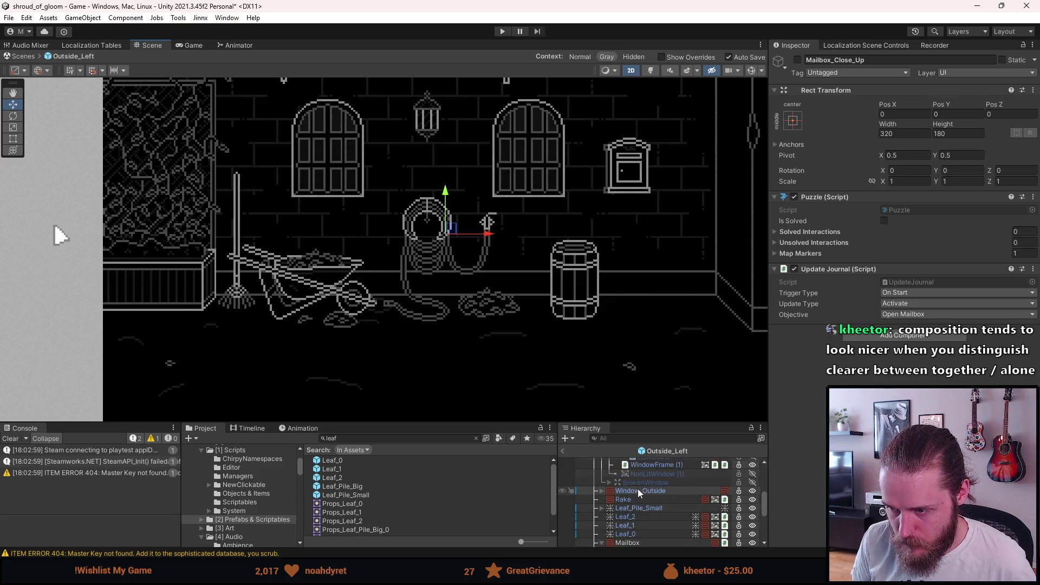
scroll(623, 496, "up", 2)
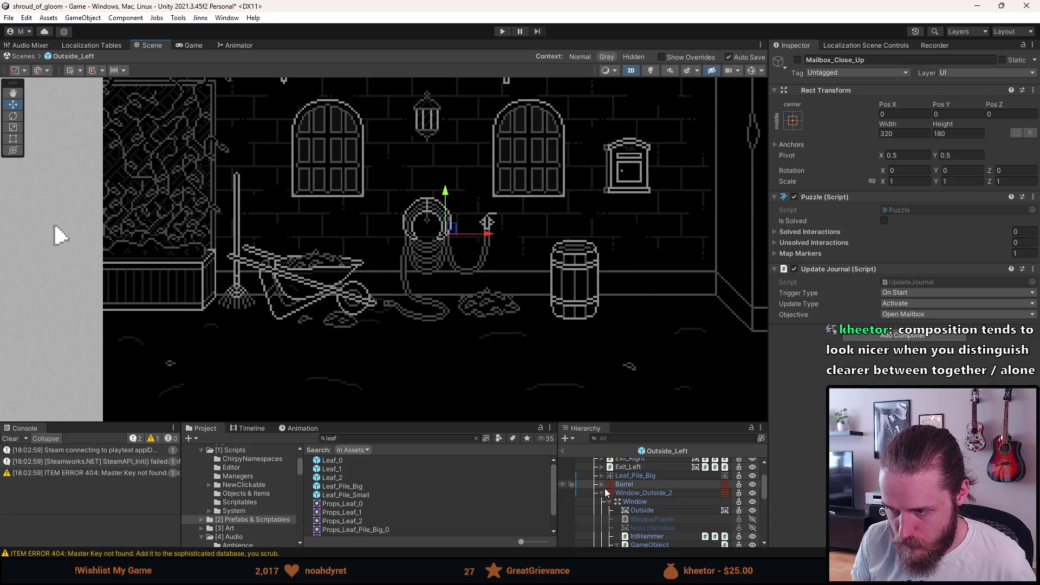
left_click(624, 484)
key("ctrl+d")
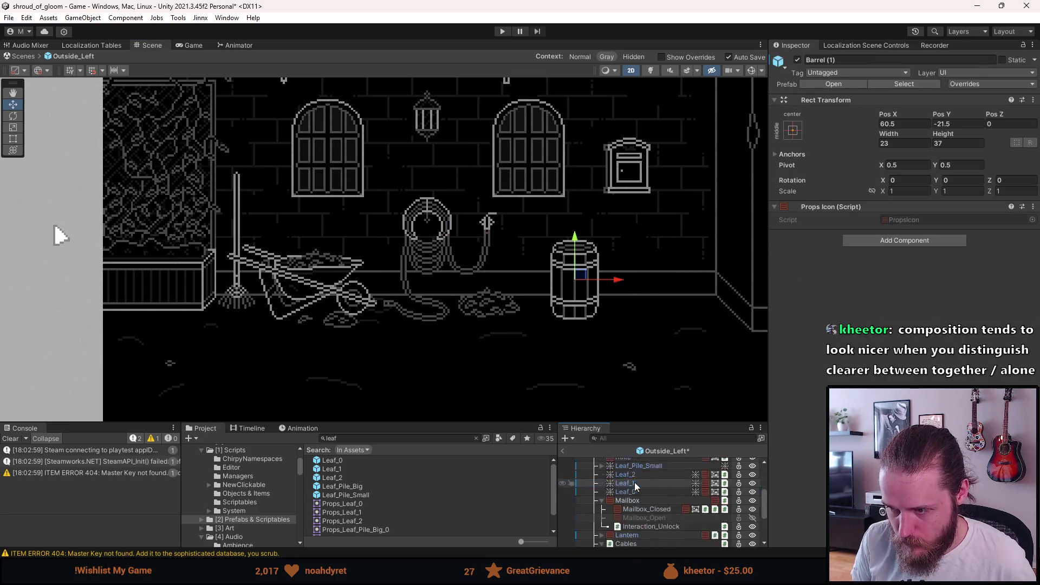
mouse_move(617, 279)
left_mouse_down()
mouse_move(757, 273)
mouse_move(746, 276)
left_mouse_up()
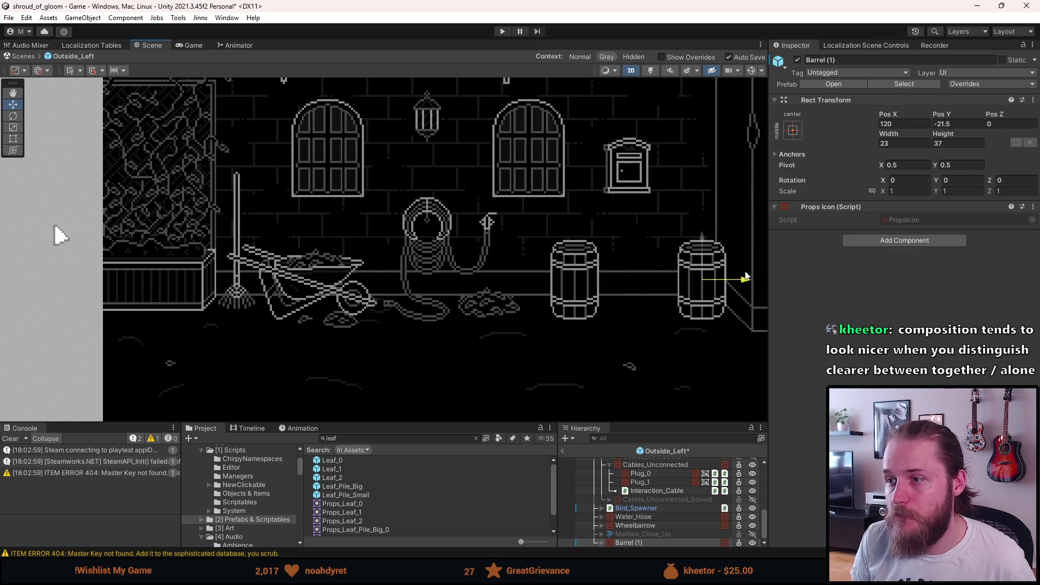
key("ctrl+z")
key("ctrl+z")
key("ctrl+z")
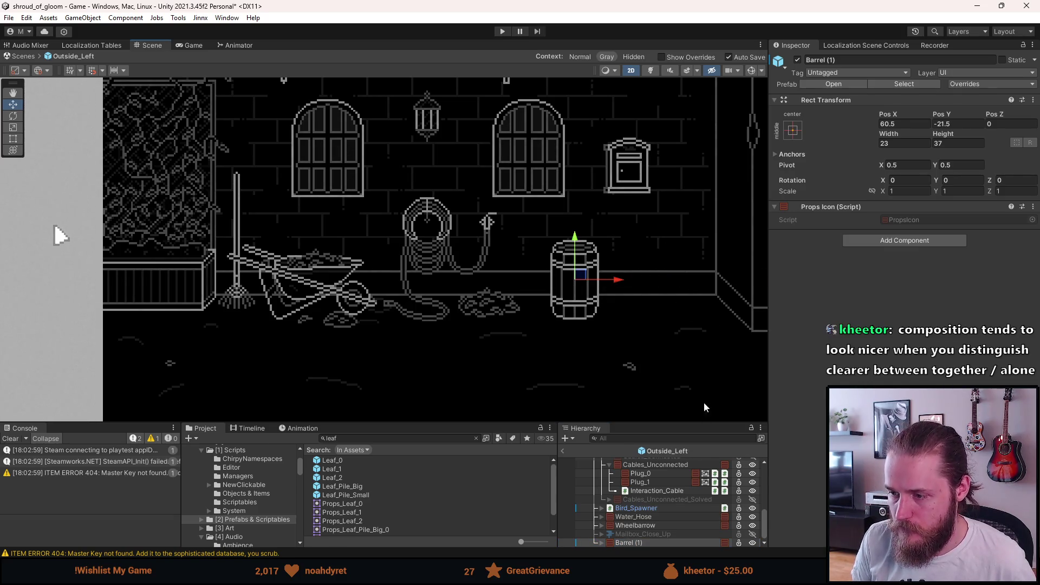
scroll(650, 523, "down", 3)
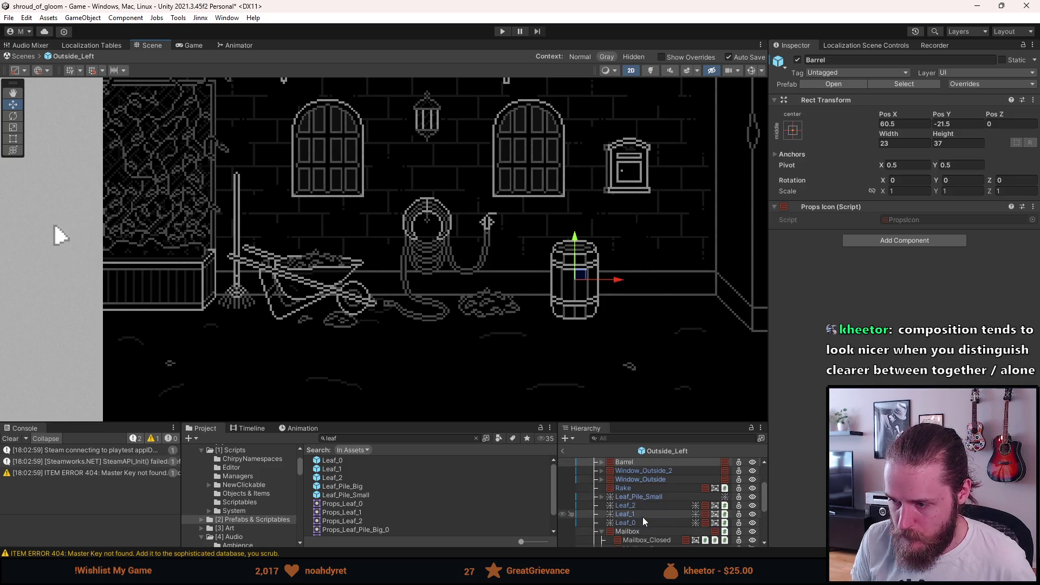
scroll(603, 535, "down", 1)
left_click(604, 534)
left_click(609, 516)
scroll(598, 495, "down", 1)
left_click(601, 484)
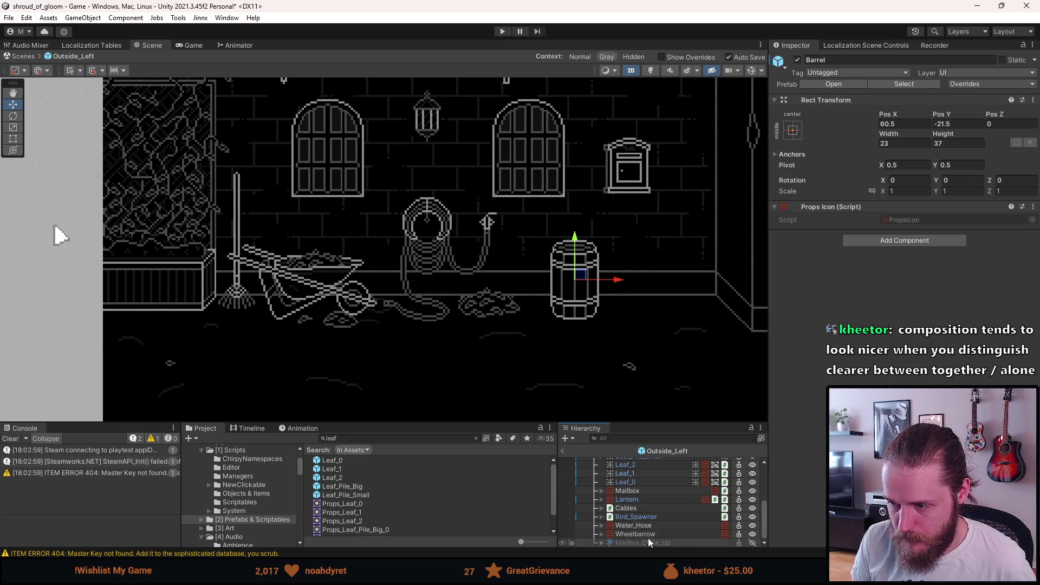
scroll(645, 537, "up", 3)
left_click(637, 478)
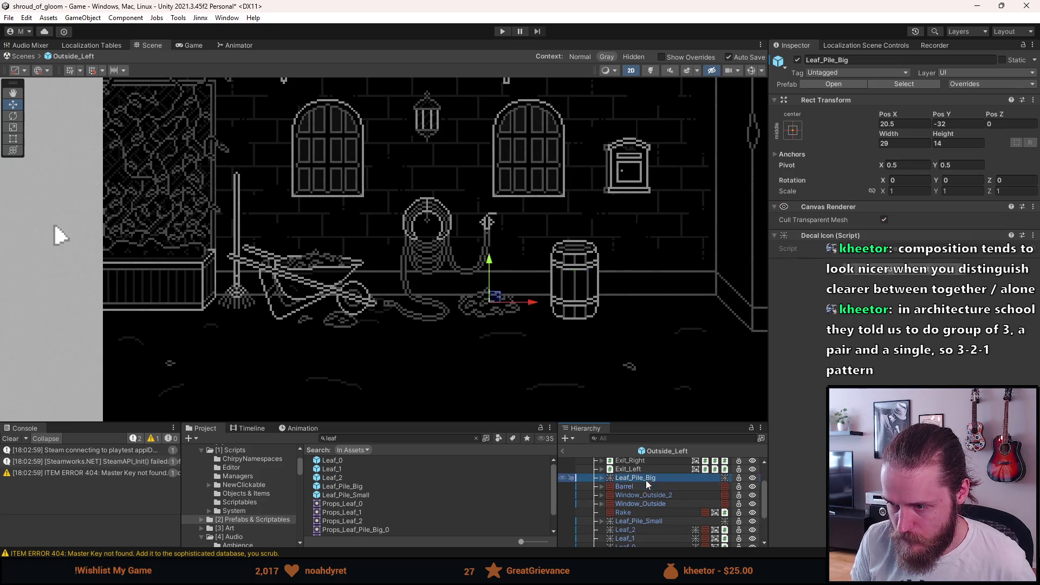
Reorder Leaf_Pile_Big between Mailbox and Lantern in the Hierarchy
scroll(662, 548, "down", 2)
scroll(662, 548, "down", 2)
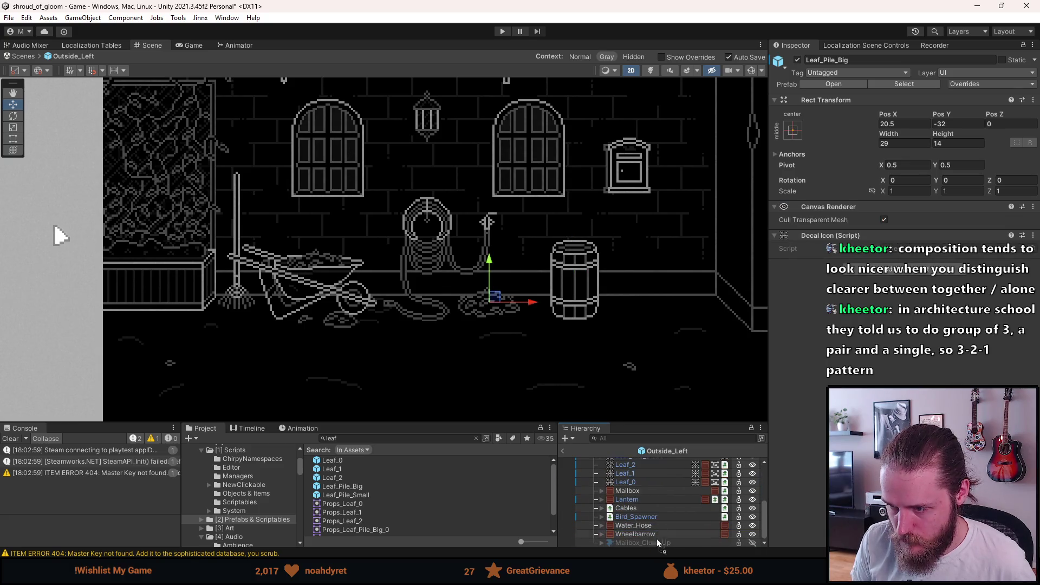
left_click_drag(652, 532, 647, 496)
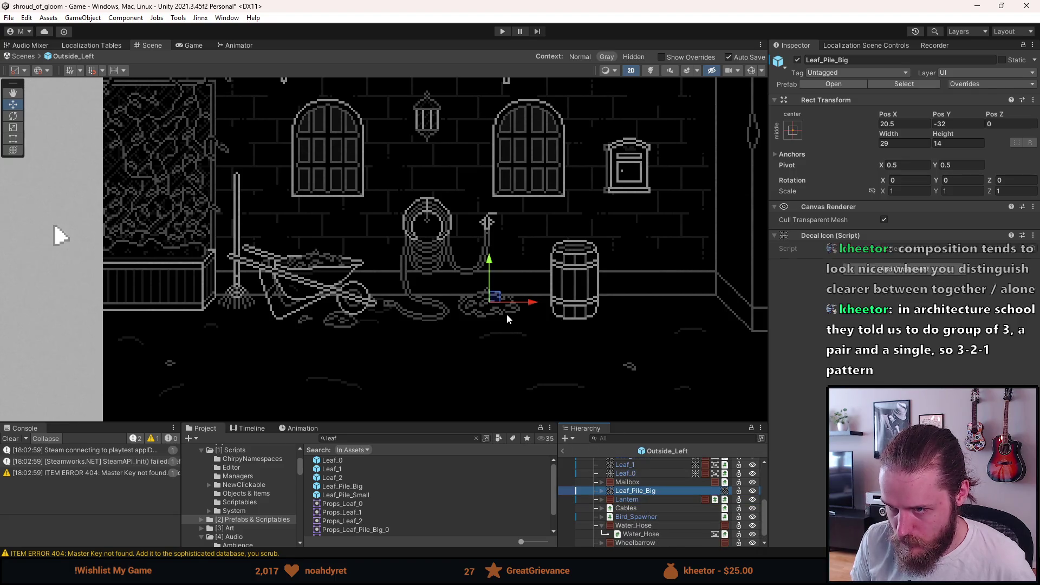
Drag the leaf pile to the barrel's base at Pos X 45.6, Pos Y -40.1
left_click_drag(494, 297, 548, 322)
scroll(547, 324, "down", 2)
scroll(549, 327, "up", 3)
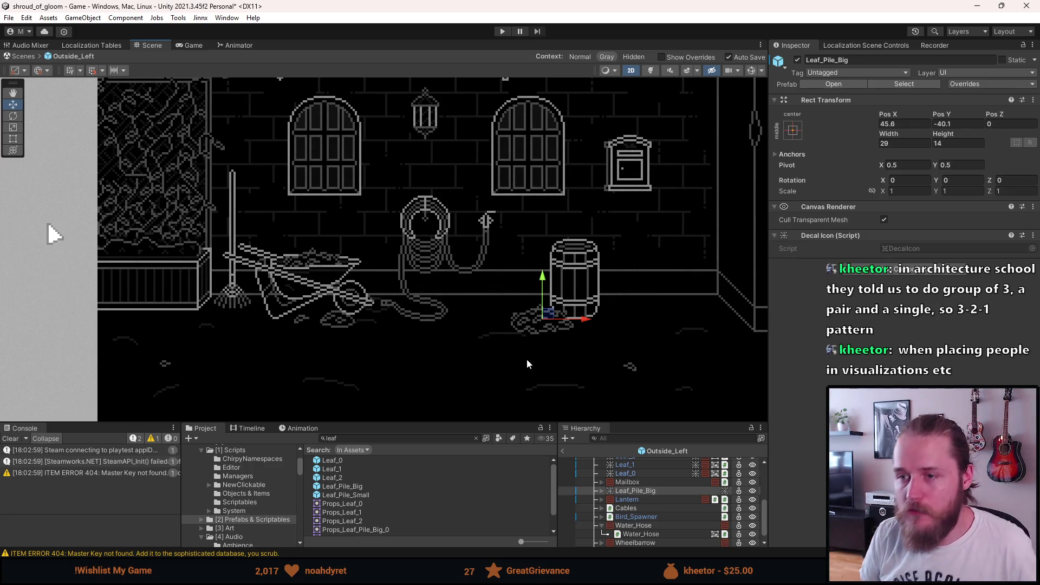
scroll(423, 312, "up", 1)
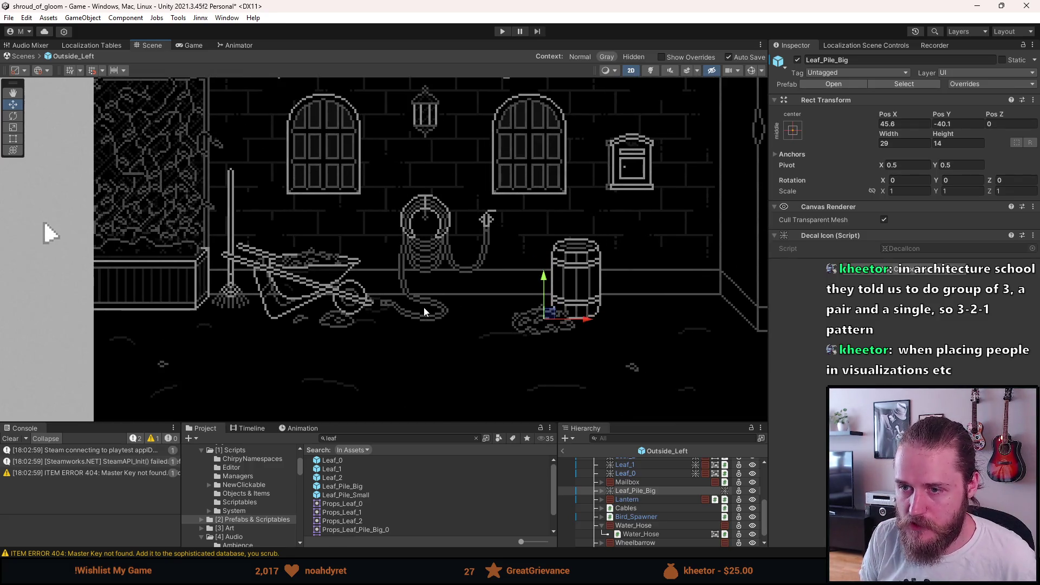
left_click_drag(461, 286, 428, 313)
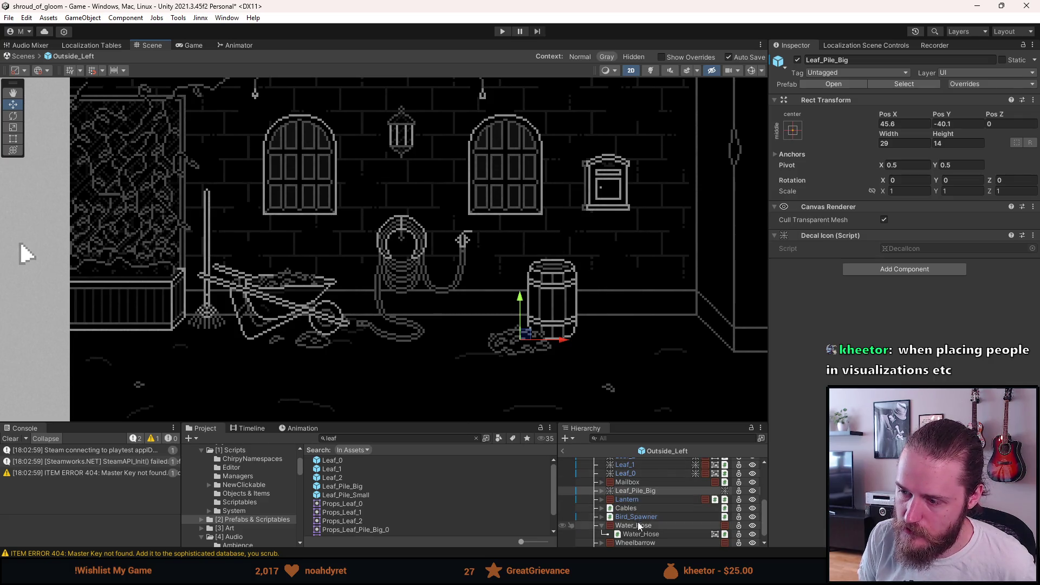
scroll(652, 531, "down", 1)
Set the Wheelbarrow's Pos X to -85, moving it closer to the planter
left_click(652, 533)
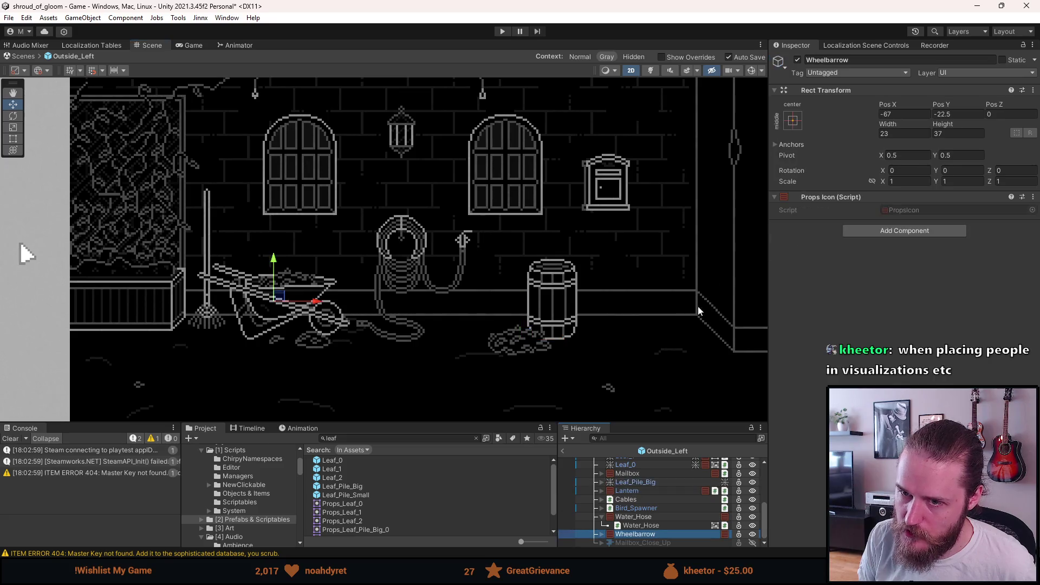
left_click(894, 114)
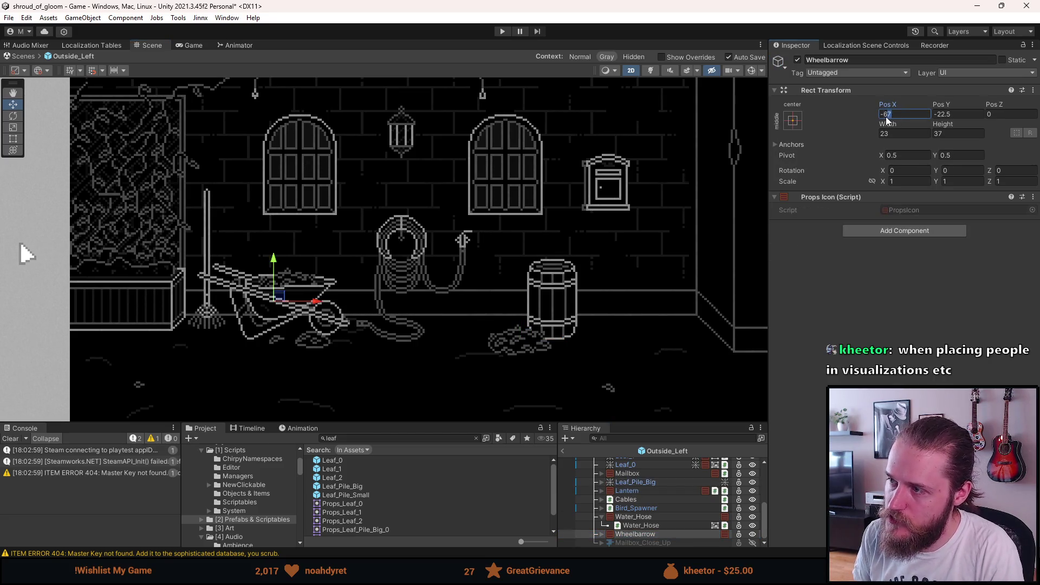
type("-75")
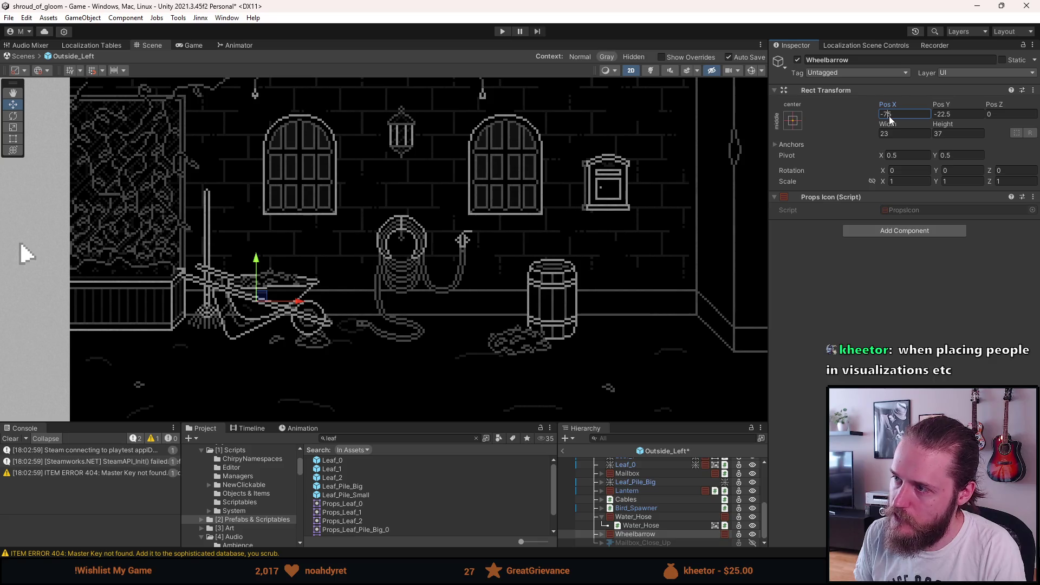
type("-85")
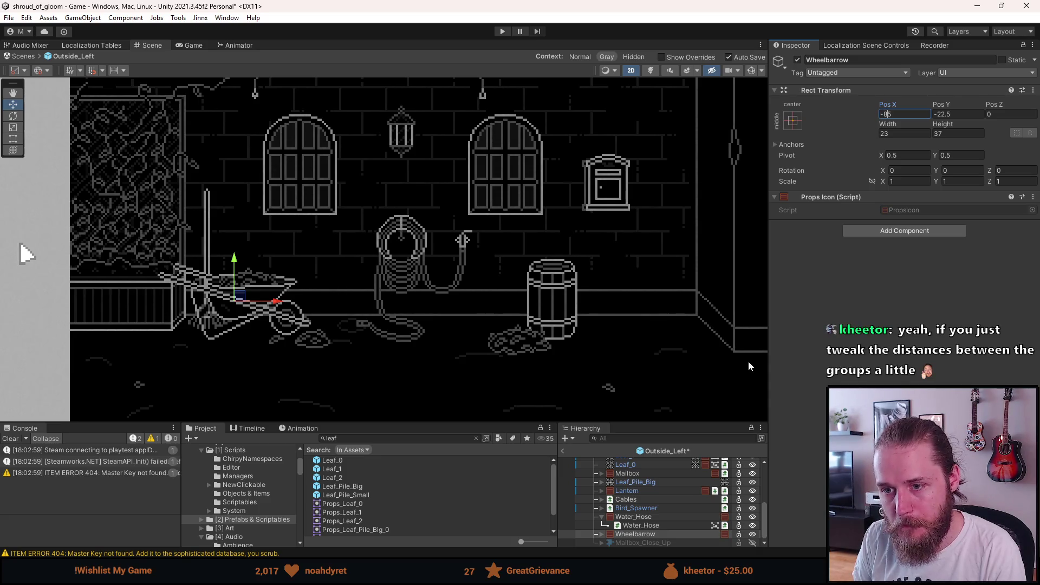
left_click_drag(485, 340, 514, 353)
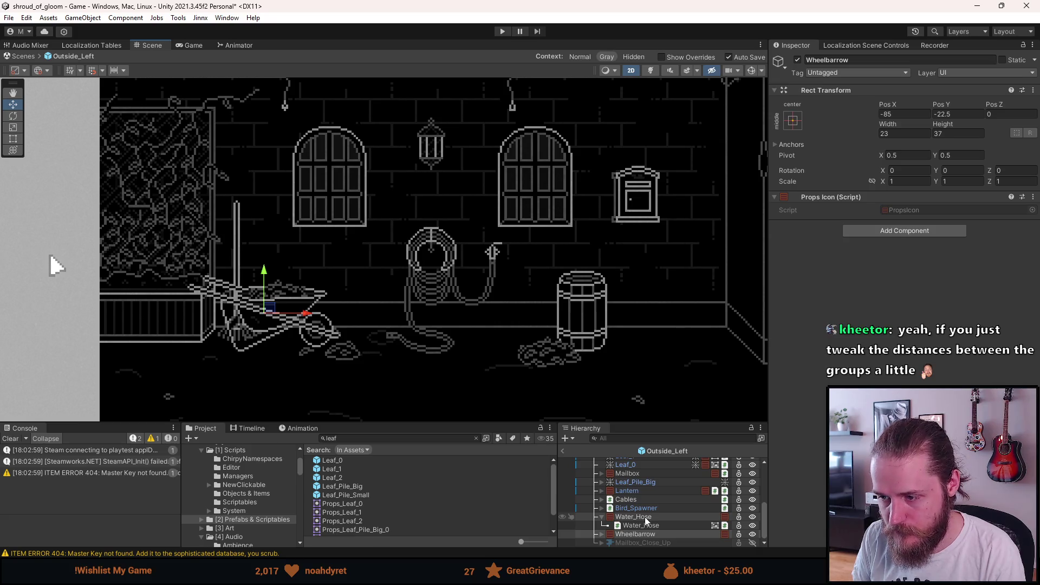
scroll(645, 496, "up", 2)
scroll(643, 498, "up", 2)
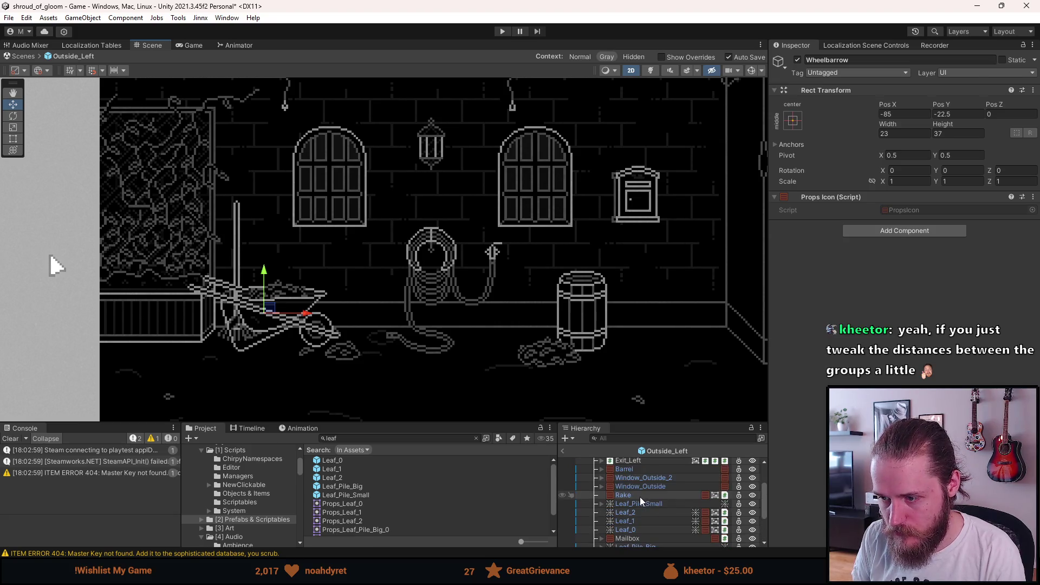
Try the rake at Rotation Z 90, undo, then stand it beside the wheelbarrow at -51.7, -2
left_click(640, 496)
left_click(1017, 181)
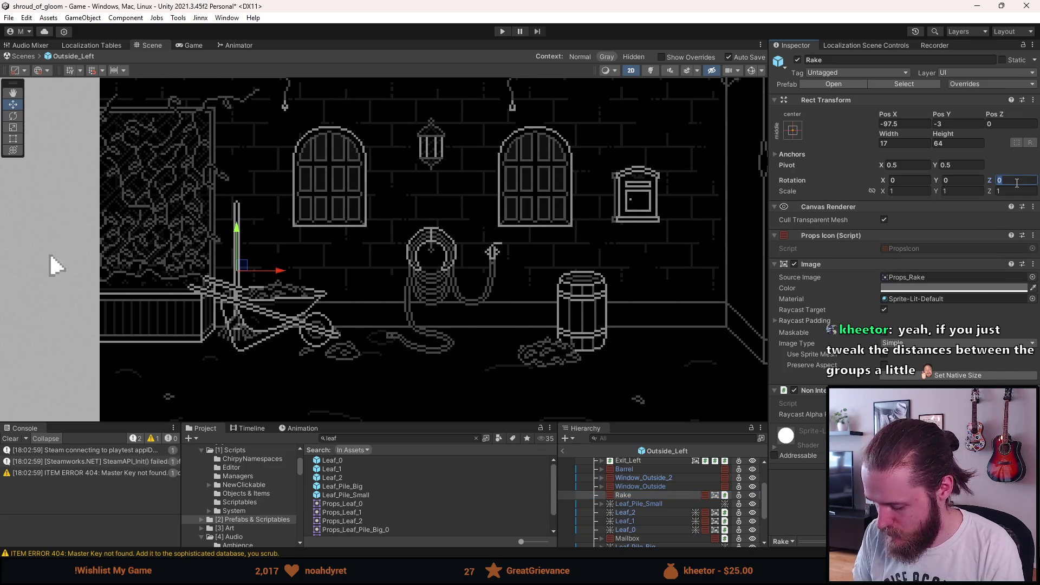
type("90")
left_click_drag(241, 265, 283, 388)
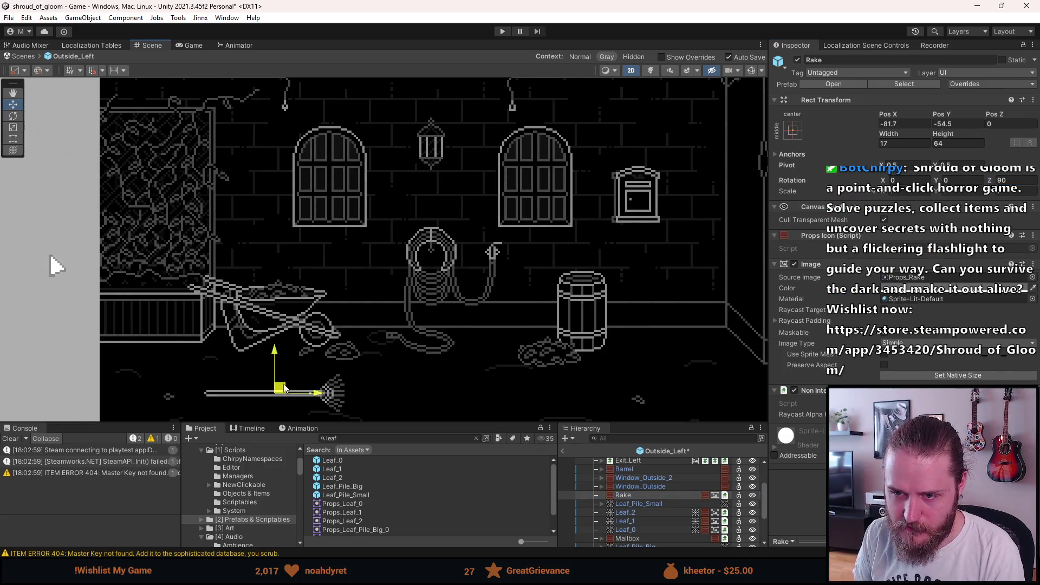
key("ctrl+z")
key("ctrl+z")
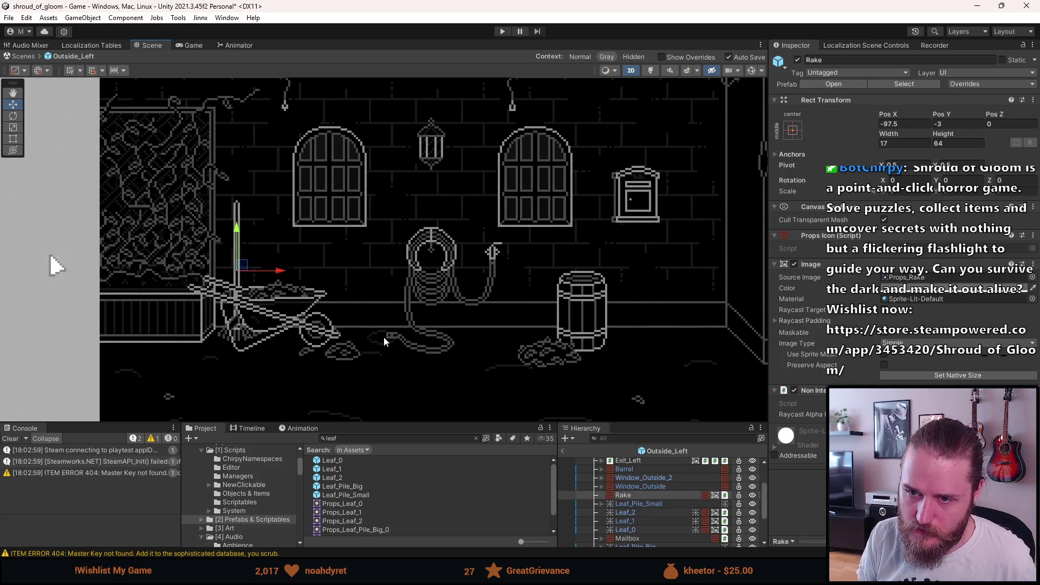
mouse_move(247, 269)
left_mouse_down()
mouse_move(225, 287)
mouse_move(171, 278)
mouse_move(177, 286)
mouse_move(205, 215)
mouse_move(197, 219)
mouse_move(326, 235)
mouse_move(348, 269)
mouse_move(212, 266)
mouse_move(253, 275)
mouse_move(230, 279)
mouse_move(333, 275)
mouse_move(305, 289)
mouse_move(346, 270)
left_mouse_up()
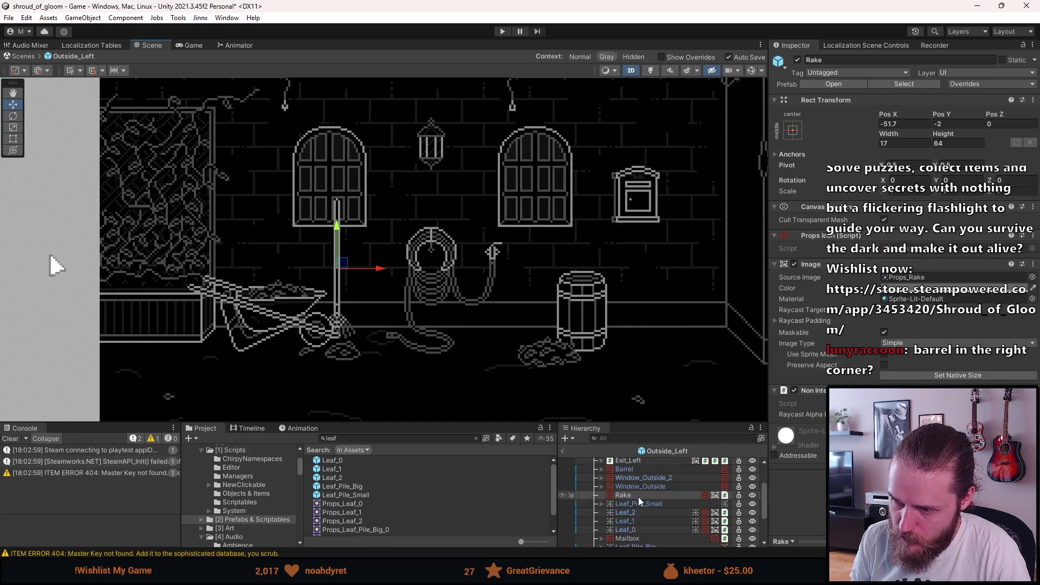
left_click(634, 469)
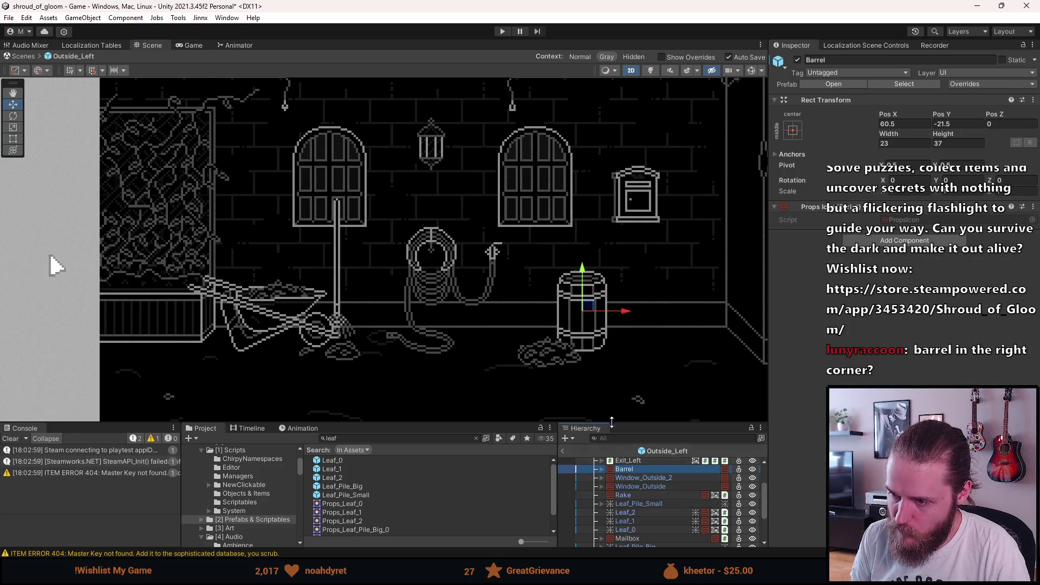
Set the Barrel's Pos X to 110.5 in the right corner
left_click(881, 124)
type("11")
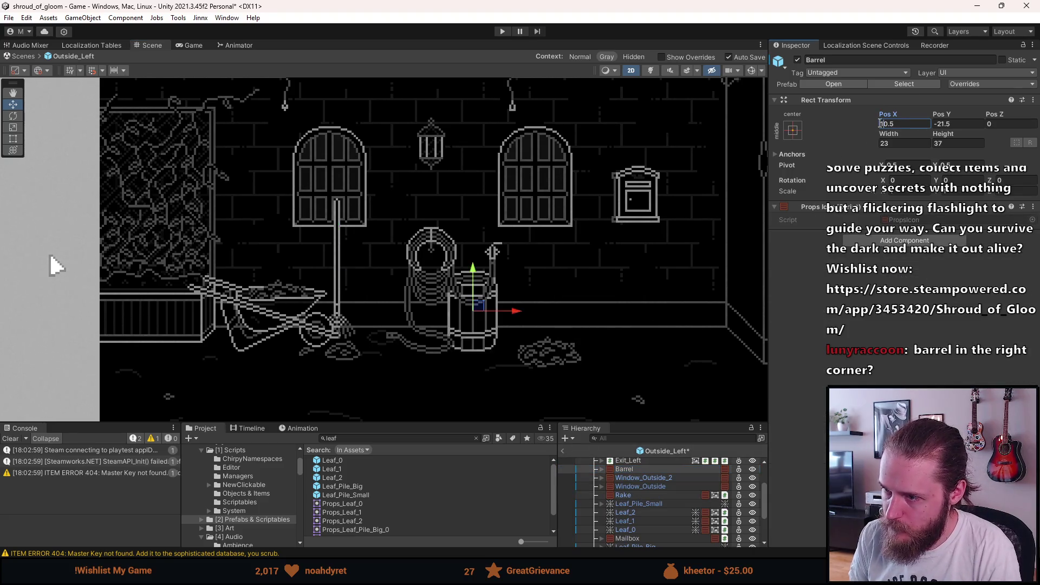
scroll(661, 516, "down", 3)
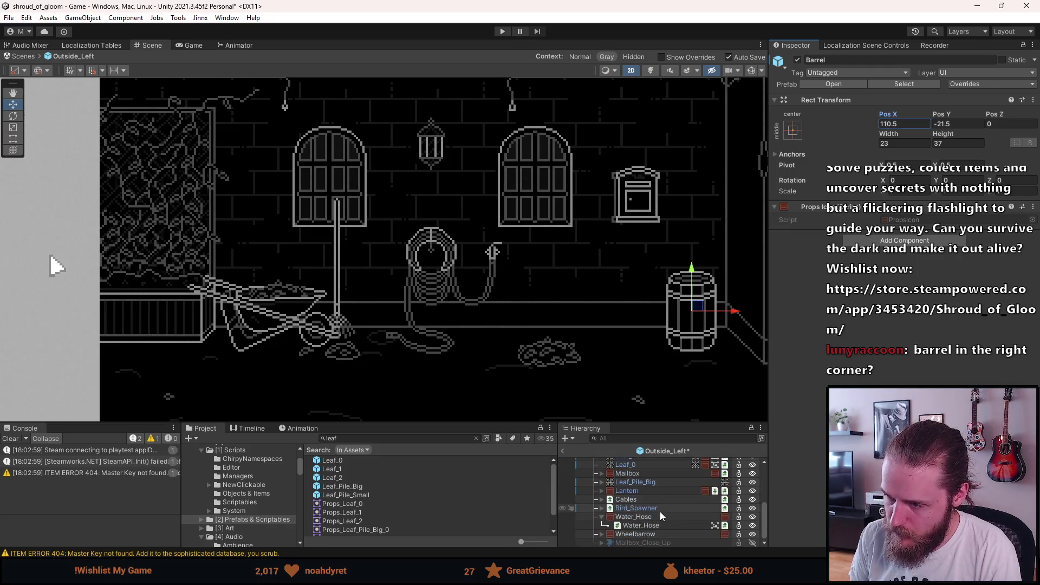
Move Leaf_Pile_Big beside the barrel at Pos X 92.5, Pos Y -40
left_click(635, 483)
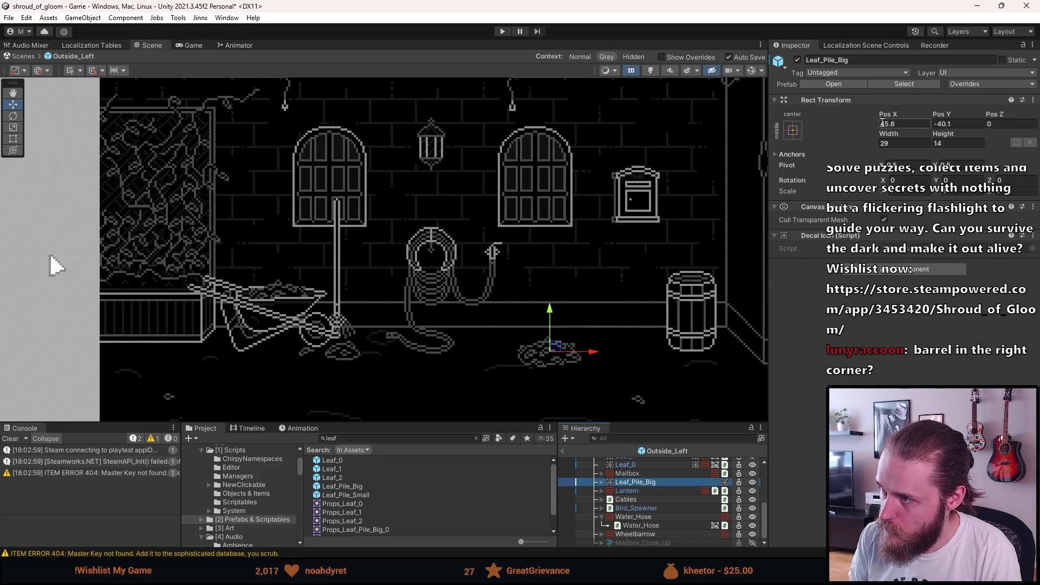
left_click_drag(590, 355, 694, 360)
scroll(673, 373, "up", 6)
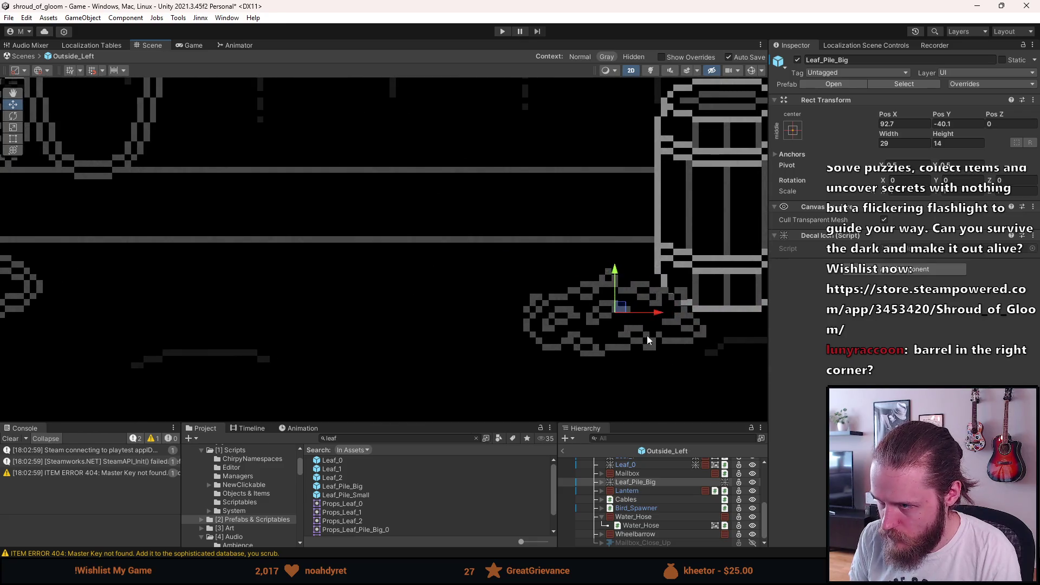
left_click_drag(621, 308, 620, 309)
left_click(893, 125)
type("92.5")
left_click(957, 124)
key("BackSpace")
scroll(530, 289, "down", 5)
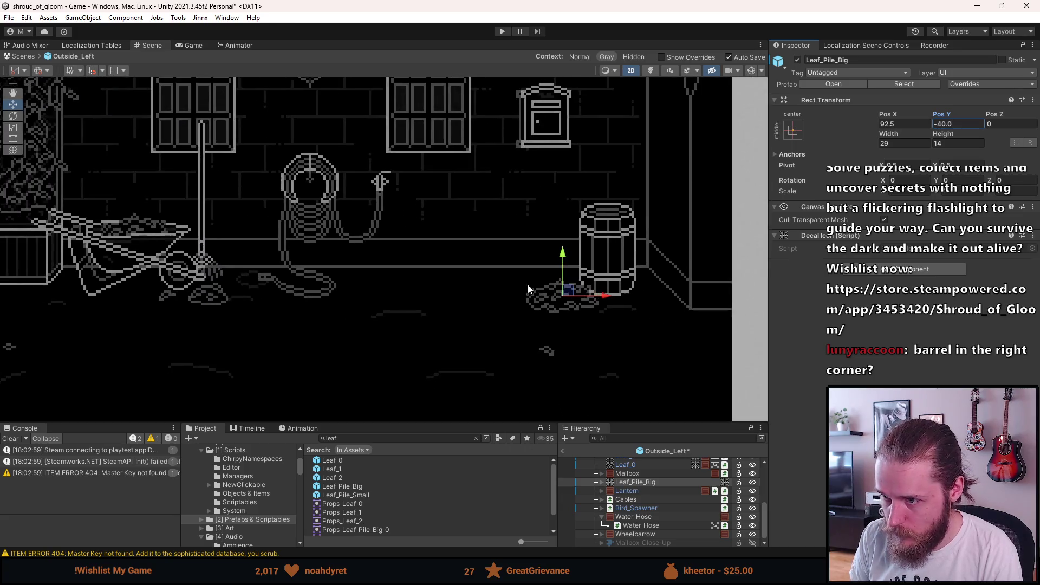
left_click(471, 291)
scroll(472, 290, "down", 2)
left_click_drag(470, 290, 578, 324)
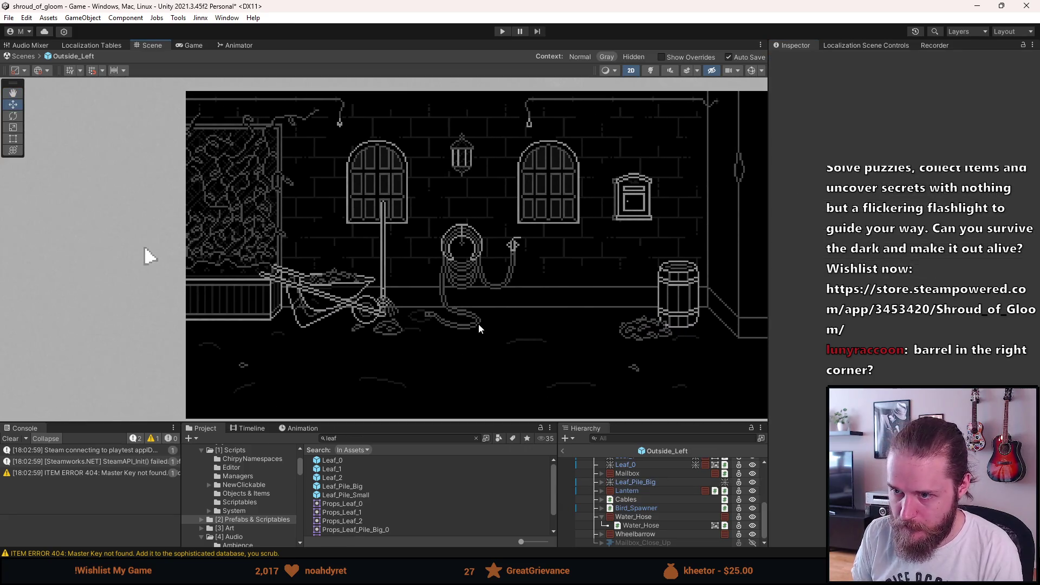
Flip the Water_Hose by changing its Scale X from -1 to 1
left_click(650, 519)
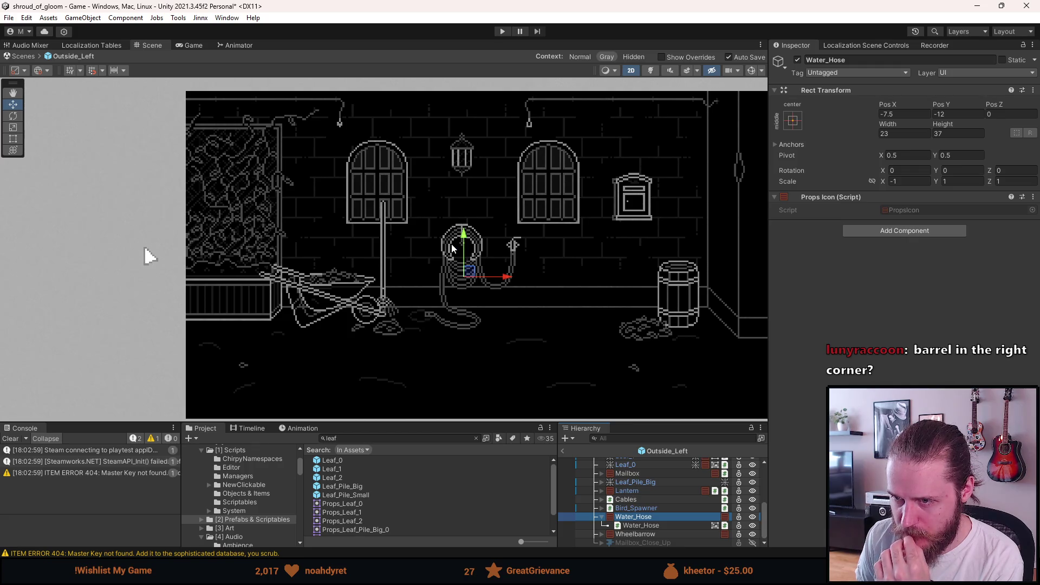
double_click(909, 181)
type("1")
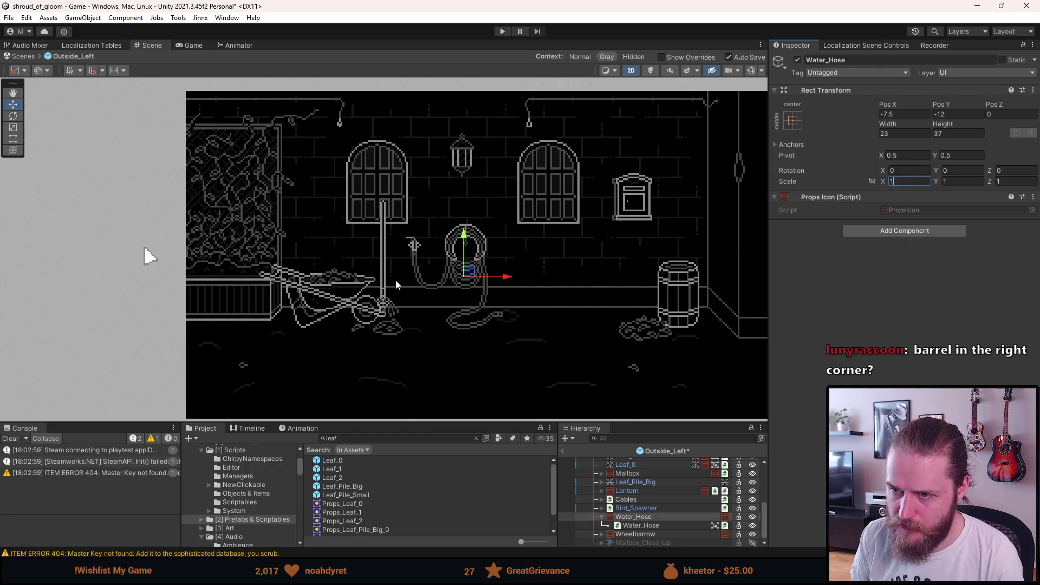